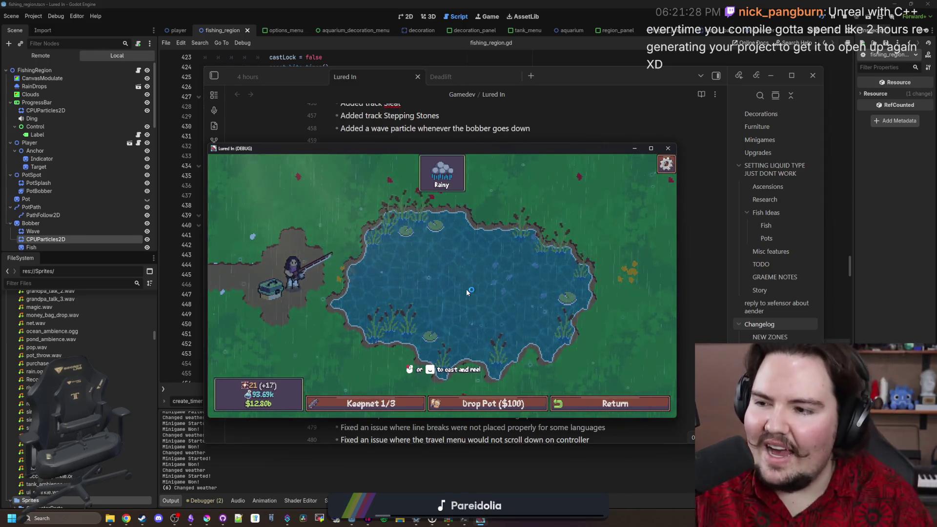
Cast the bobber into the rainy pond in the Lured In debug build, then switch back to Godot
left_click_drag(414, 282, 444, 289)
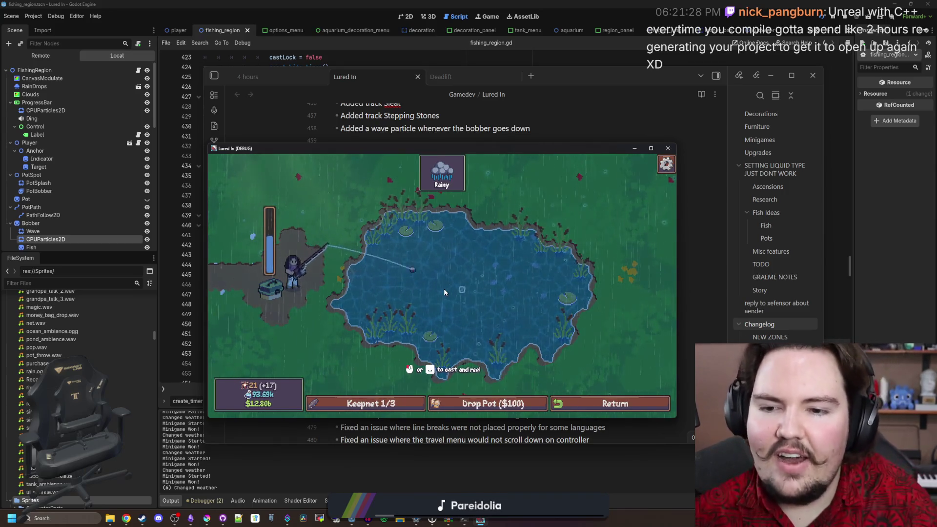
left_click(454, 286)
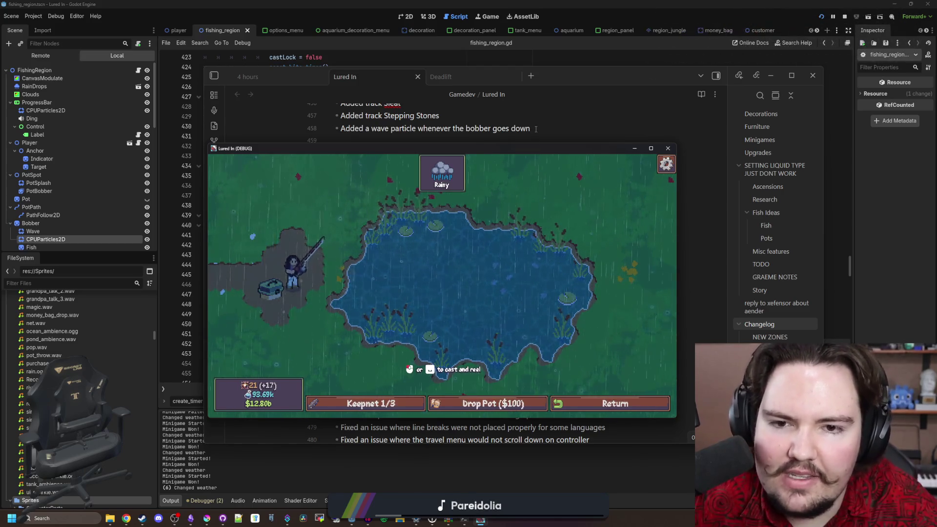
key("alt+Tab")
key("alt+Tab")
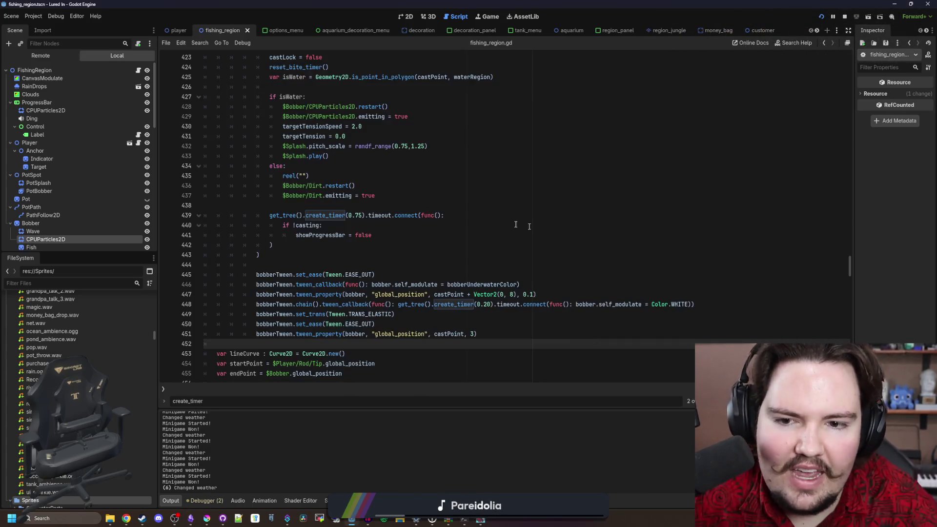
left_click(350, 244)
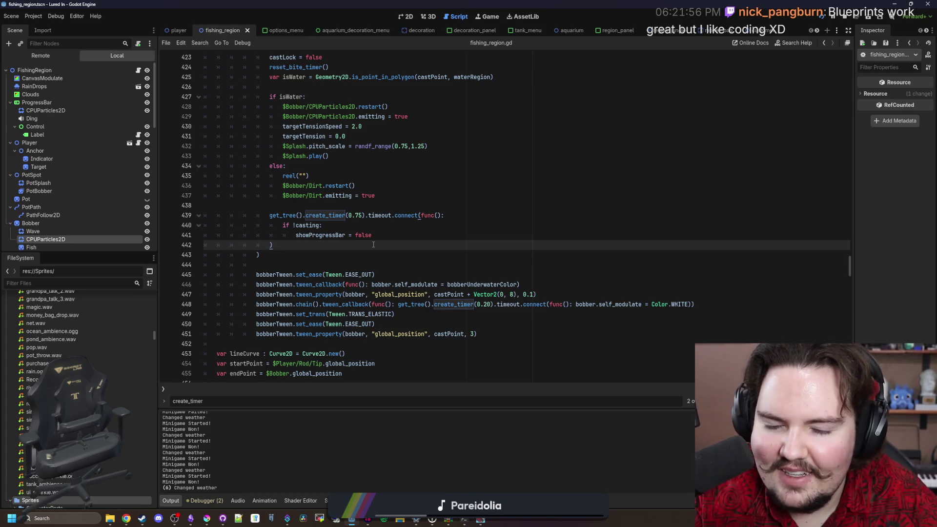
left_click(490, 304)
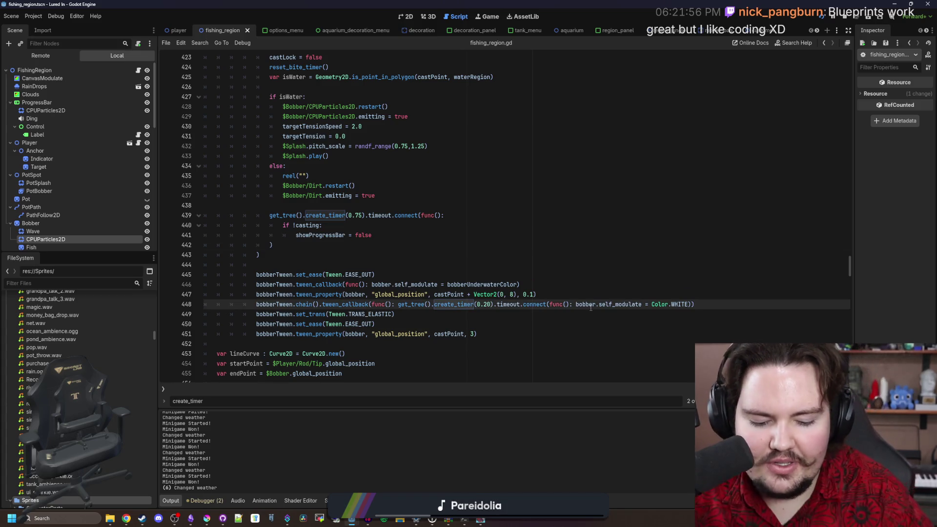
key("BackSpace")
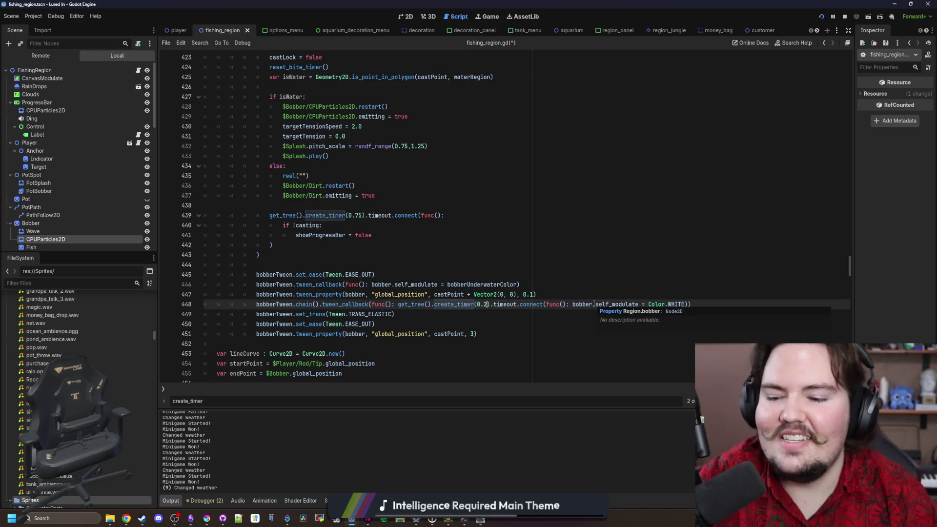
Search Google for 'epson ecotank' in a new Chrome tab
mouse_move(119, 522)
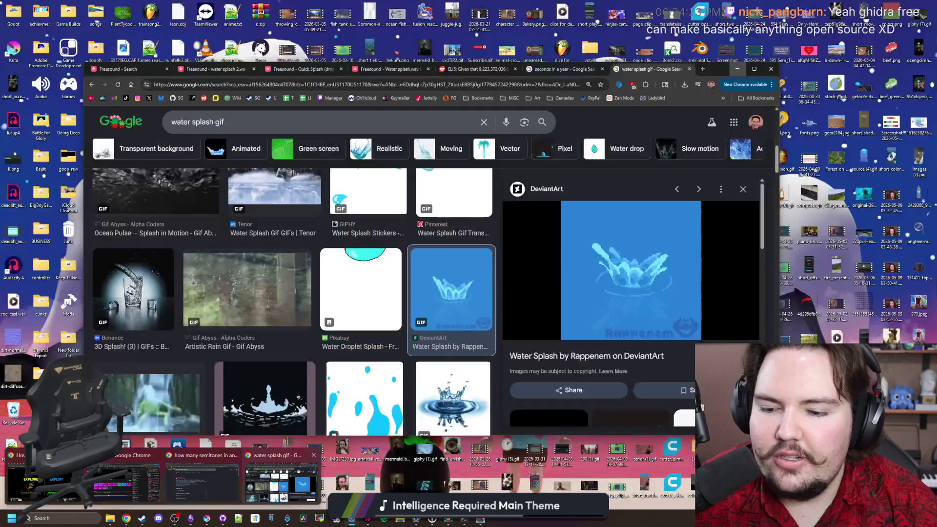
left_click(282, 480)
left_click(702, 69)
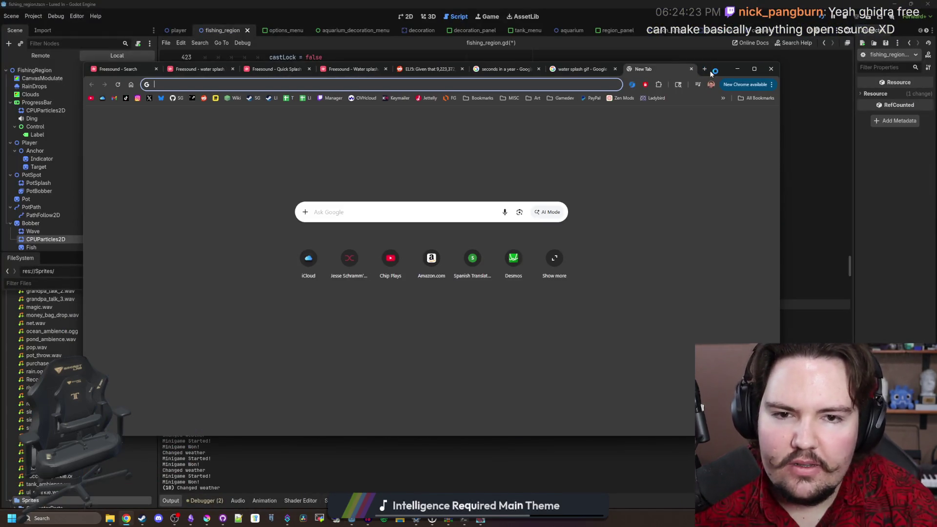
type("epson ")
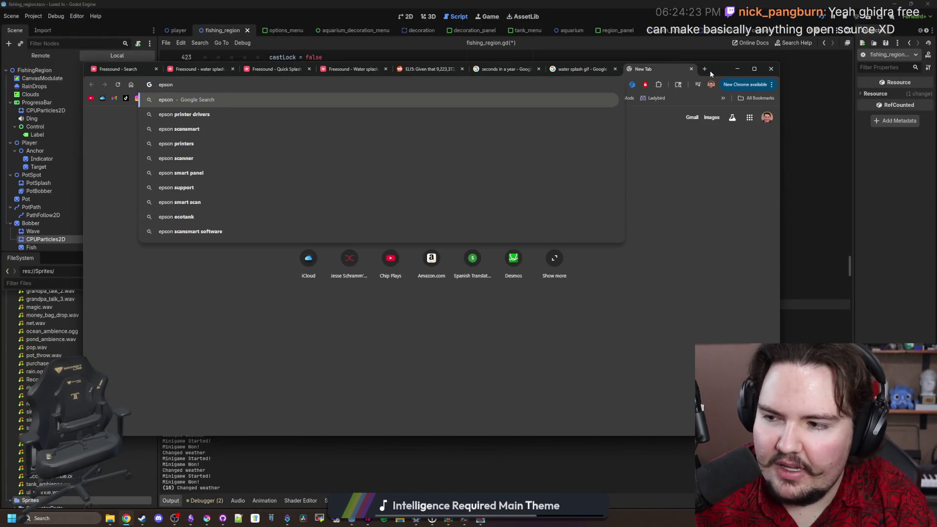
type("ecotank")
key("Return")
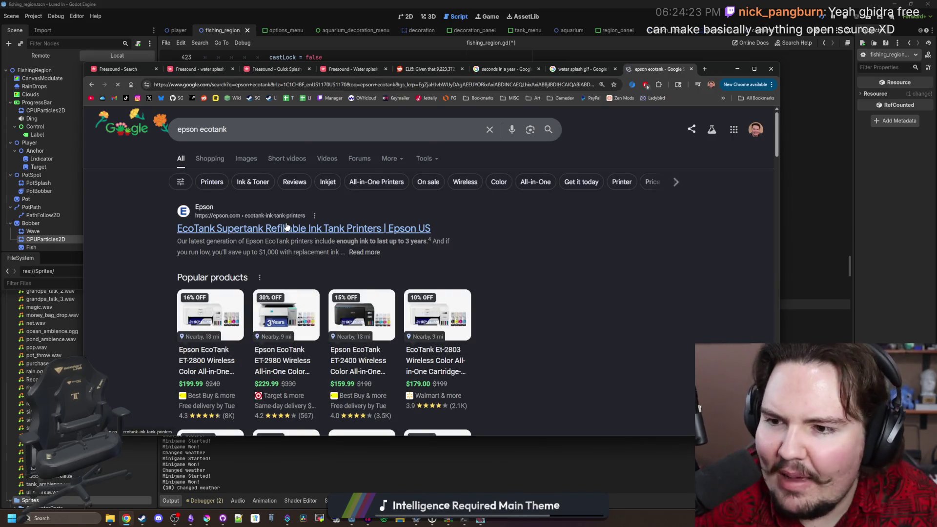
Open the official Epson EcoTank result in a new tab and switch to it
scroll(286, 227, "down", 9)
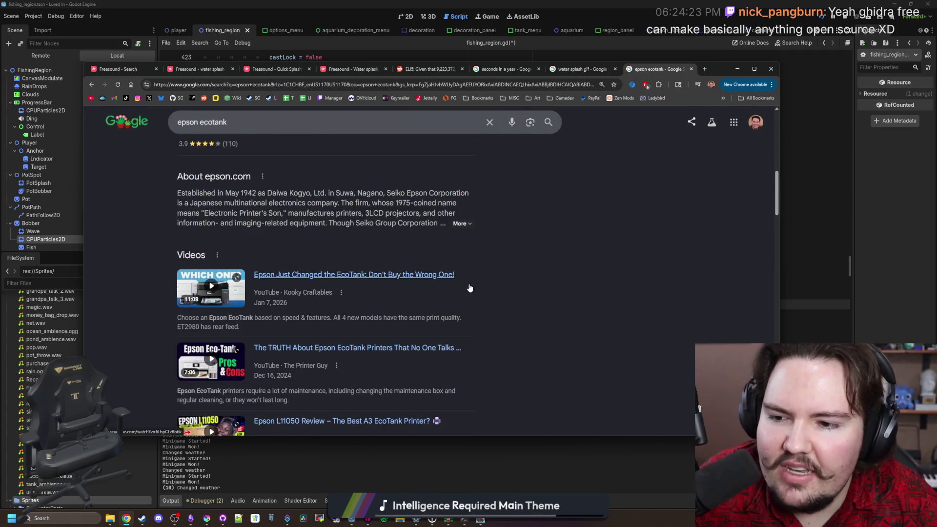
scroll(469, 288, "up", 9)
middle_click(279, 232)
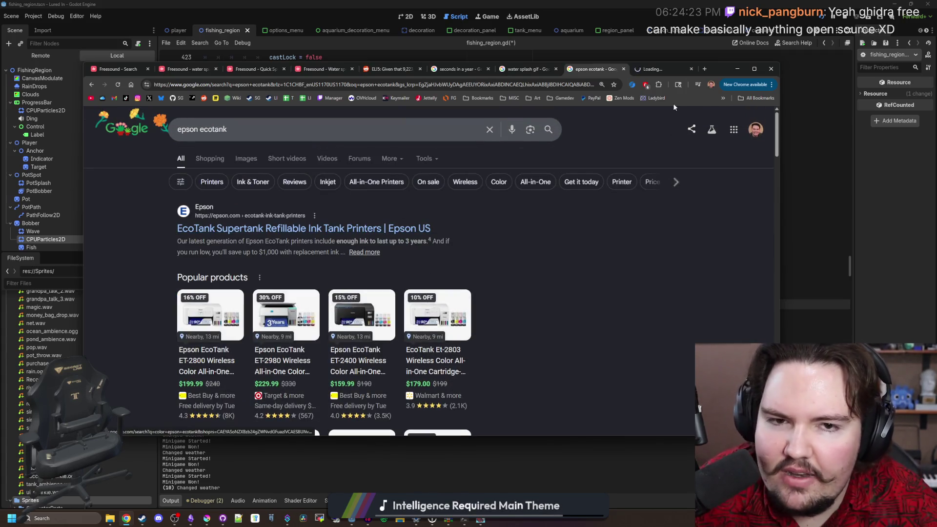
left_click(664, 70)
Maximise Chrome and browse the Epson EcoTank page at 110%, covering the four printer lines and ink claims
double_click(719, 72)
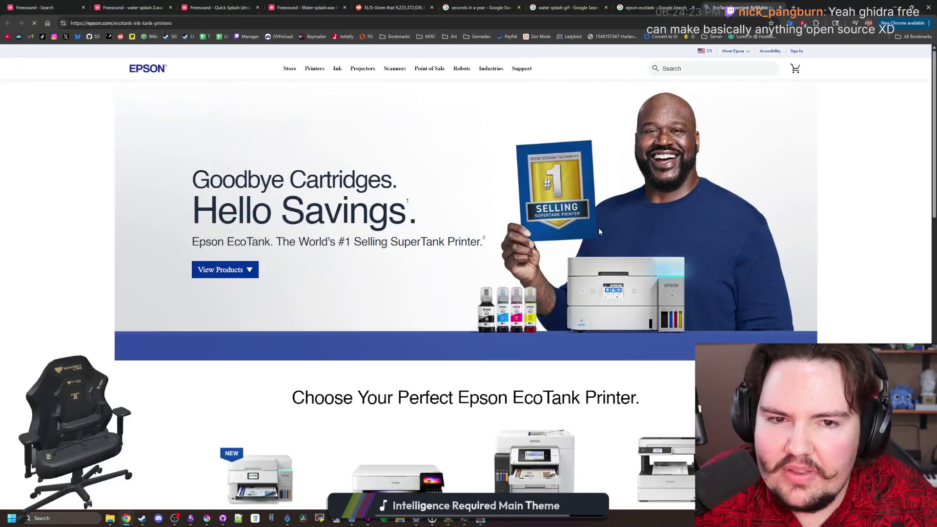
scroll(476, 289, "down", 2)
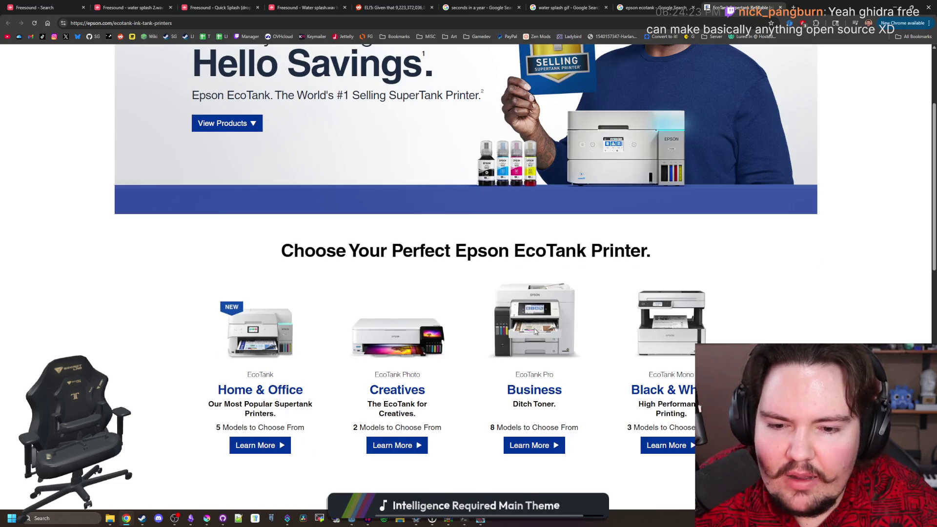
scroll(408, 350, "down", 4)
scroll(408, 350, "down", 8)
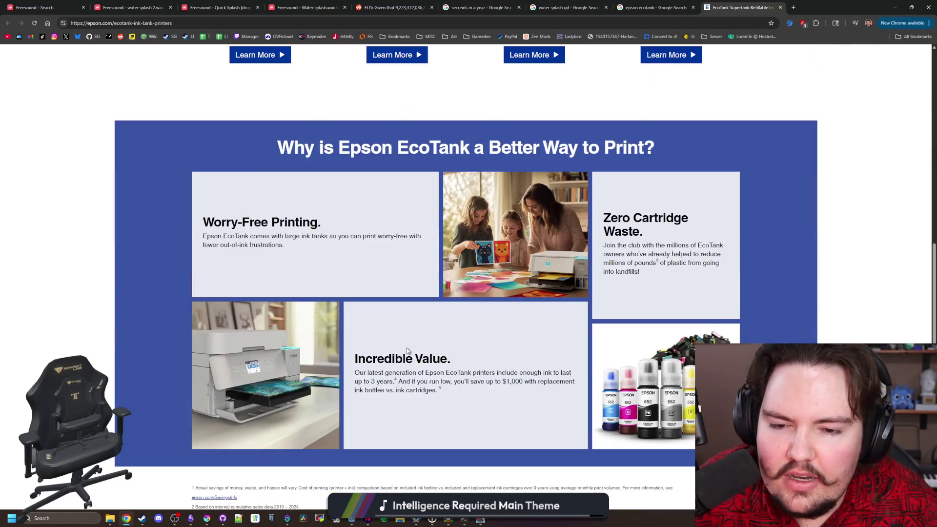
scroll(356, 303, "up", 12)
scroll(464, 280, "up", 2)
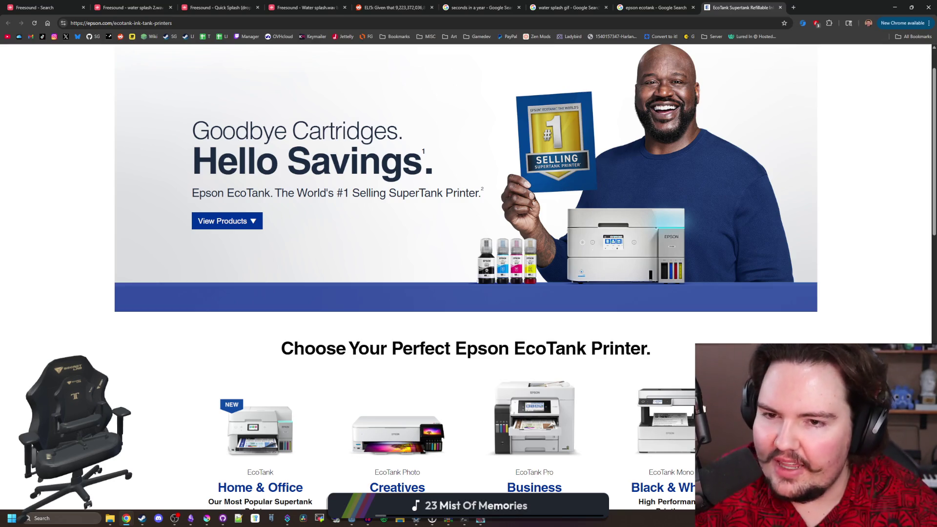
scroll(525, 312, "up", 1)
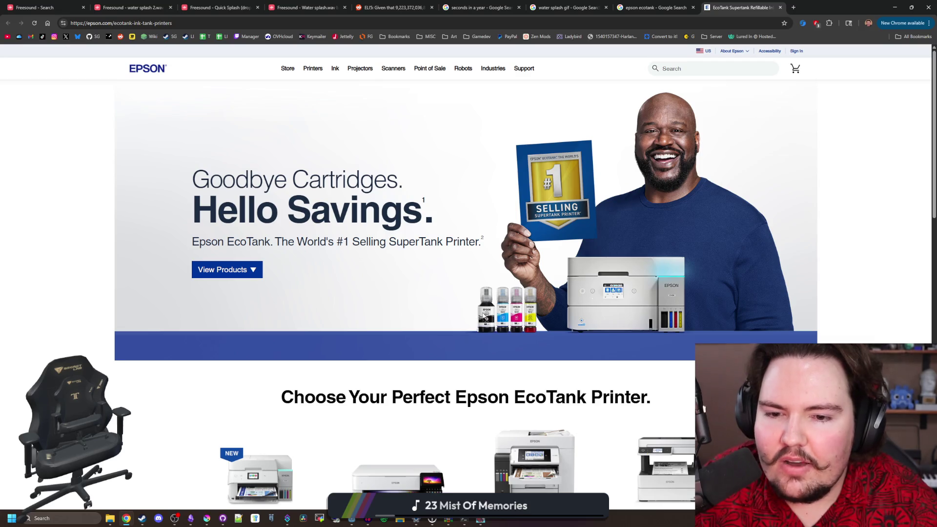
scroll(485, 317, "down", 1)
scroll(493, 314, "up", 1, "ctrl")
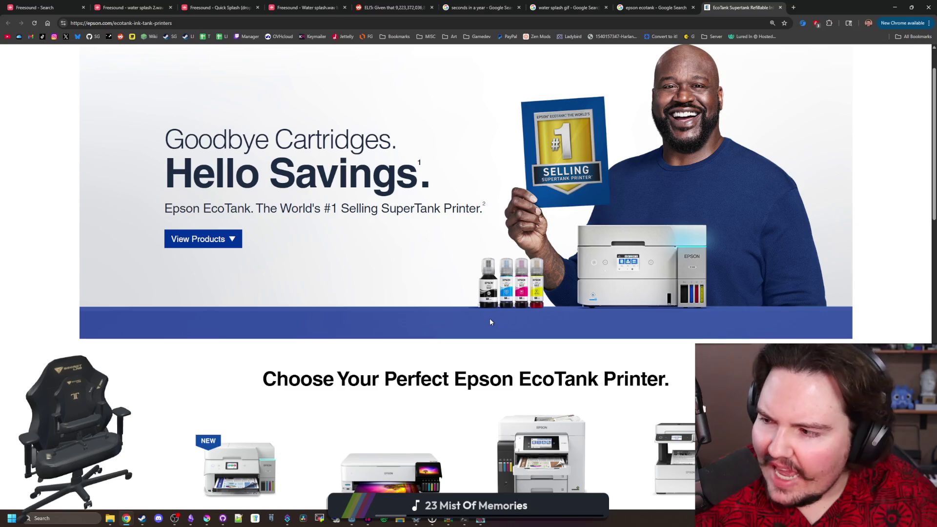
scroll(490, 282, "down", 3)
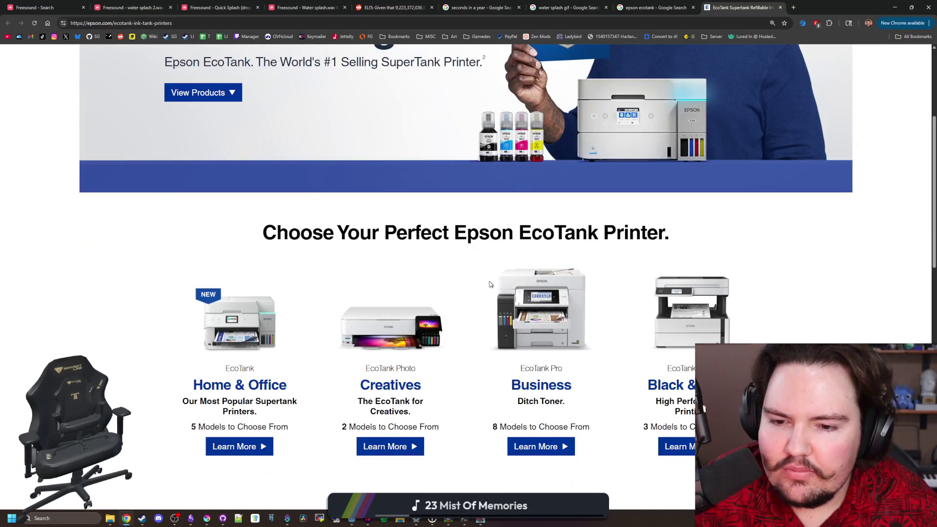
scroll(250, 361, "down", 2)
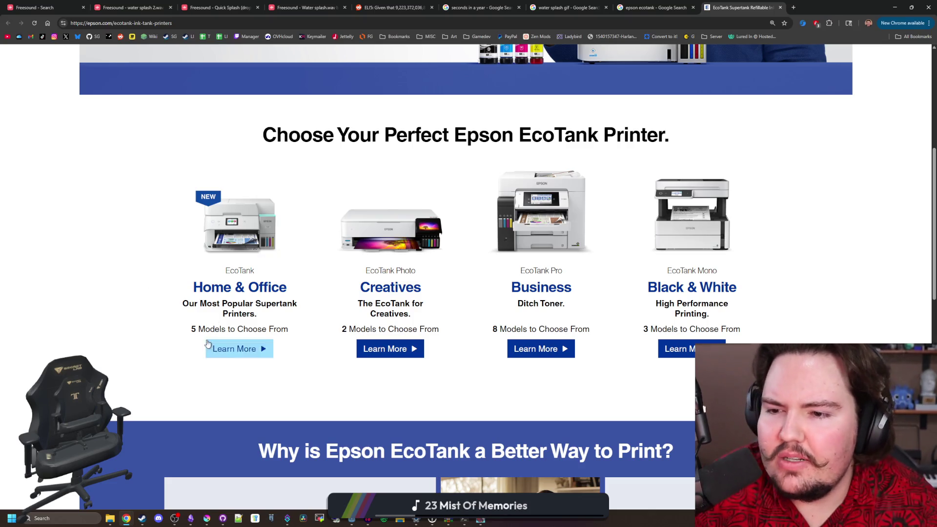
scroll(503, 295, "up", 6)
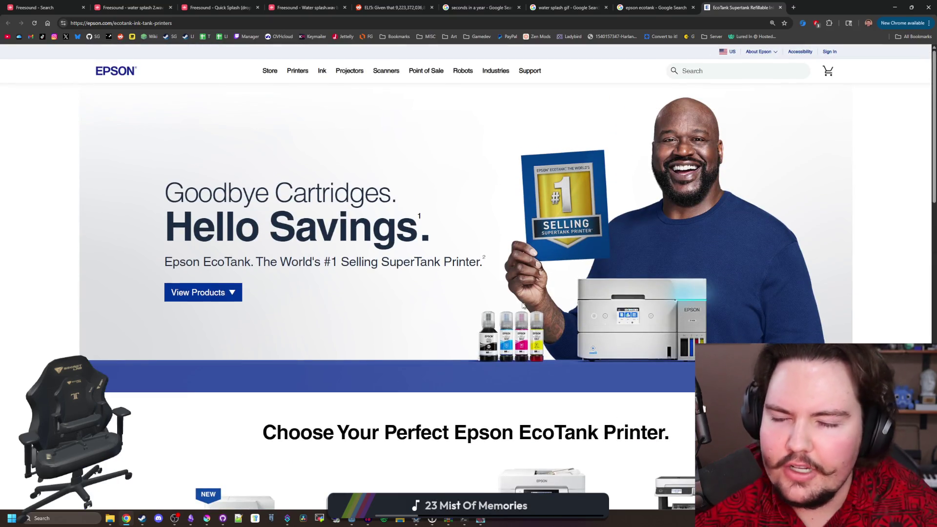
scroll(488, 292, "down", 2)
scroll(295, 282, "down", 15)
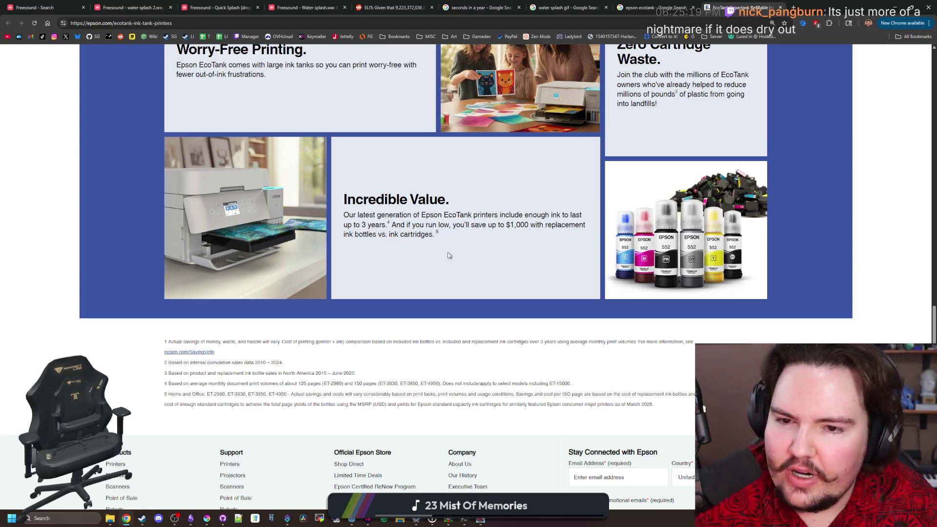
Keep reading through the Epson EcoTank supertank page
scroll(533, 271, "up", 1)
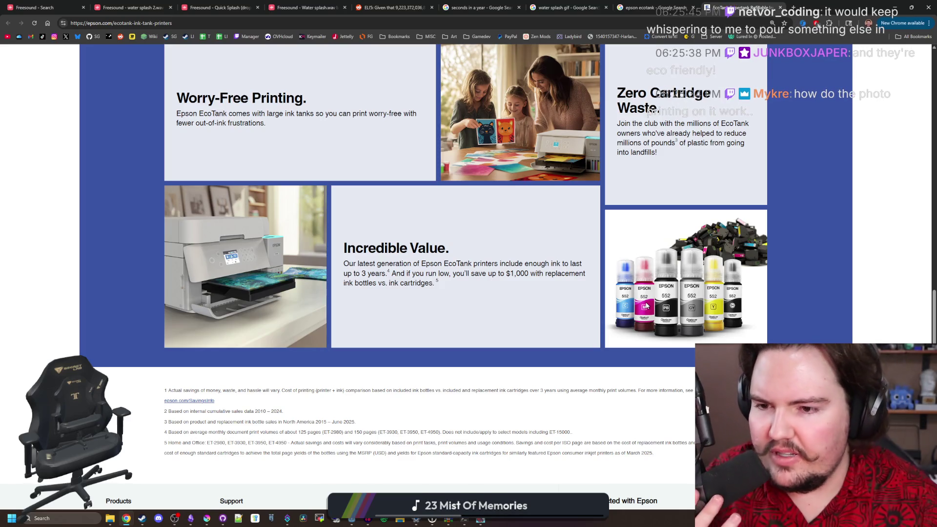
scroll(412, 339, "down", 3)
scroll(412, 335, "up", 10)
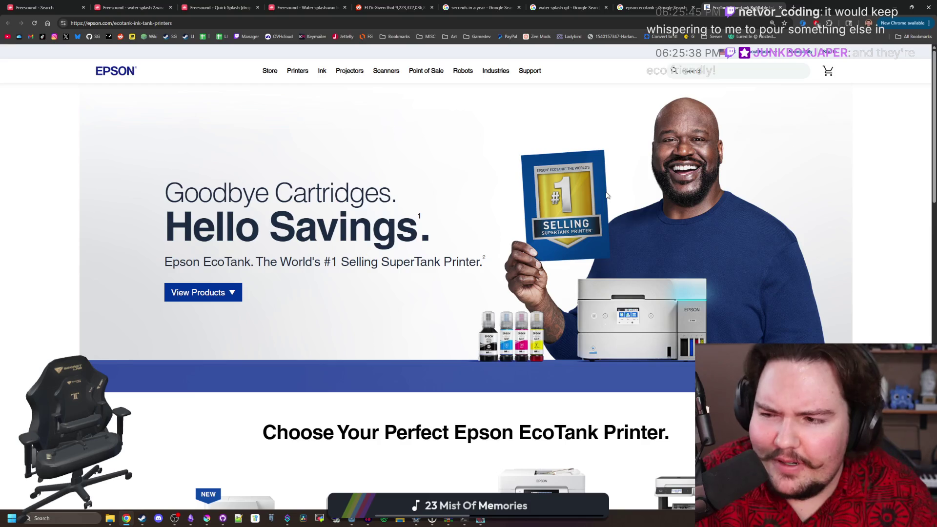
scroll(581, 274, "down", 6)
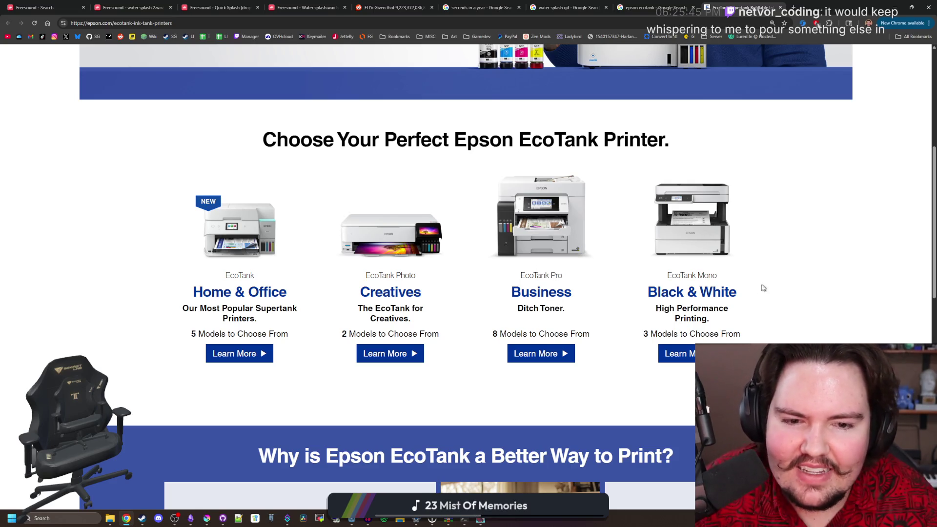
scroll(759, 290, "down", 8)
scroll(482, 253, "up", 13)
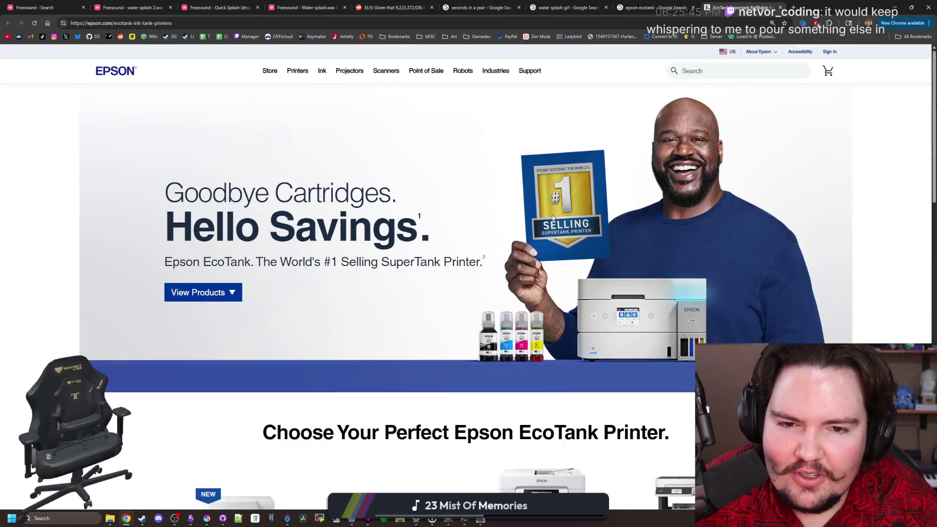
scroll(473, 246, "down", 20)
scroll(464, 241, "up", 12)
scroll(464, 241, "up", 8)
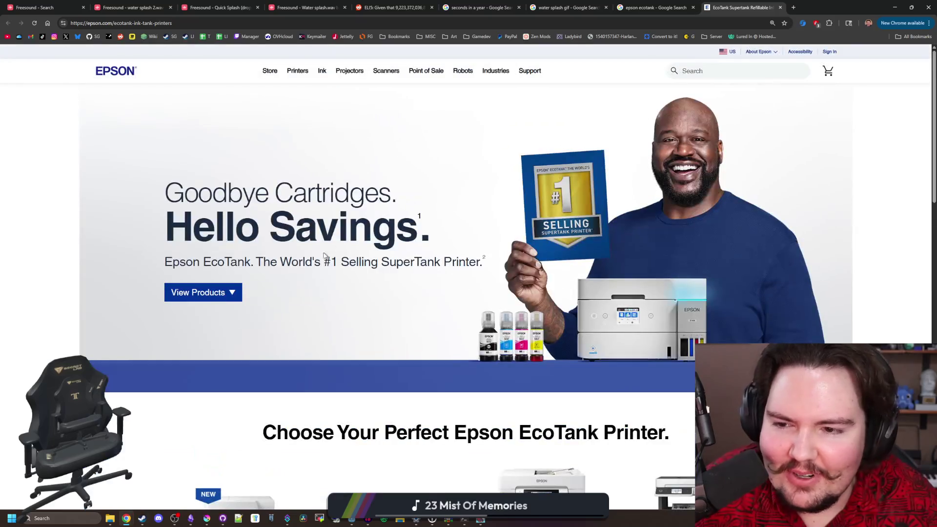
scroll(325, 254, "down", 10)
scroll(331, 229, "down", 5)
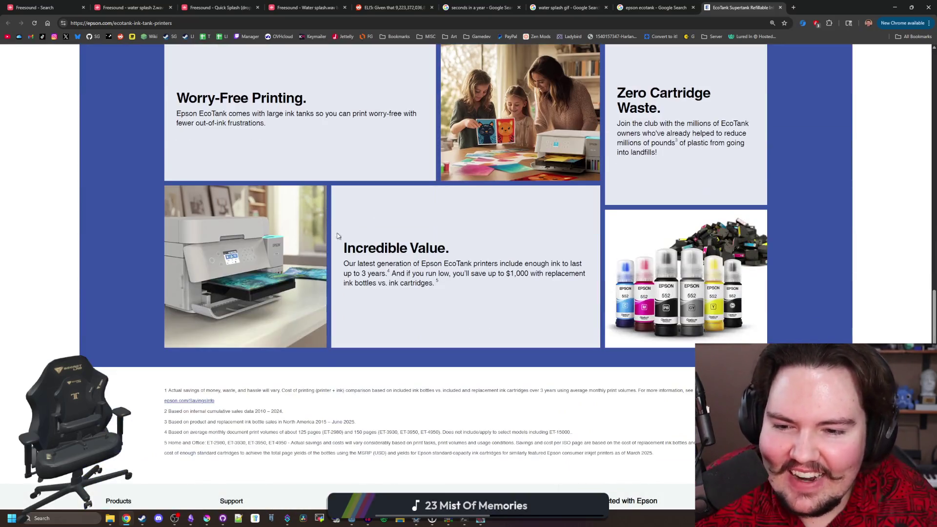
scroll(455, 285, "up", 15)
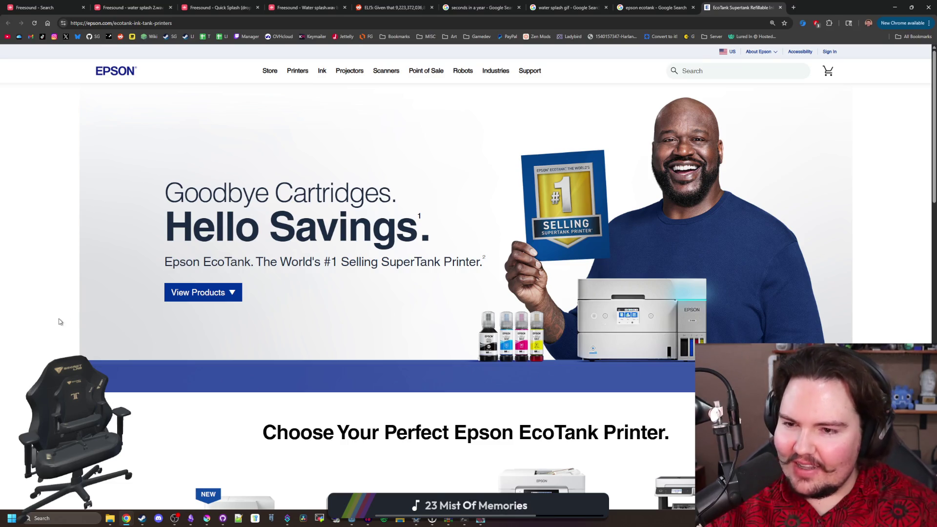
Highlight the 'Goodbye Cartridges.' headline, then return to the epson ecotank search results
triple_click(62, 320)
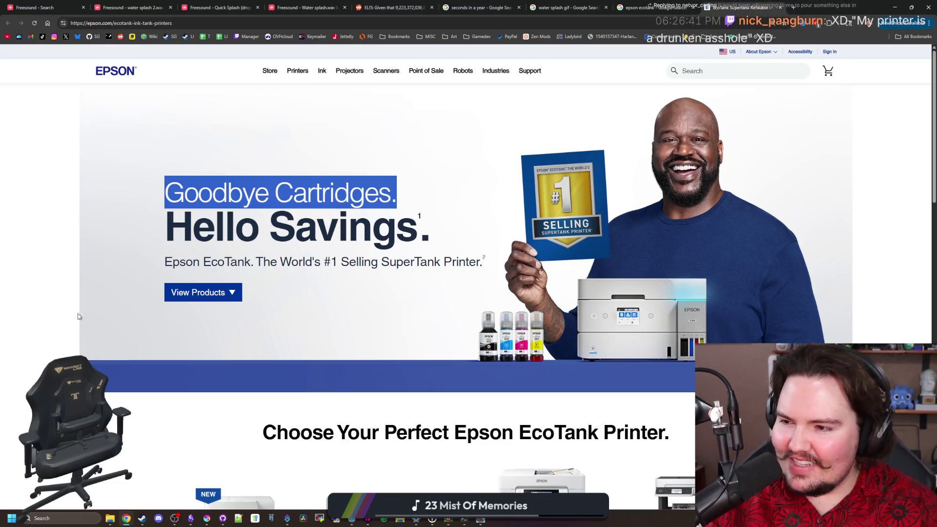
left_click(70, 317)
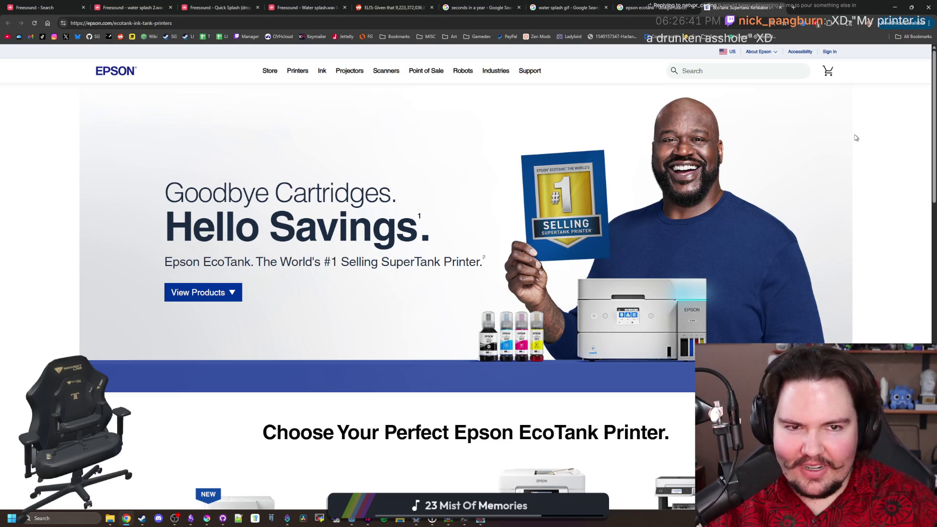
left_click(654, 8)
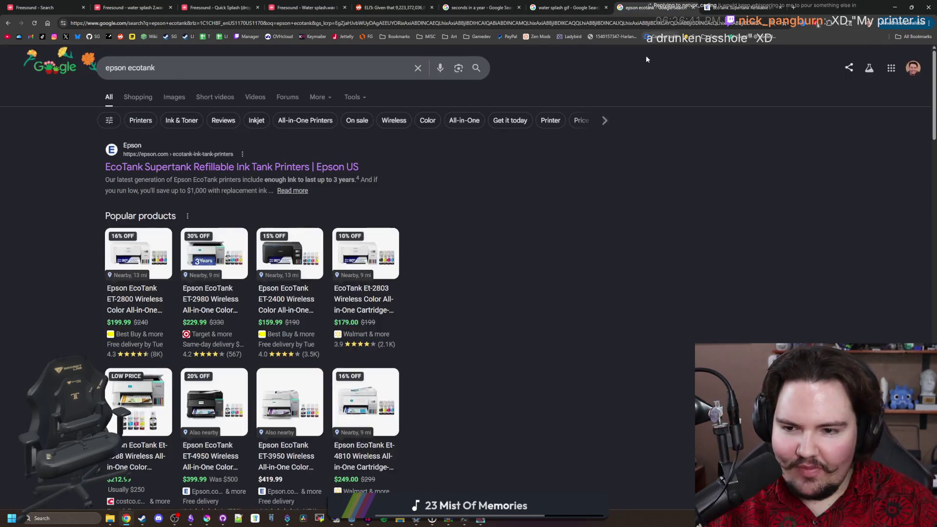
Switch the epson ecotank search to image results
scroll(221, 212, "down", 10)
scroll(220, 193, "up", 10)
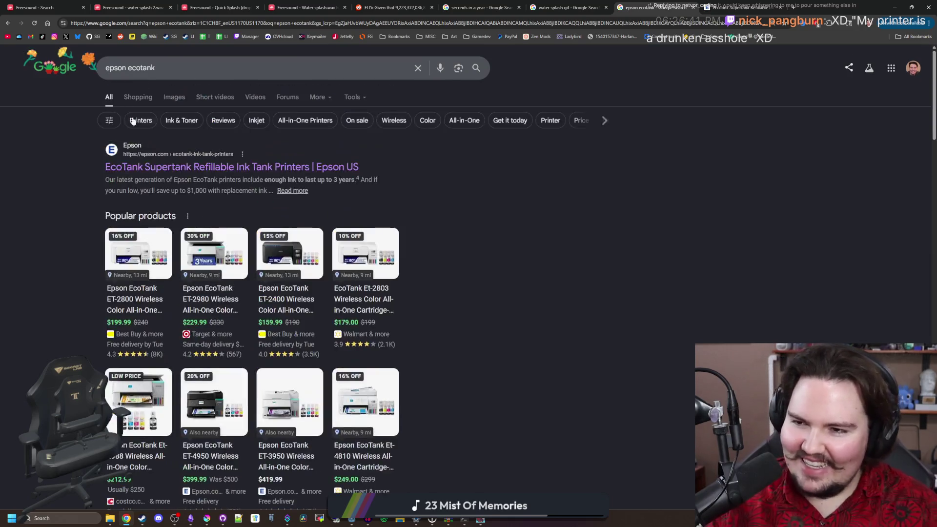
left_click(173, 101)
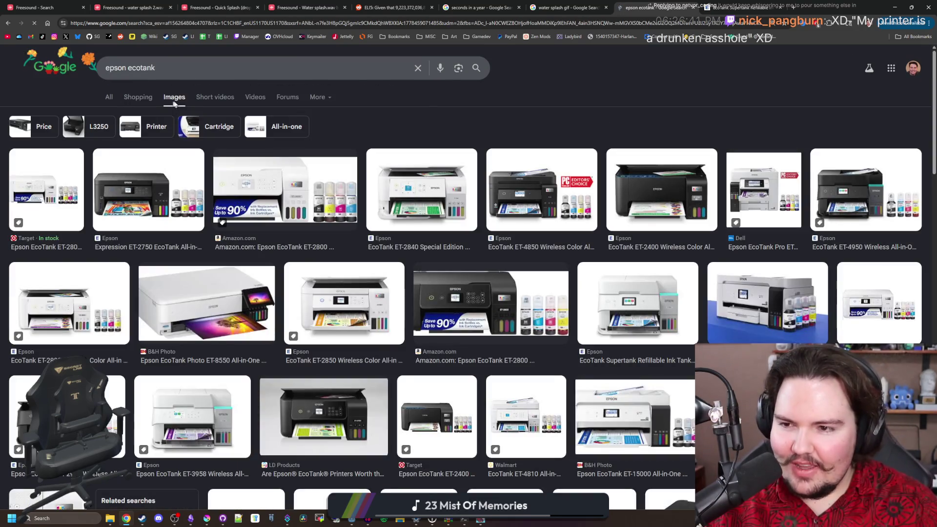
key("ctrl+t")
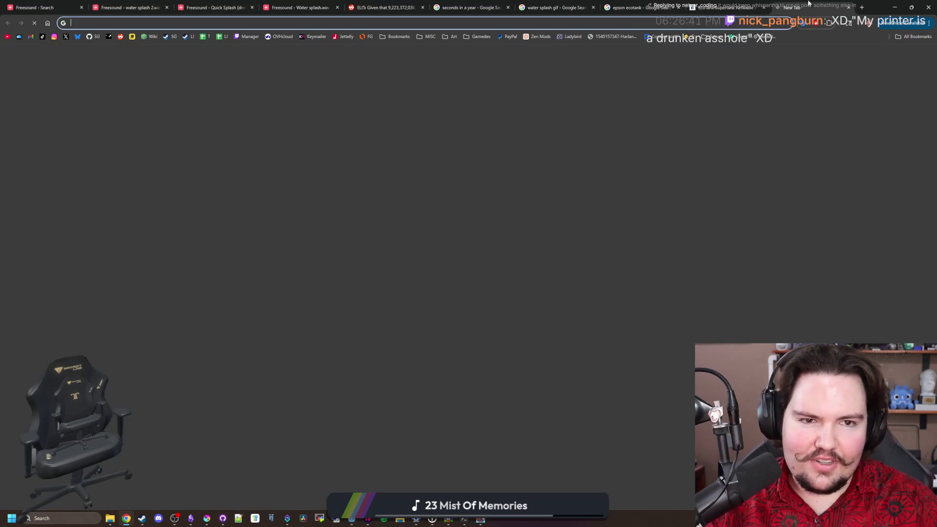
key("ctrl+w")
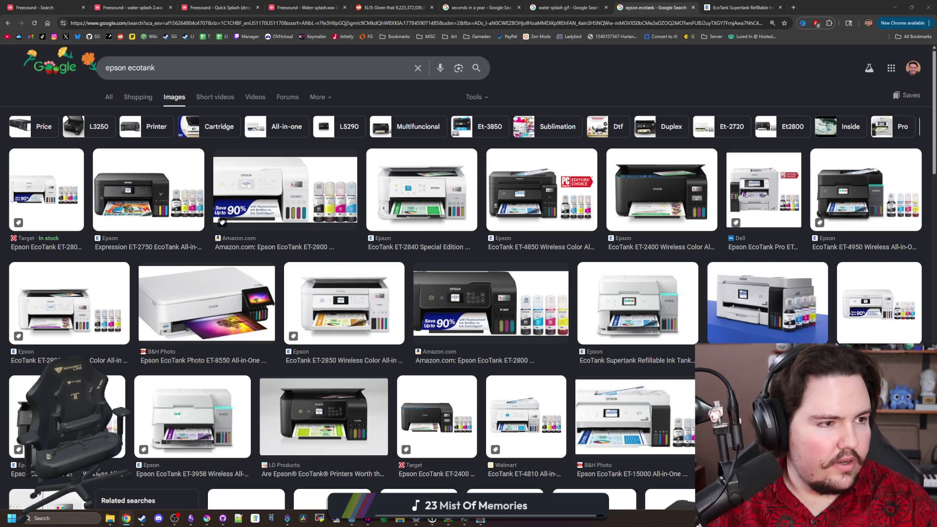
View and close the Amazon ink bottle listing, then minimise Chrome to return to fishing_region.gd
mouse_move(936, 97)
left_mouse_down()
mouse_move(725, 94)
mouse_move(640, 110)
mouse_move(794, 121)
mouse_move(824, 108)
mouse_move(786, 126)
mouse_move(827, 122)
left_mouse_up()
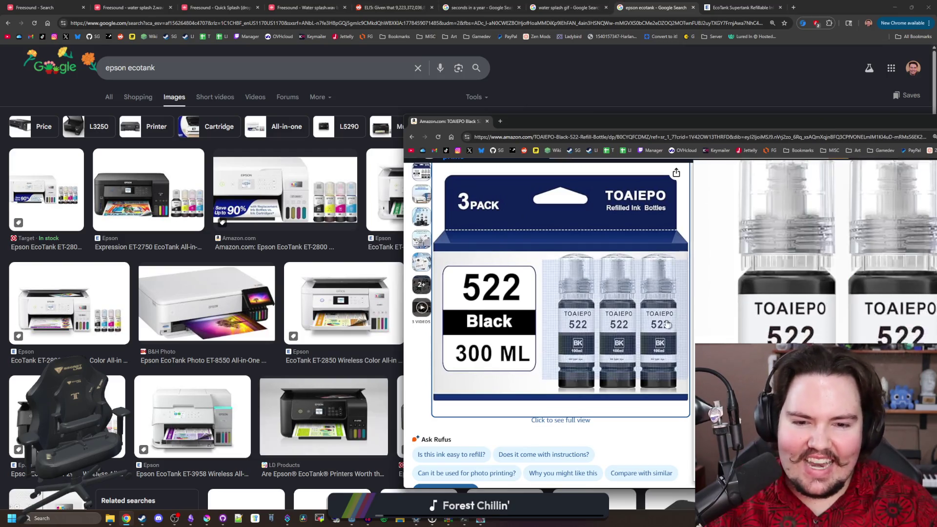
key("ctrl+w")
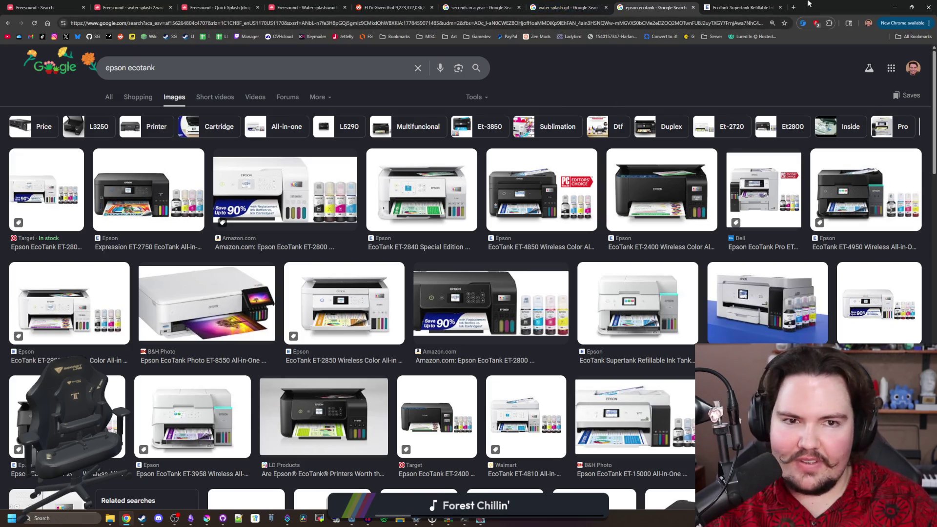
left_click(894, 7)
left_click(553, 224)
key("Down")
key("Down")
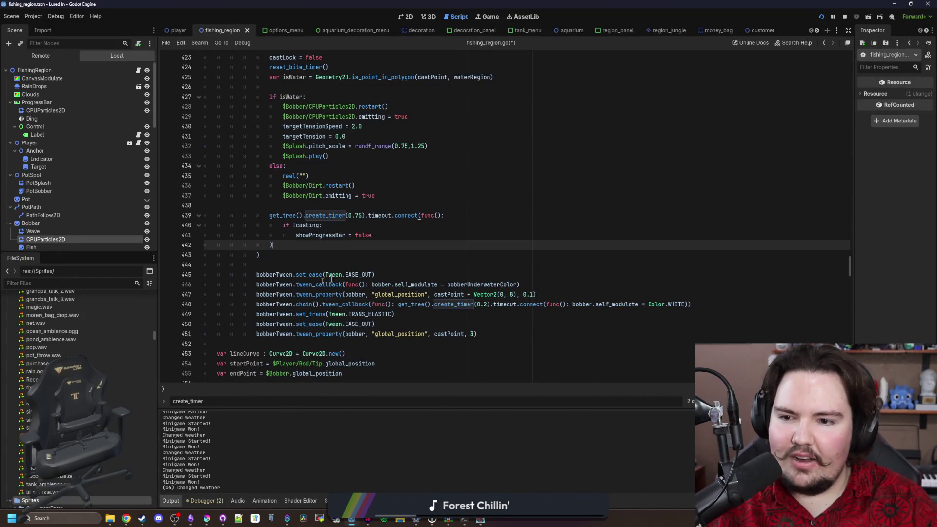
key("Down")
key("Down")
scroll(295, 252, "down", 1)
key("ctrl+s")
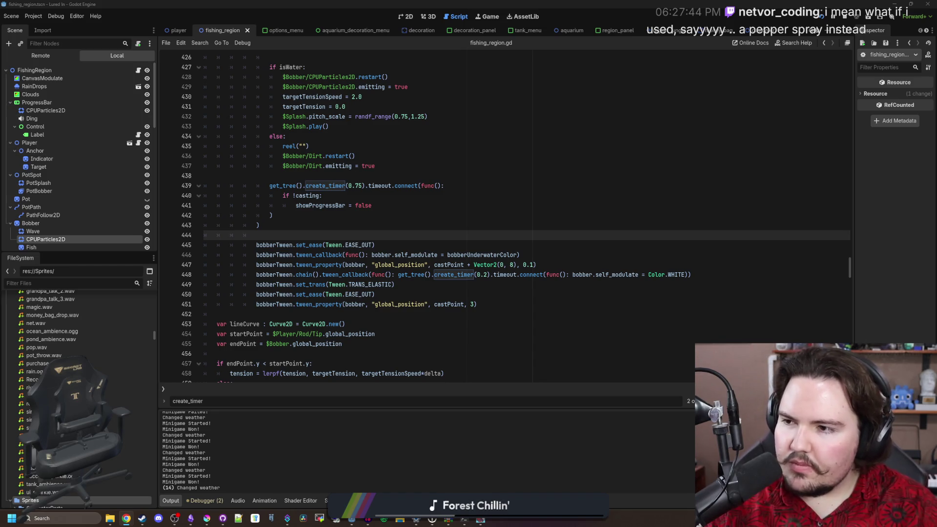
left_click(367, 234)
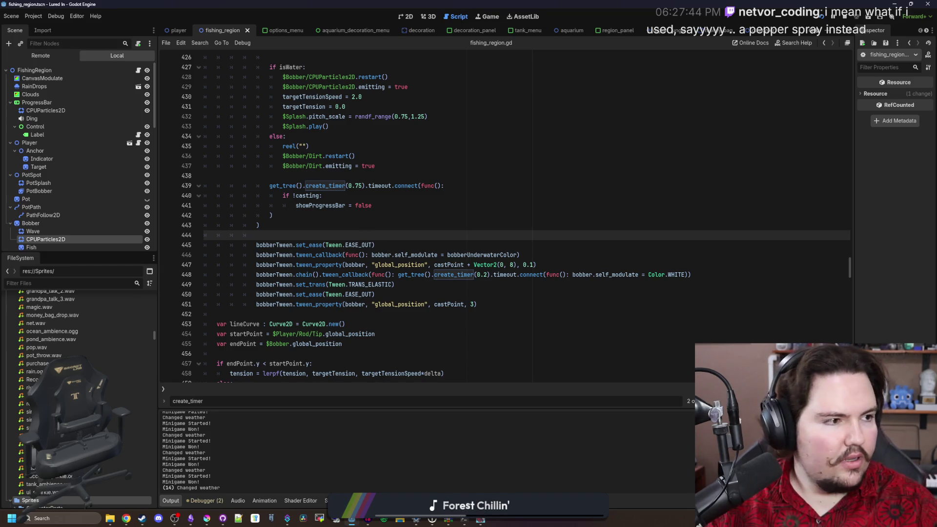
key("alt+Tab")
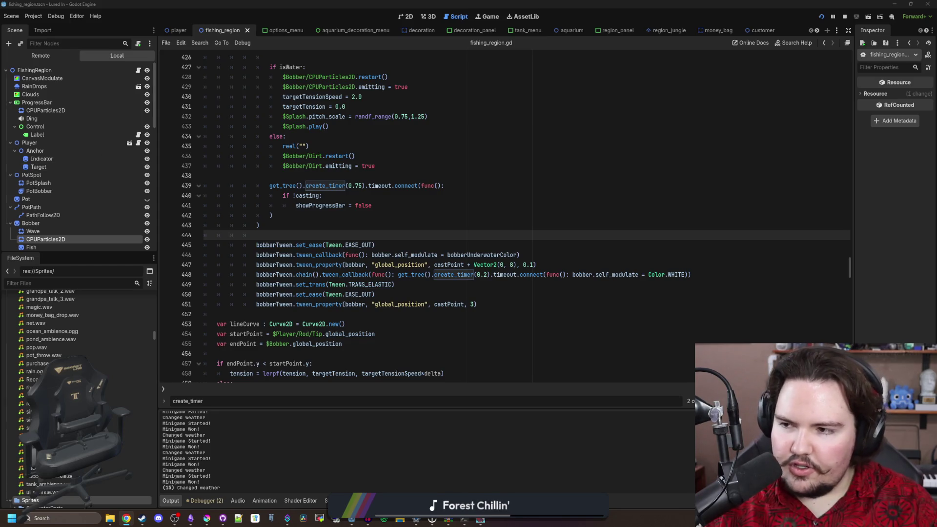
left_click(394, 239)
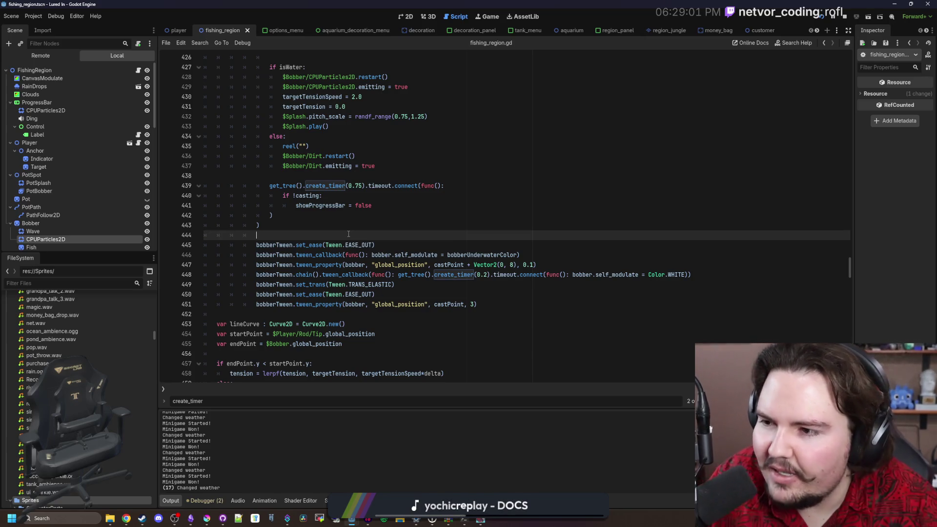
key("ctrl+s")
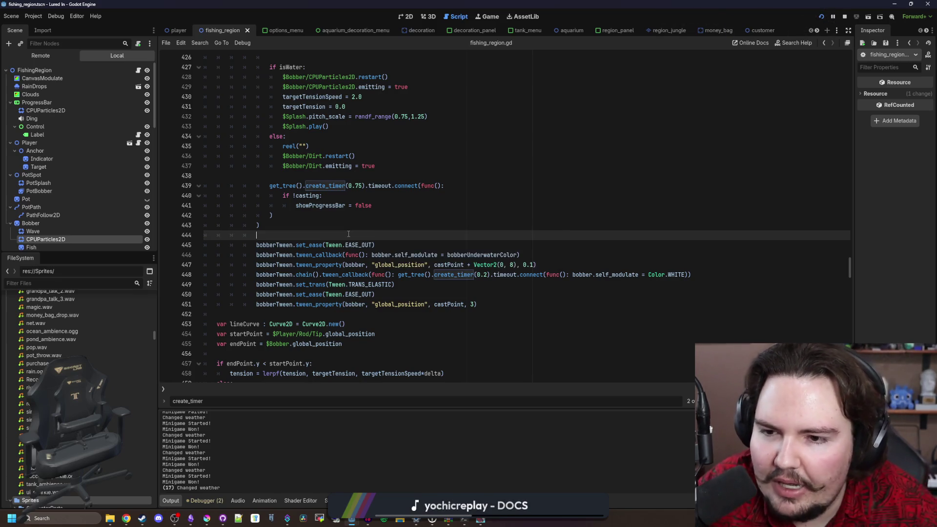
key("ctrl+s")
key("ctrl+s")
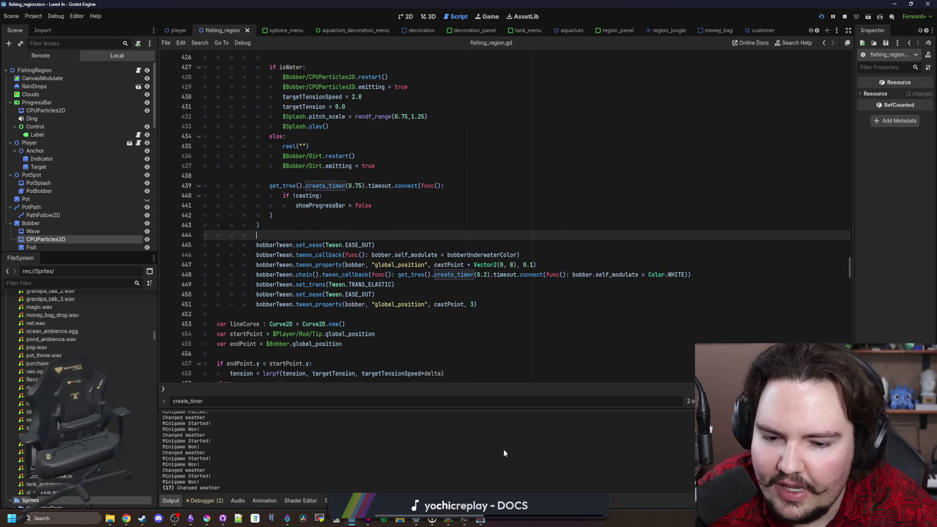
key("F5")
Maximise the game, cast into the rainy pond and reel in twice, then save back in the script
double_click(505, 150)
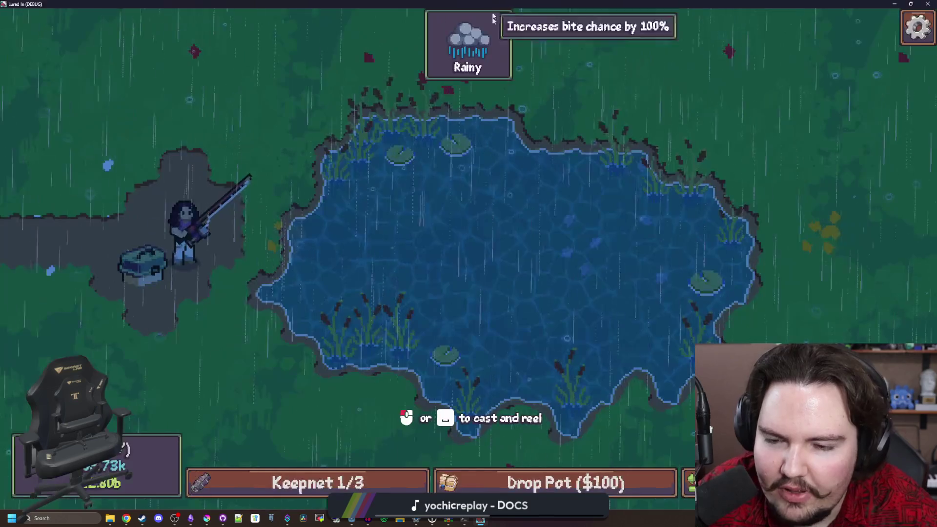
left_click_drag(499, 234, 474, 262)
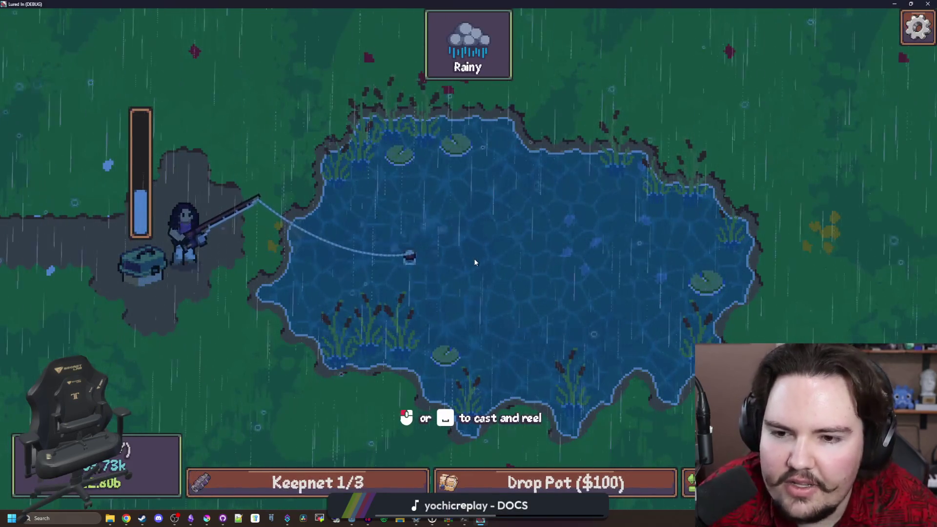
left_click(474, 262)
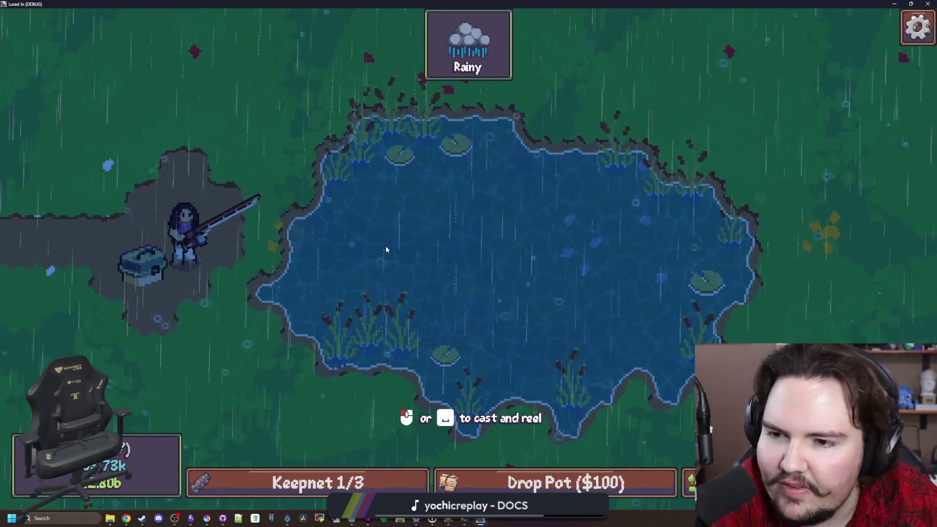
left_click_drag(385, 249, 386, 249)
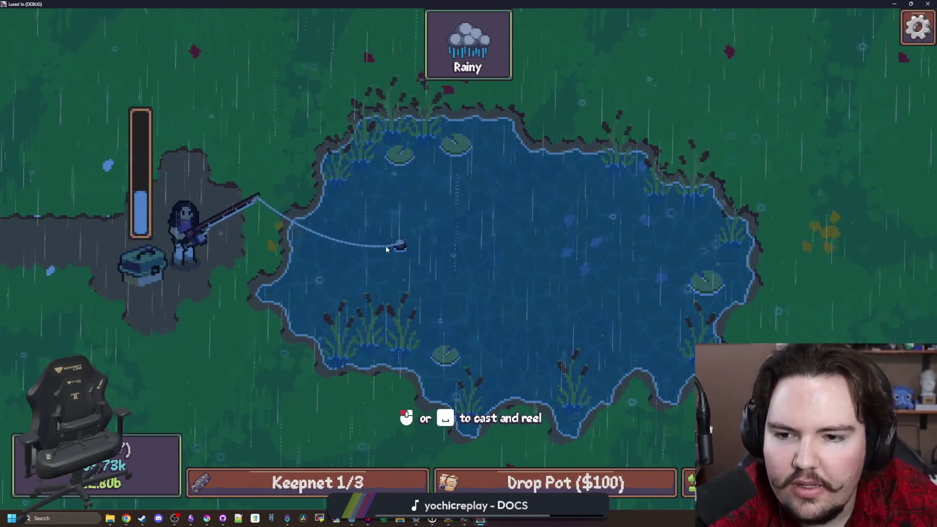
left_click(530, 253)
left_click_drag(530, 252, 531, 253)
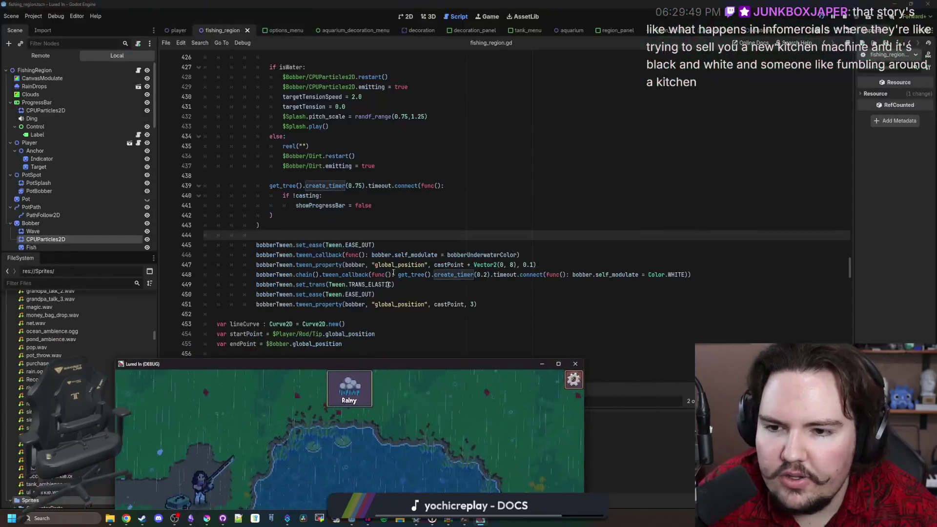
left_click(357, 238)
key("ctrl+s")
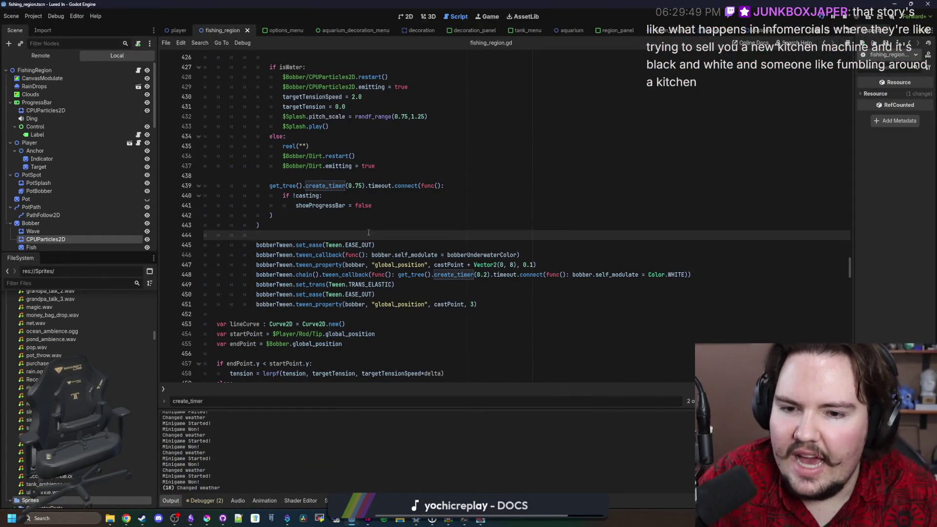
Add a new line 421 after create_tween starting 'var dist'
left_click(442, 215)
key("ctrl+s")
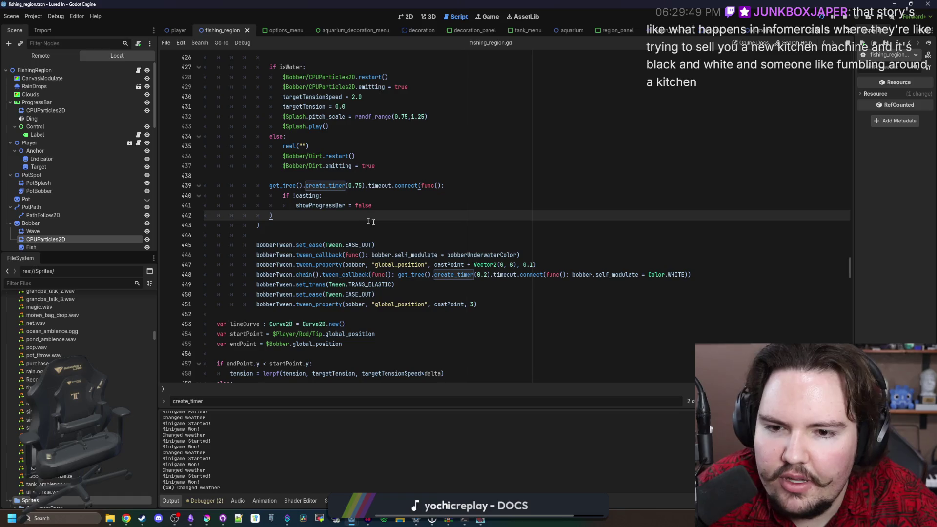
scroll(535, 237, "up", 8)
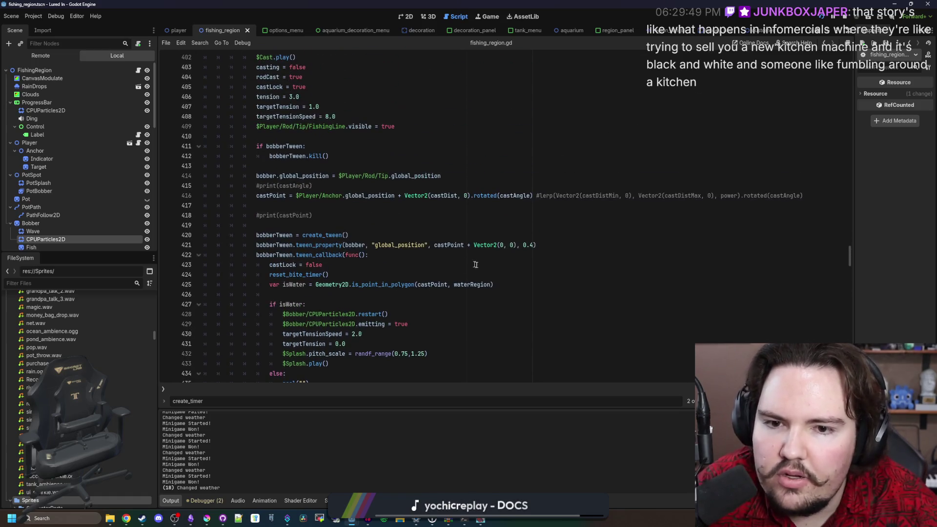
left_click_drag(549, 244, 491, 245)
left_click(395, 230)
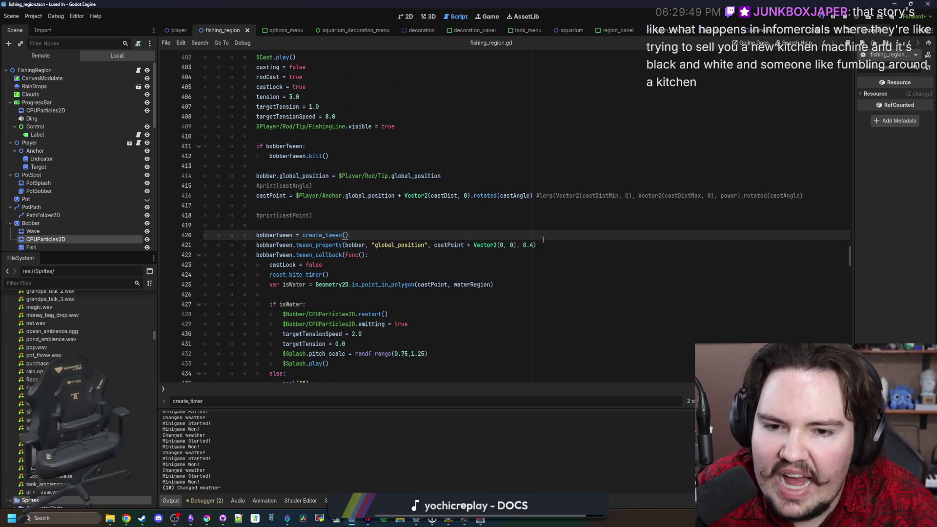
key("Return")
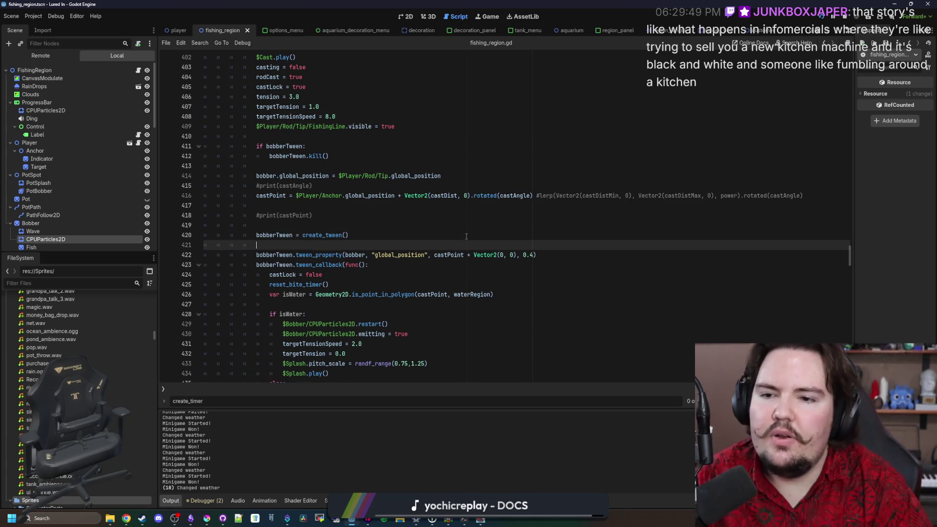
key("Return")
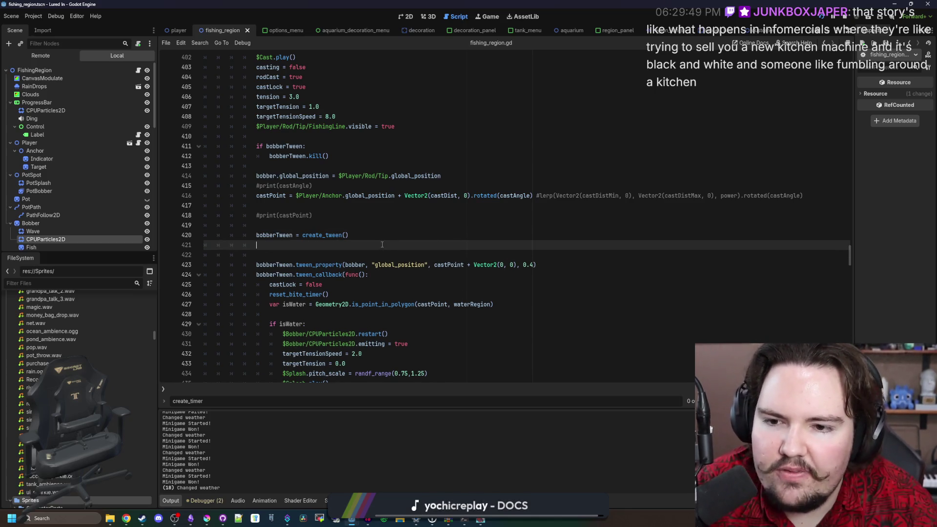
left_click(382, 243)
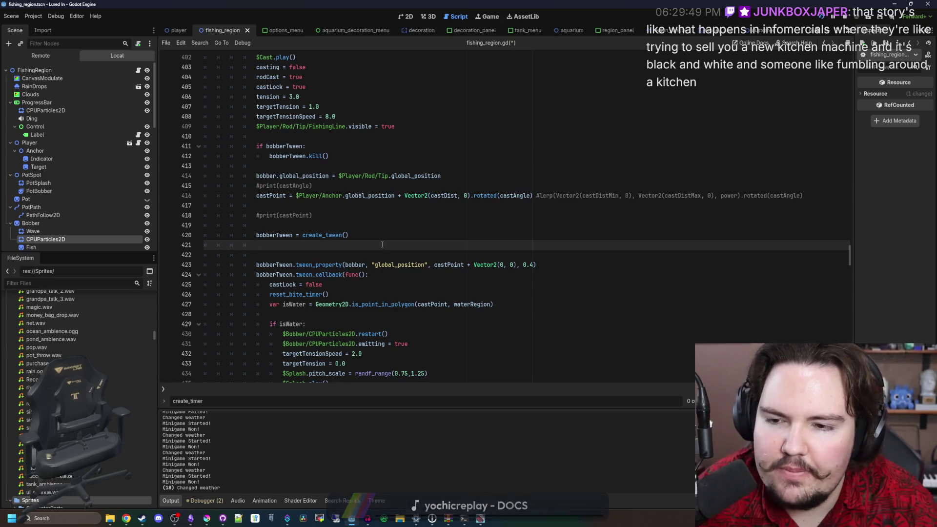
type("var dist =")
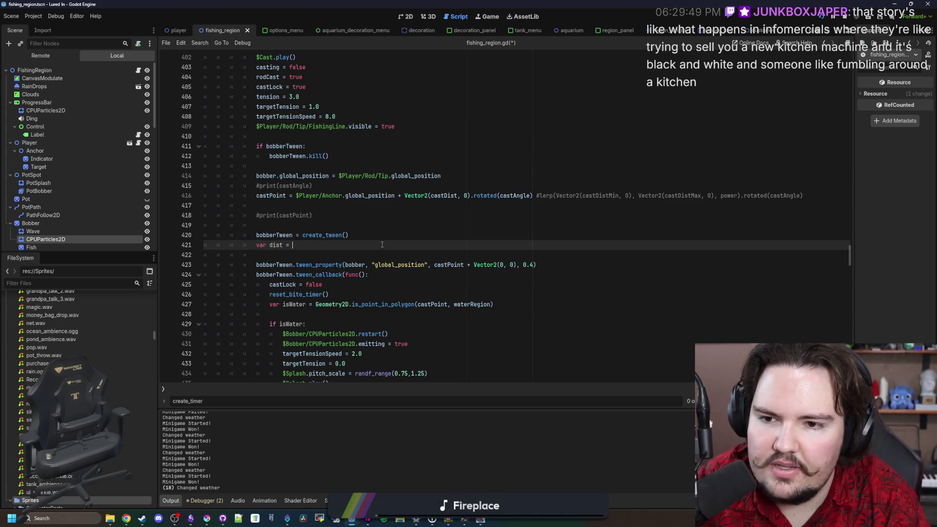
Set dist to $Player/Rod/Tip.global_position.distance_to(castPoint)
left_click(392, 185)
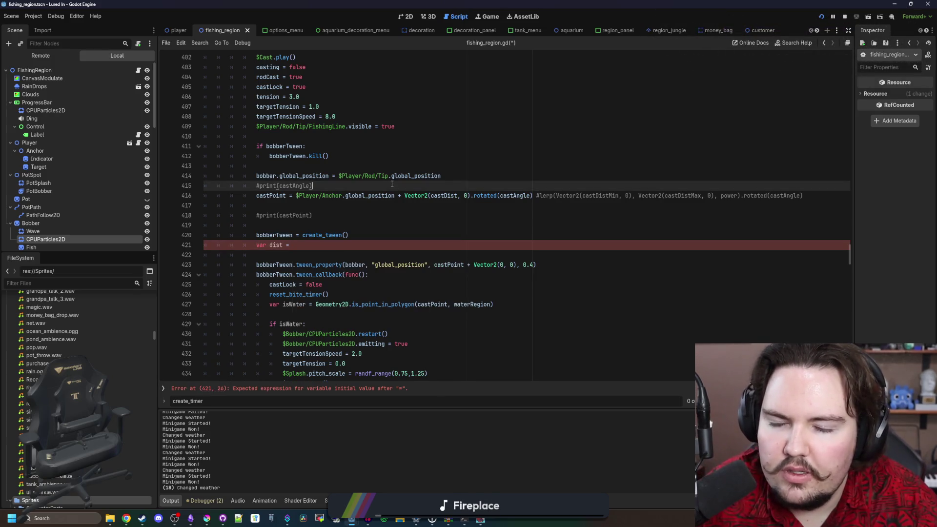
left_click_drag(441, 176, 339, 176)
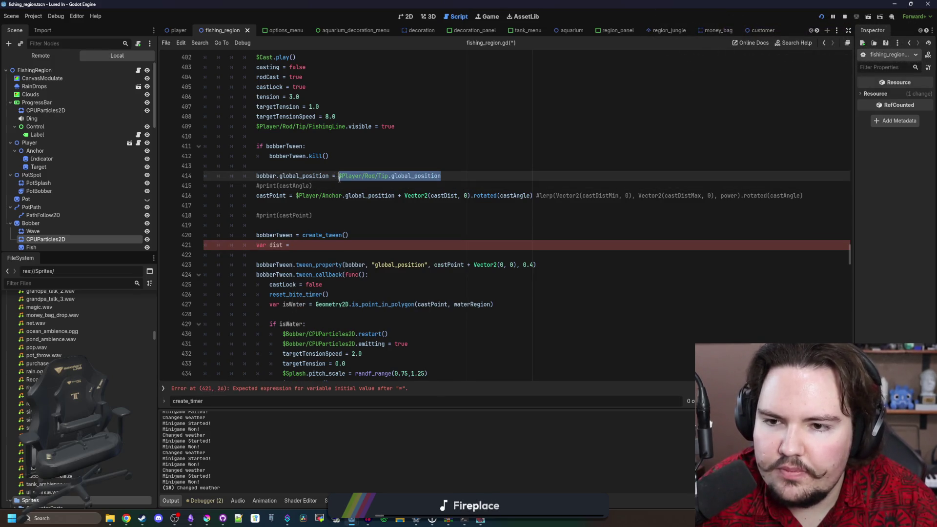
key("ctrl+c")
left_click(317, 244)
key("ctrl+v")
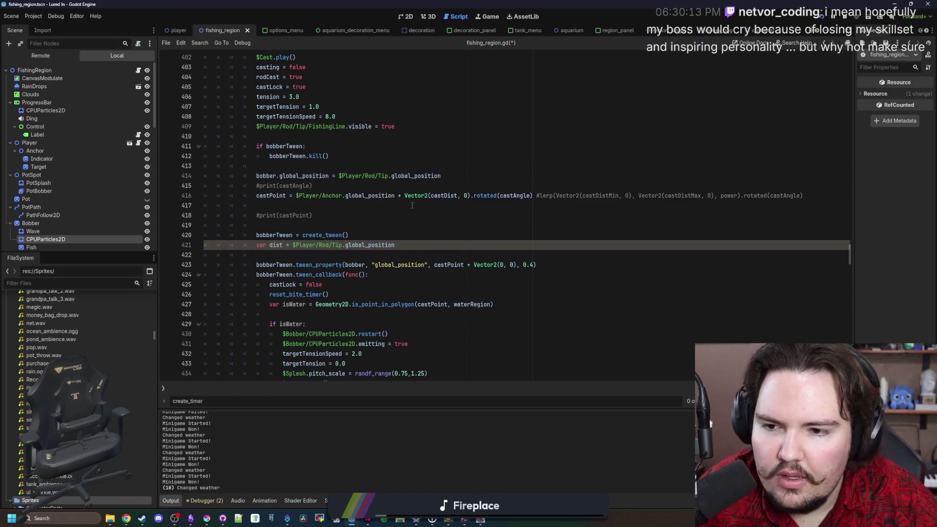
type(".distance_")
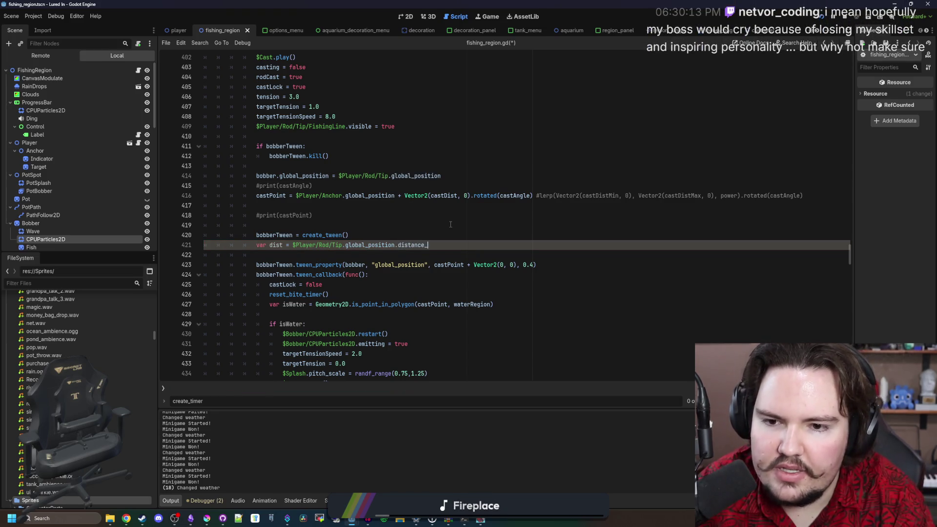
type("to(castPoint")
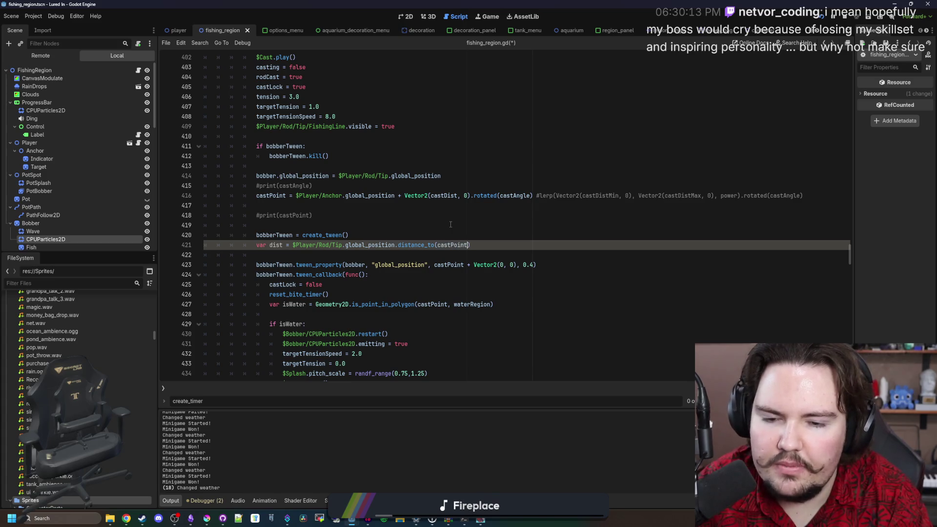
Add print(dist) below, save the script, and run the game
key("Right")
key("Return")
key("Return")
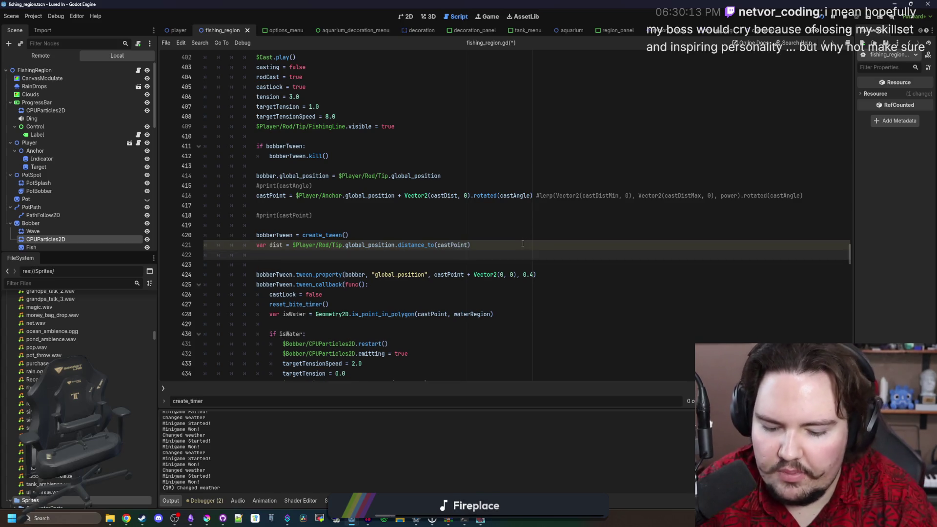
type("print(dist")
key("ctrl+s")
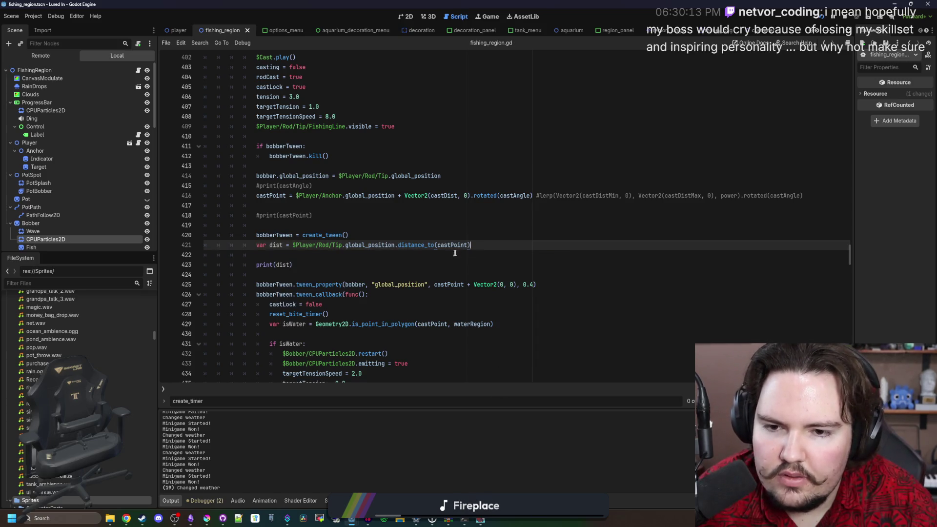
left_click(453, 251)
key("F5")
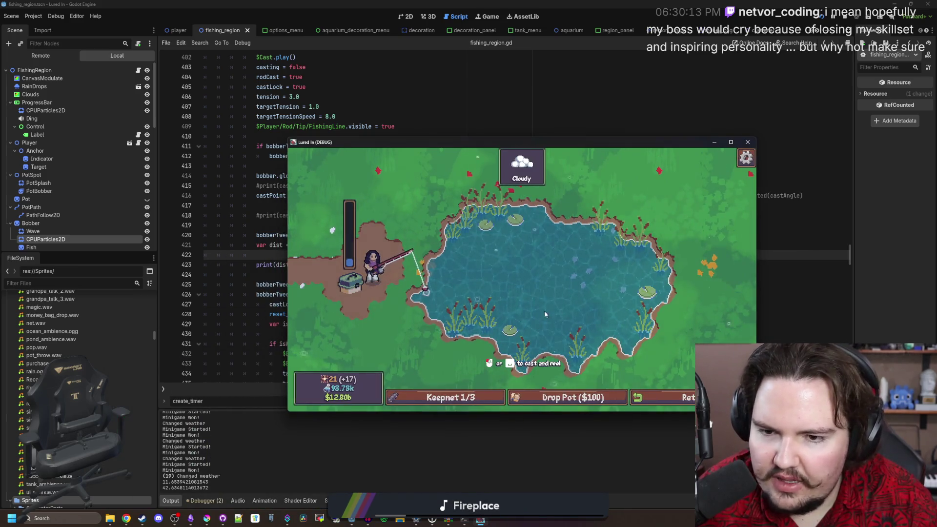
Make several near and far casts, logging distances from about 11.65 to 265.72, then stop the game
left_click(511, 276)
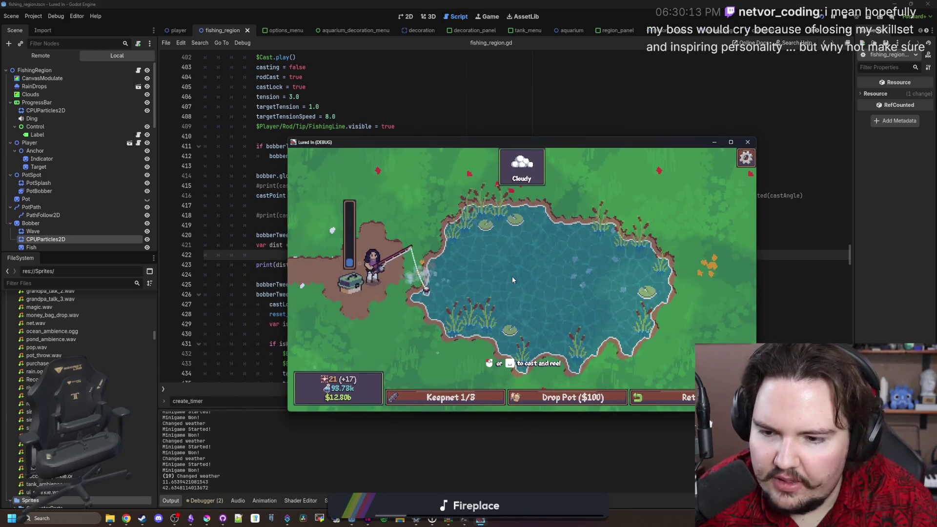
left_click(563, 267)
left_click(588, 285)
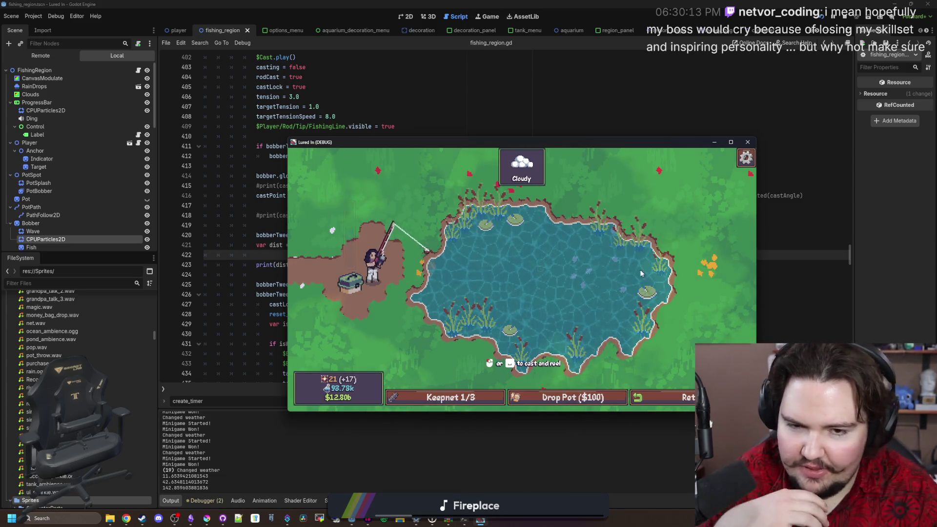
left_click(663, 275)
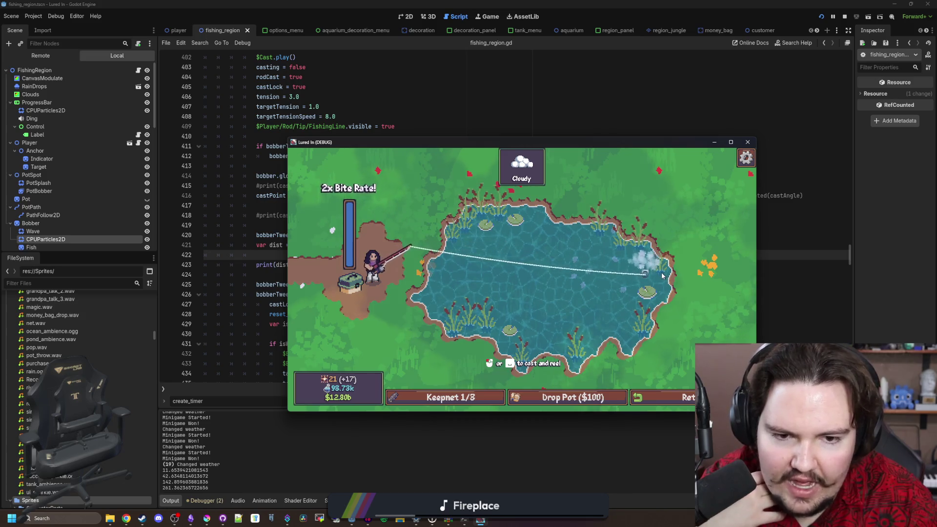
left_click(635, 281)
left_click(636, 281)
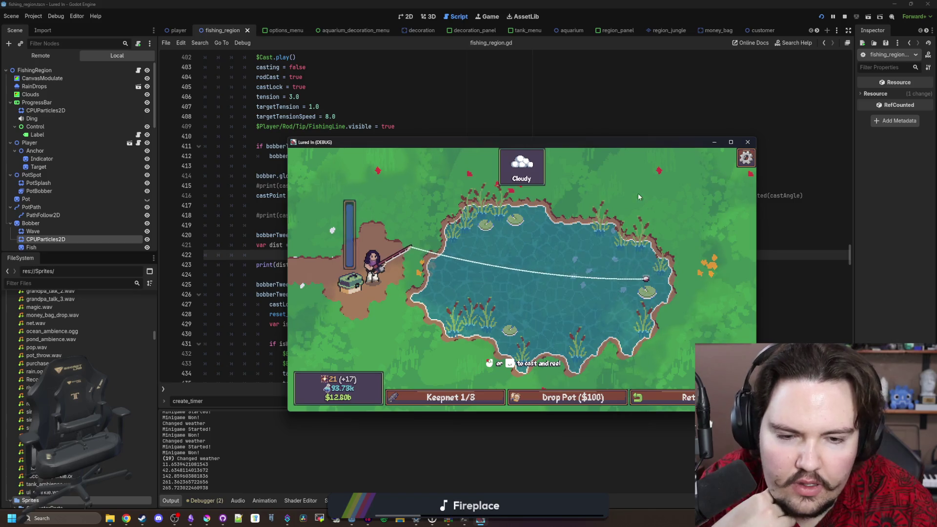
key("F8")
left_click(460, 257)
scroll(523, 286, "down", 3)
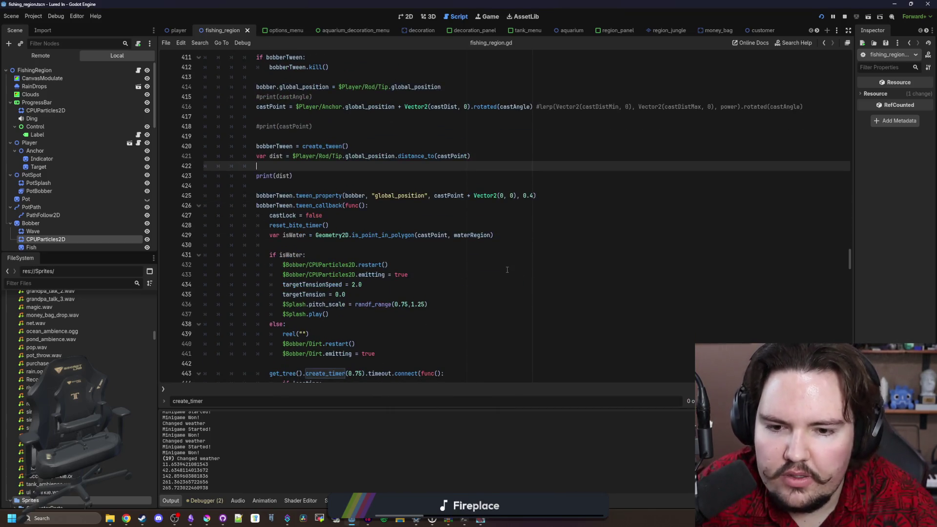
Draft dist/128.0 on a scratch line, then delete it along with the print(dist) line
scroll(499, 266, "up", 3)
left_click(340, 265)
key("ctrl+s")
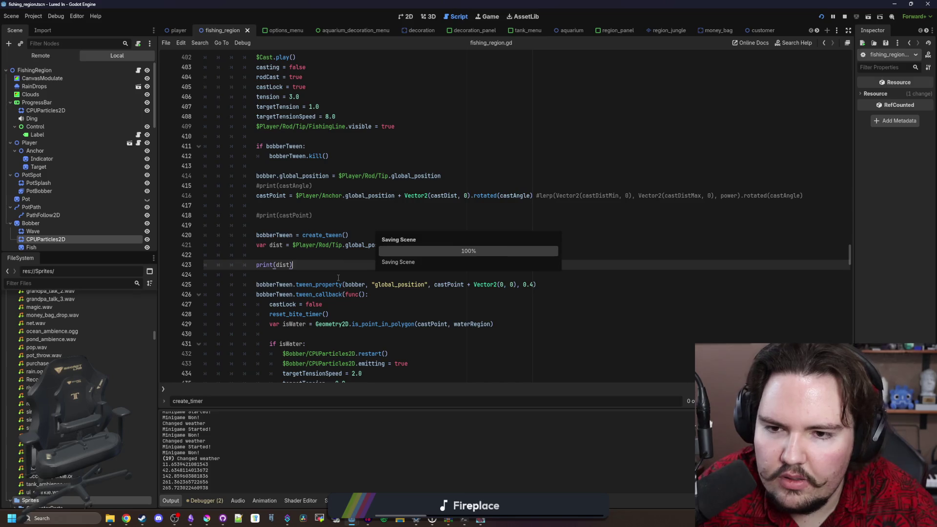
left_click(298, 248)
left_click(299, 255)
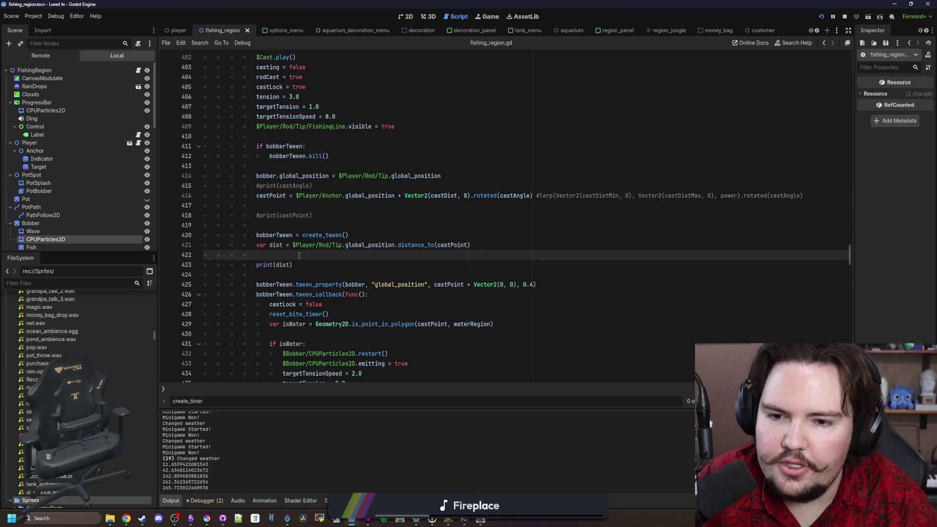
key("Return")
key("Return")
key("Up")
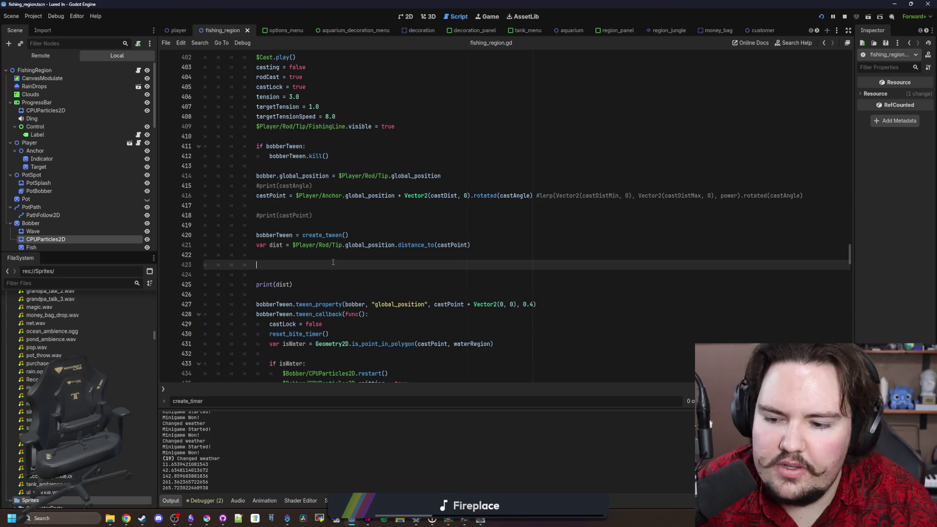
type("dist")
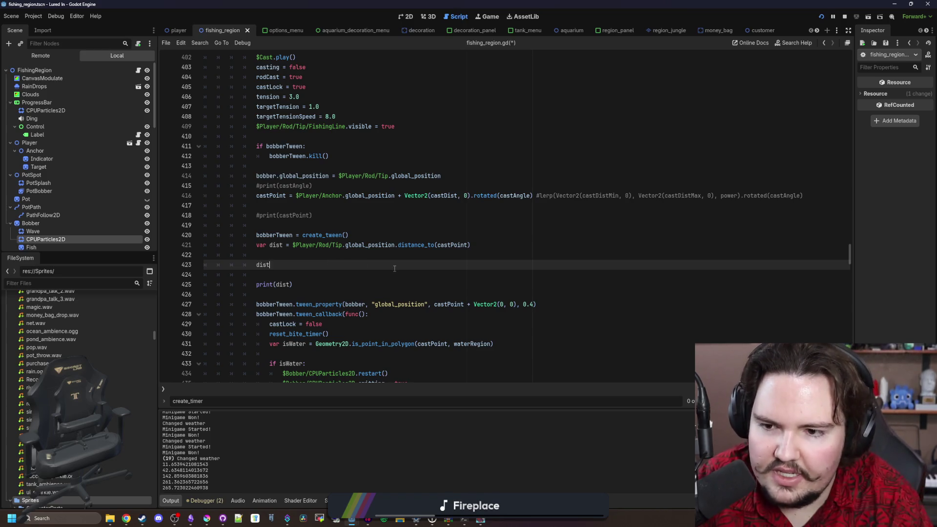
type("/128.0")
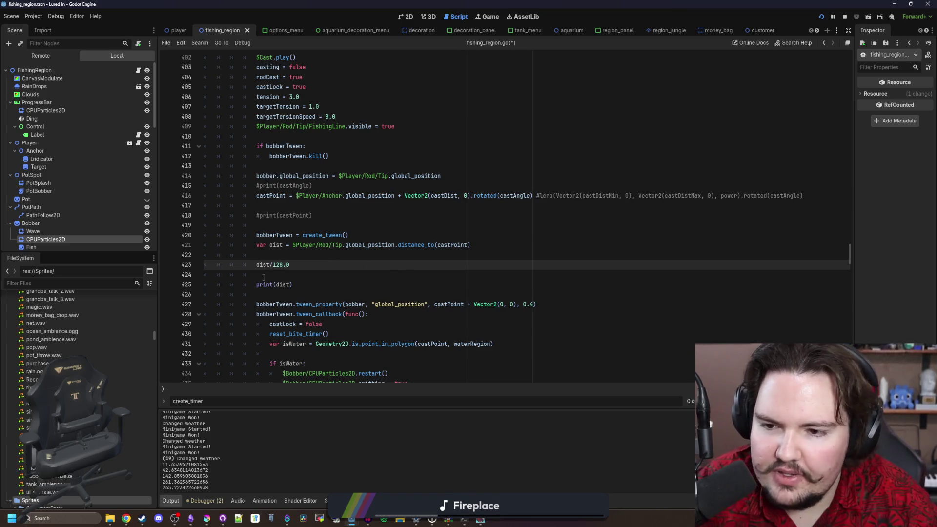
key("shift+Home")
key("BackSpace")
key("shift+Down")
key("shift+Down")
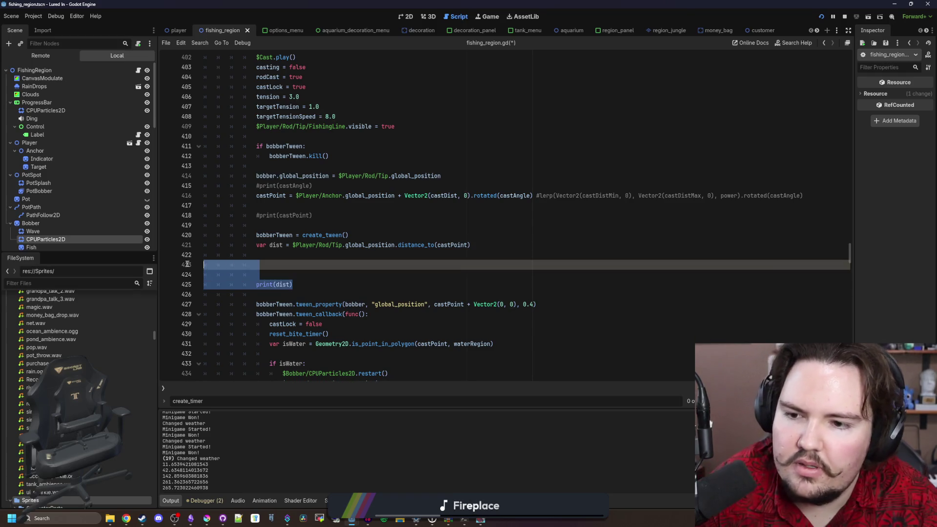
key("BackSpace")
key("BackSpace")
Replace the tween's fixed 0.4 duration with dist/128.0 and save the script
double_click(528, 274)
key("ctrl+v")
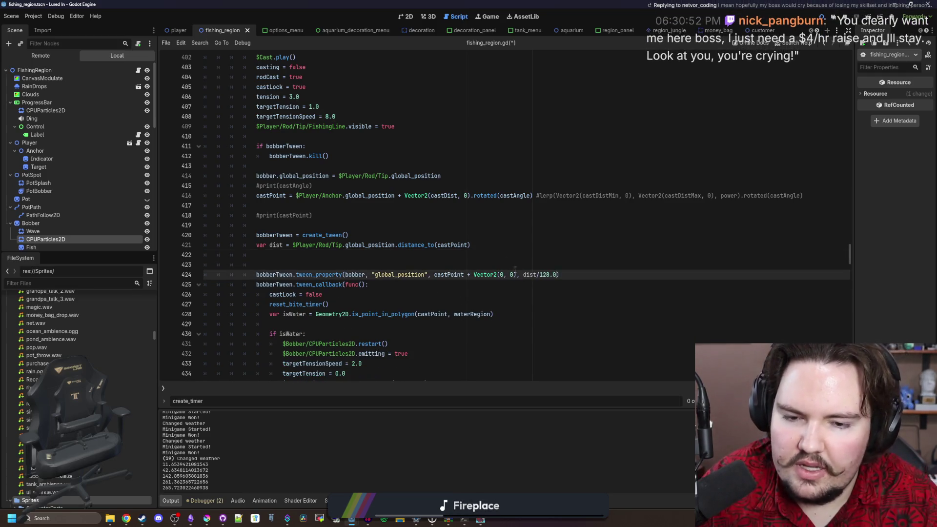
key("ctrl+s")
left_click(64, 519)
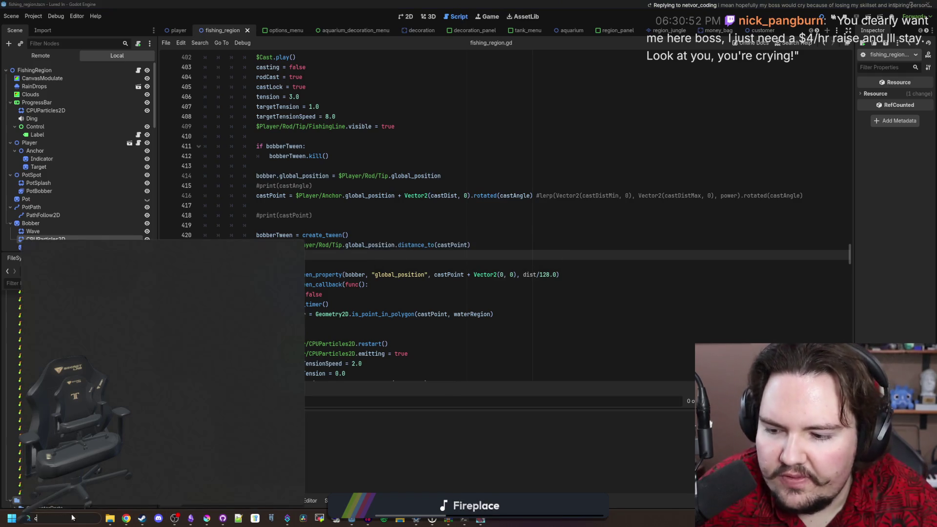
Confirm 256 ÷ 128 = 2 in Windows Calculator, close it, and save to rerun the game
type("ca")
left_click(86, 295)
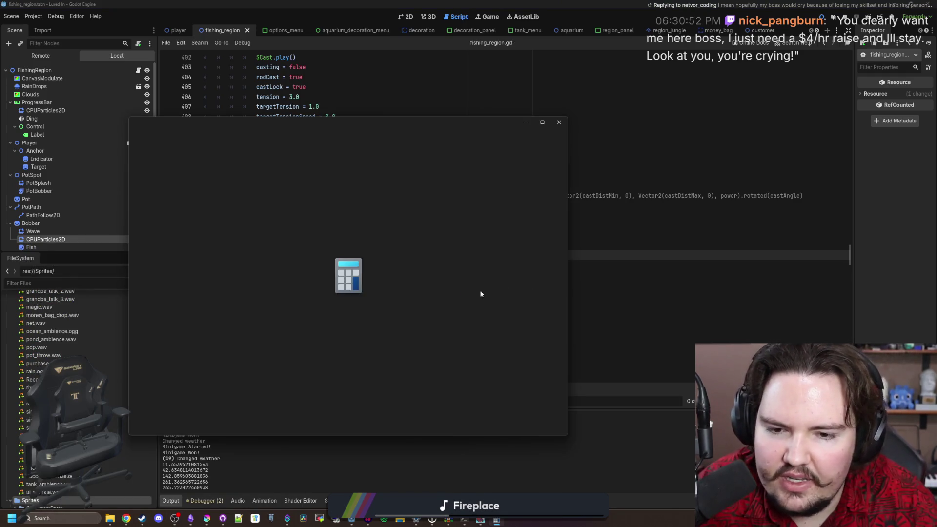
type("25")
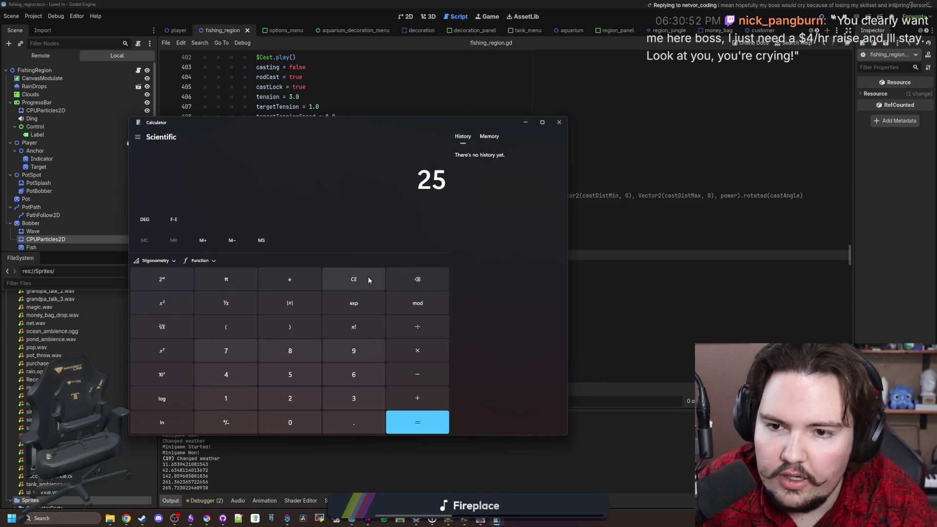
type("6/128")
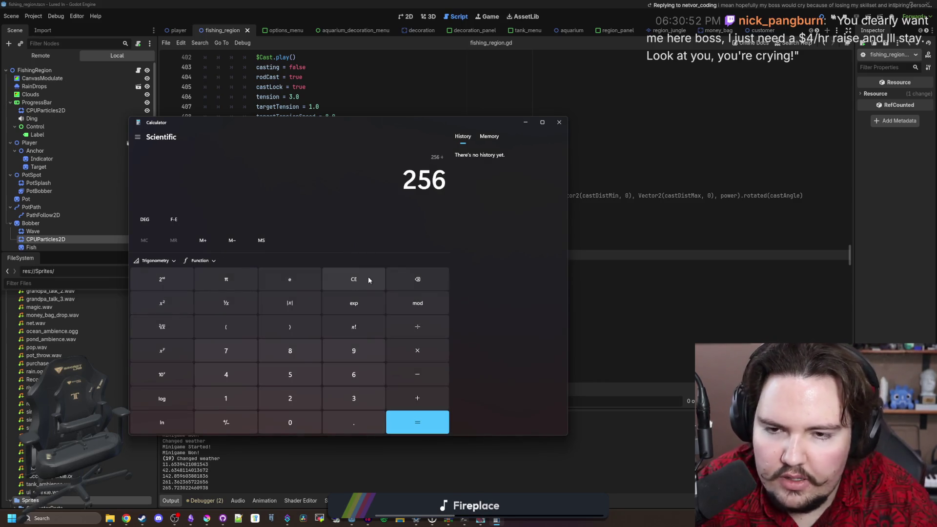
key("Return")
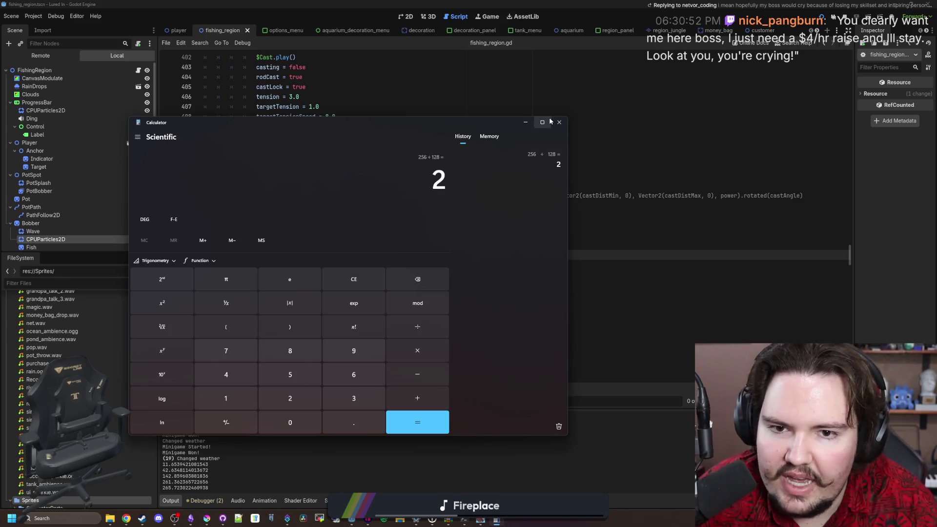
key("alt+F4")
key("ctrl+s")
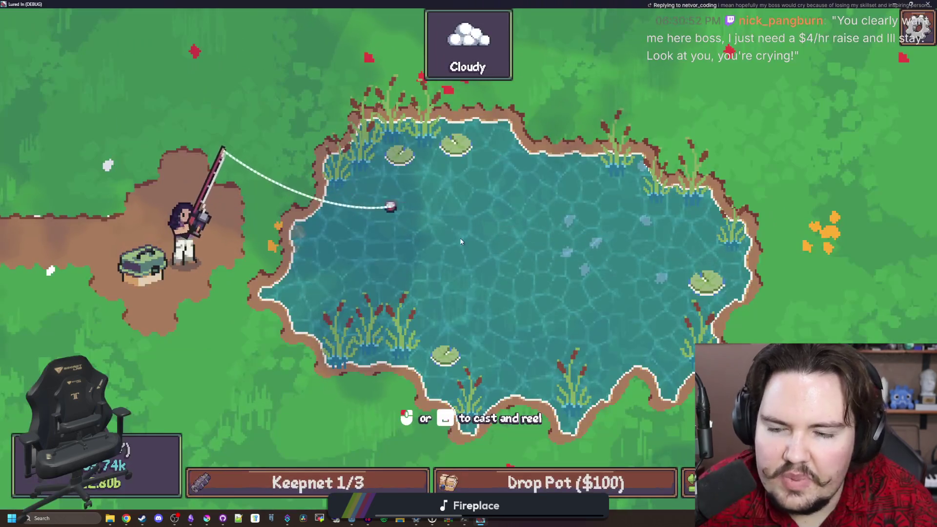
Reel in and make several test casts, including long casts across to the pond's right side
left_click(298, 273)
left_click_drag(313, 269, 303, 270)
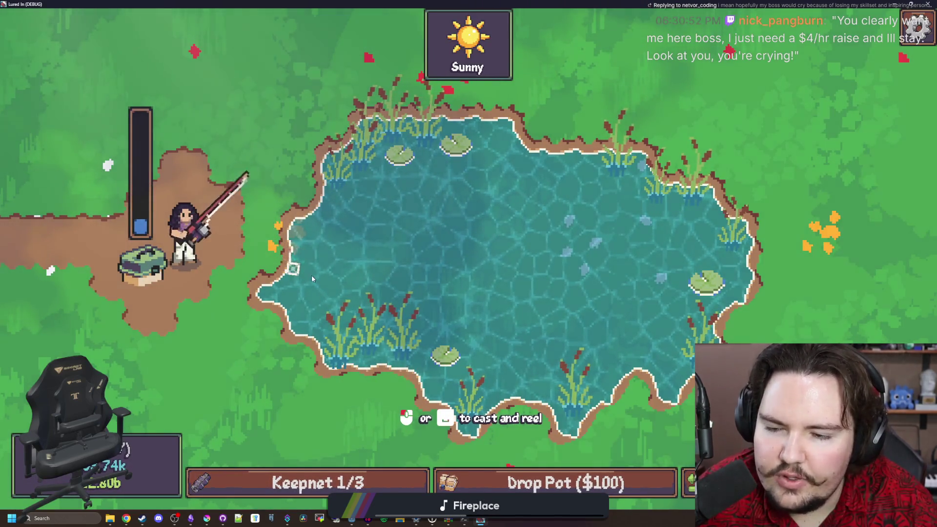
left_click(282, 259)
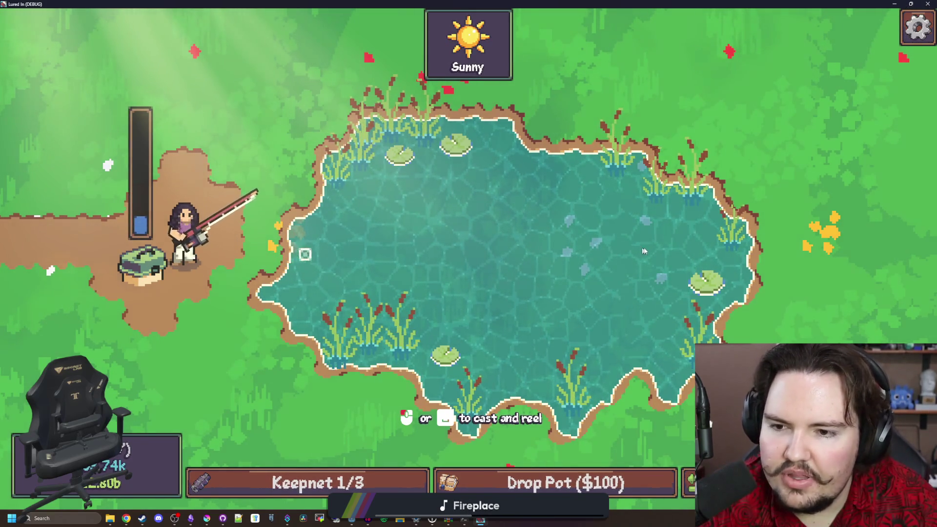
left_click_drag(347, 253, 651, 252)
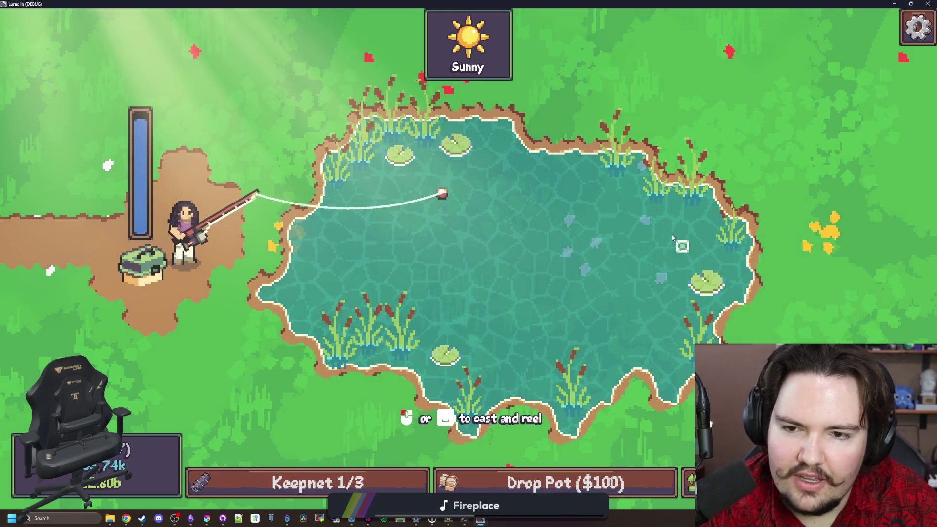
left_click(556, 292)
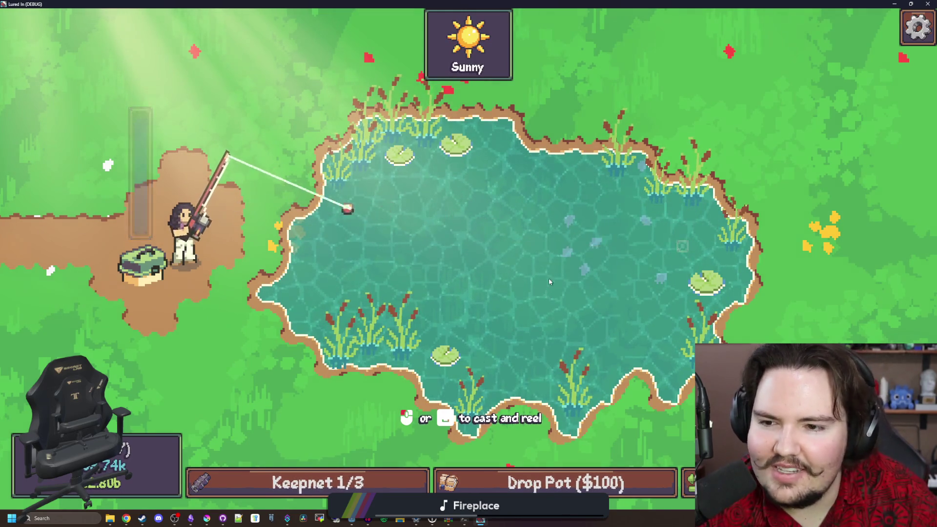
left_click_drag(586, 273, 635, 251)
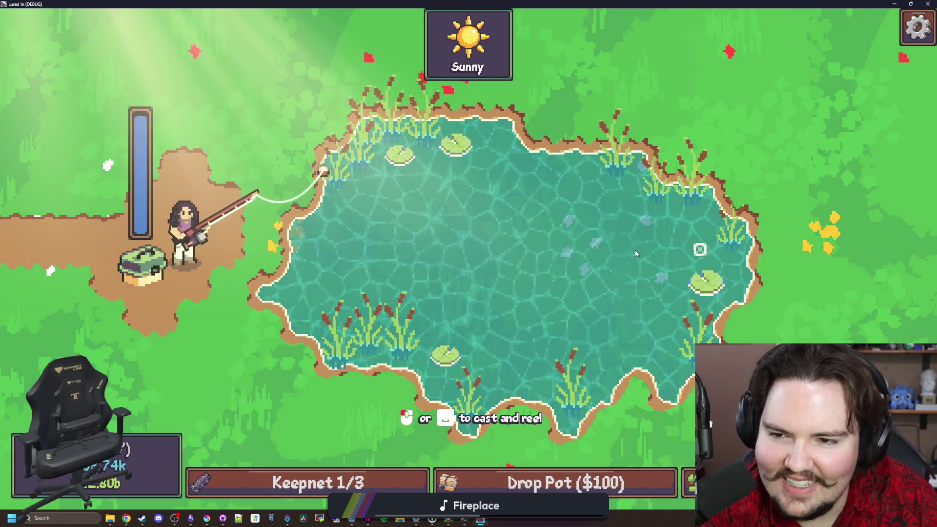
left_click(421, 232)
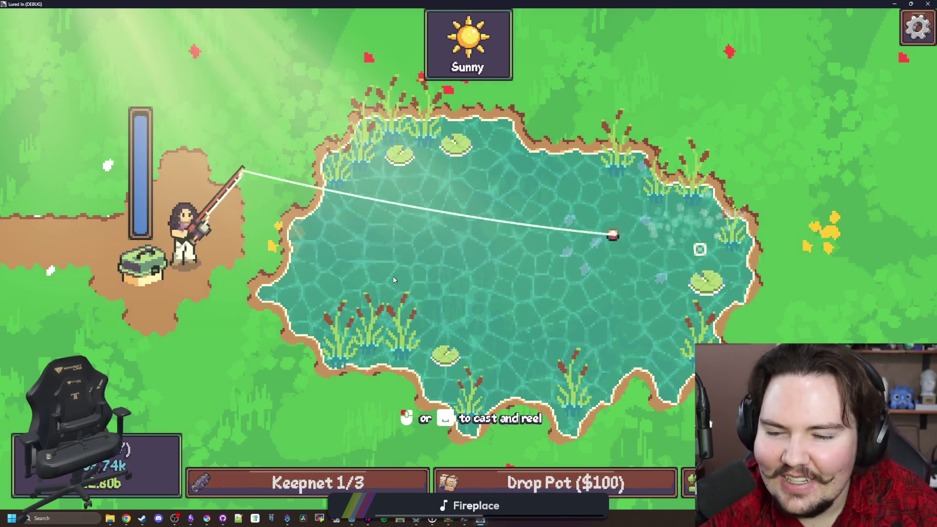
Make short casts near the shore to compare the bobber's flight time
left_click(293, 283)
left_click(299, 288)
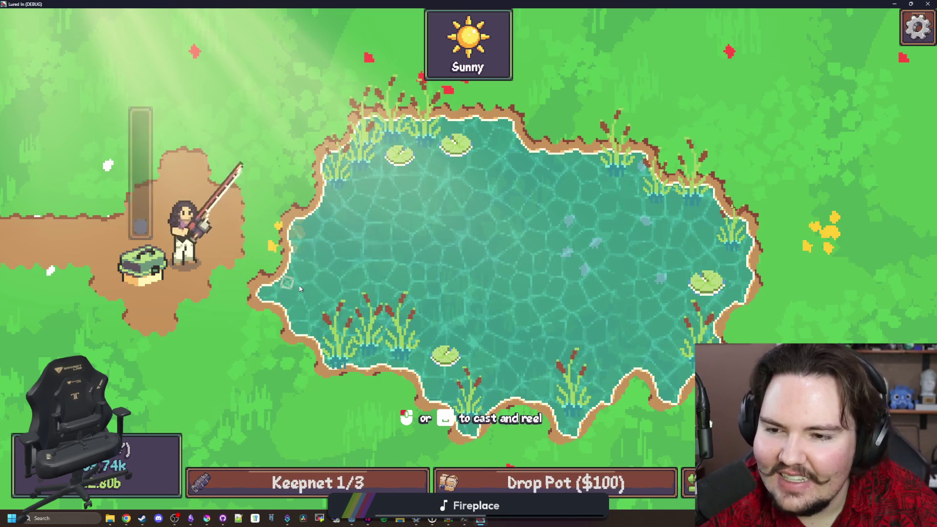
left_click(299, 288)
left_click(431, 14)
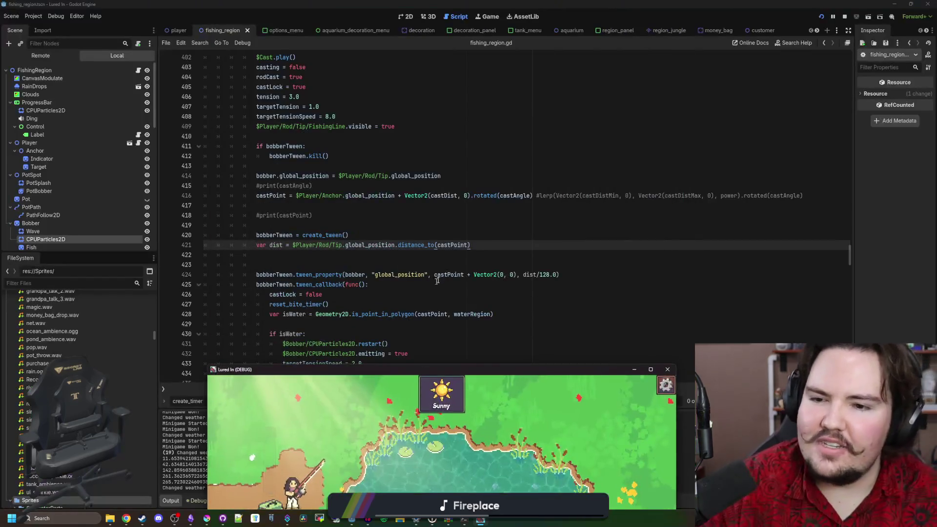
Return to the script editor, then launch Windows Calculator from a 'ca' search
left_click(462, 270)
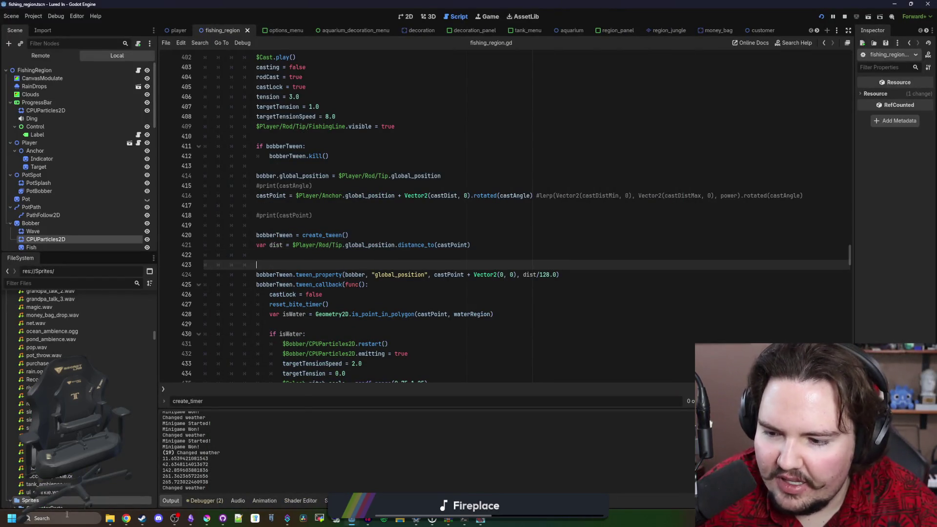
left_click(58, 518)
type("ca")
left_click(82, 293)
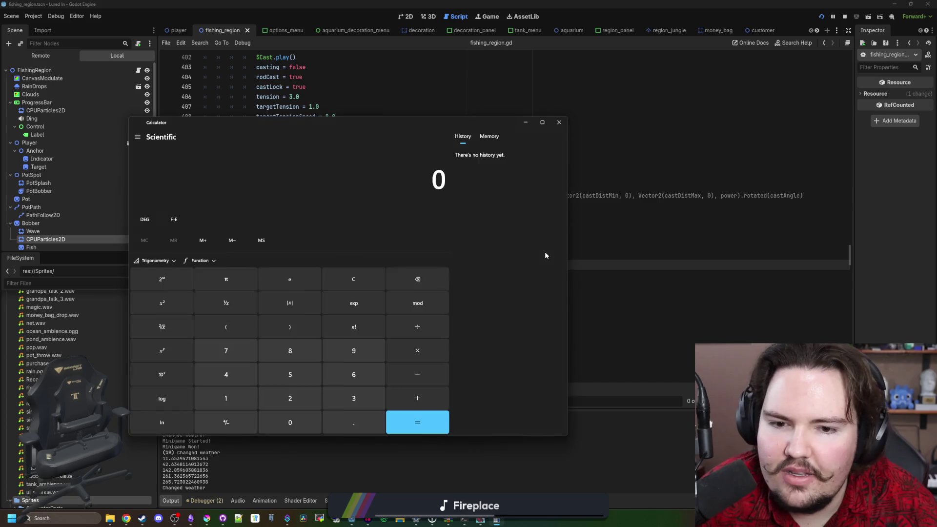
mouse_move(485, 122)
left_mouse_down()
mouse_move(475, 408)
mouse_move(529, 396)
mouse_move(633, 396)
mouse_move(417, 99)
left_mouse_up()
Compute 256 ÷ 128 = 2 and 16 ÷ 128 = 0.125, then close Calculator
type("256 +")
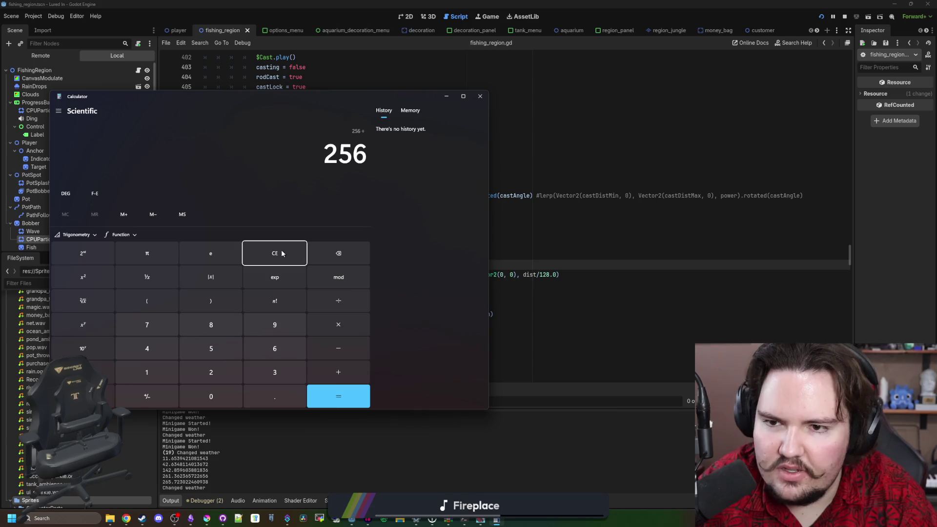
type(" 128")
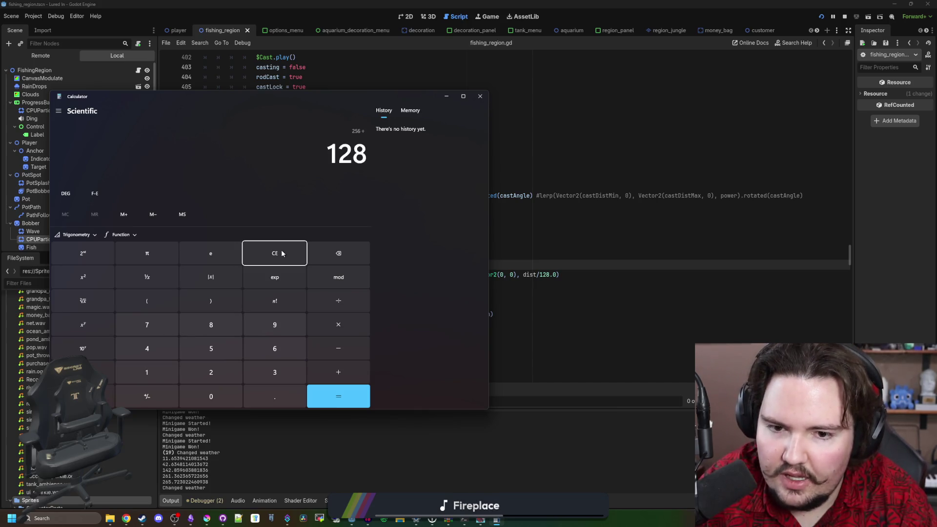
key("Return")
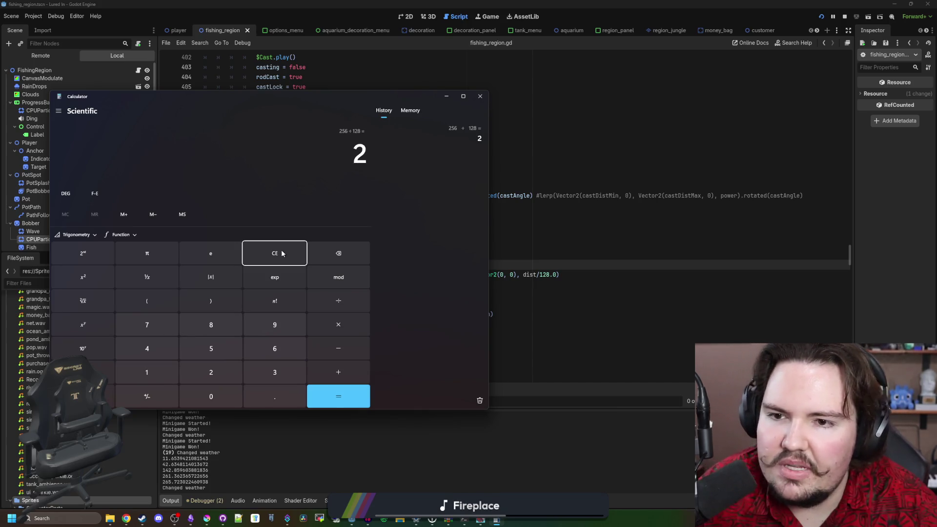
left_click(281, 253)
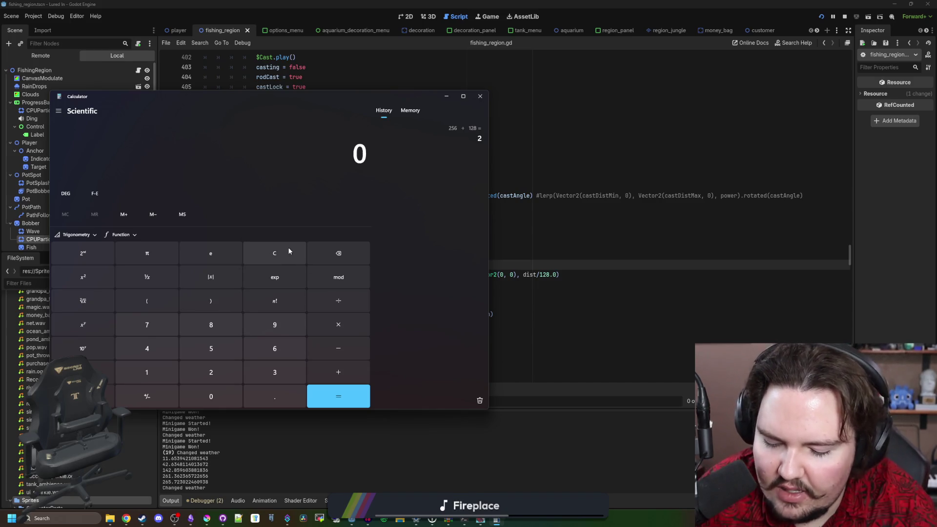
type("16 ÷ ")
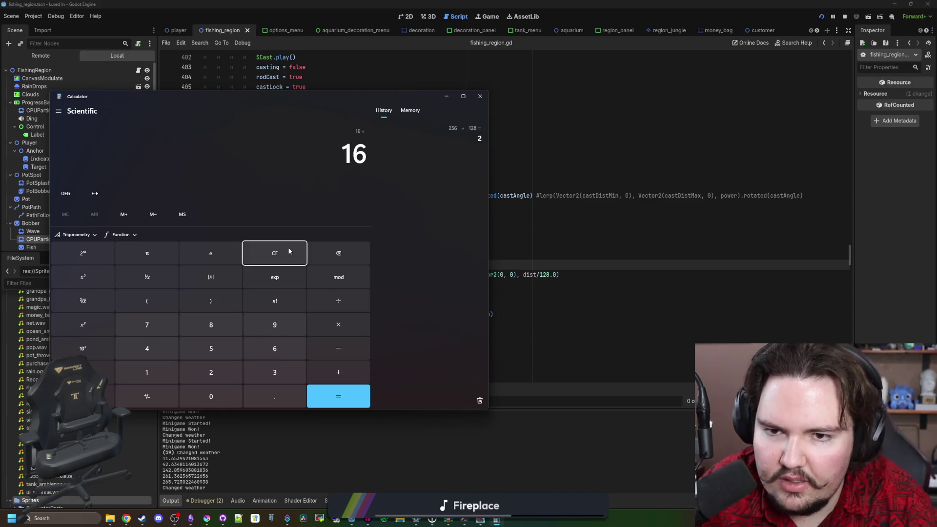
type("128")
key("Return")
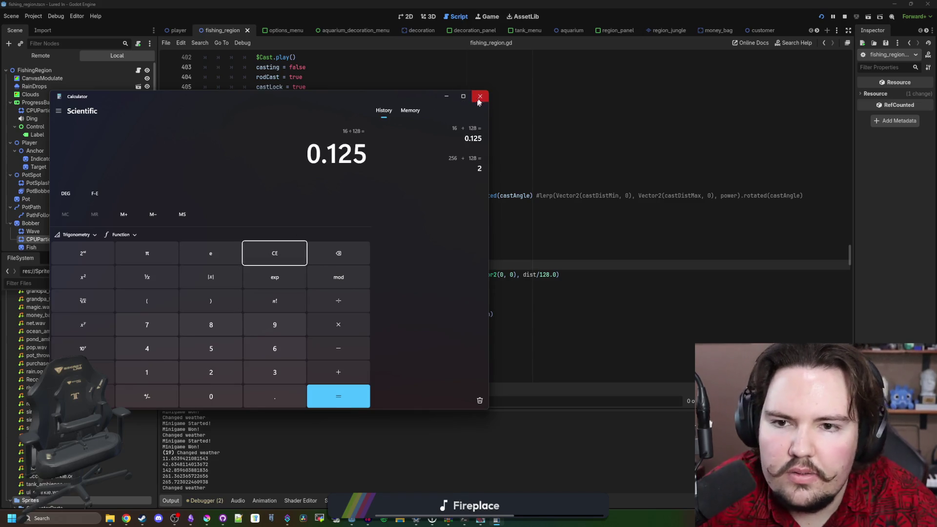
left_click(479, 98)
left_click(460, 253)
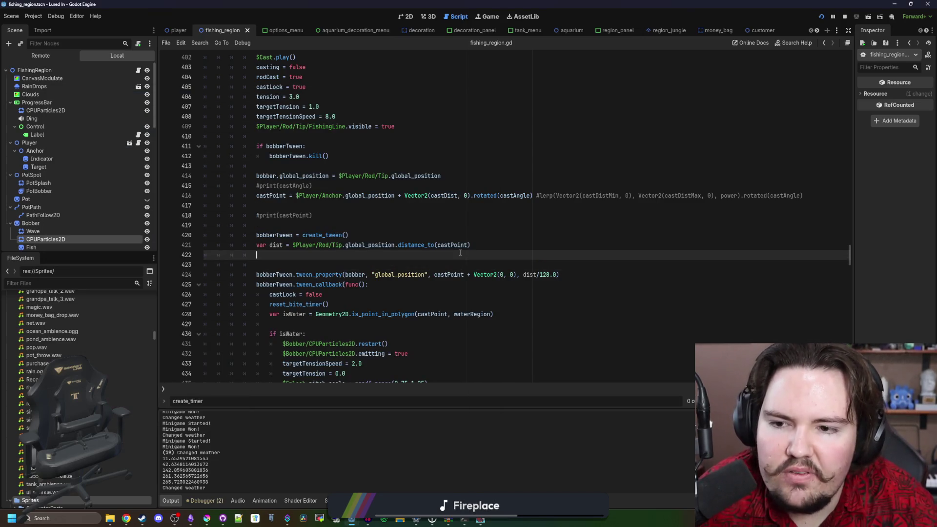
Save the fishing_region scene with Ctrl+S
key("ctrl+s")
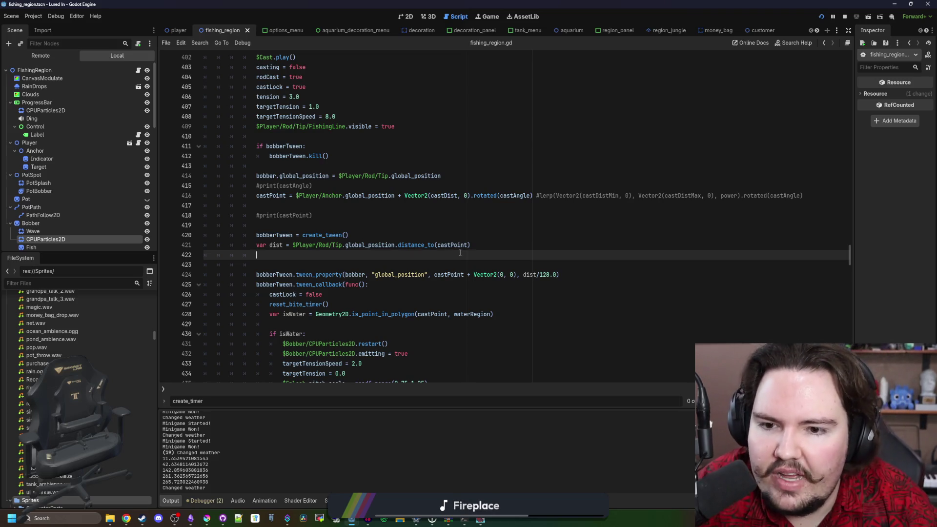
left_click(442, 264)
key("ctrl+s")
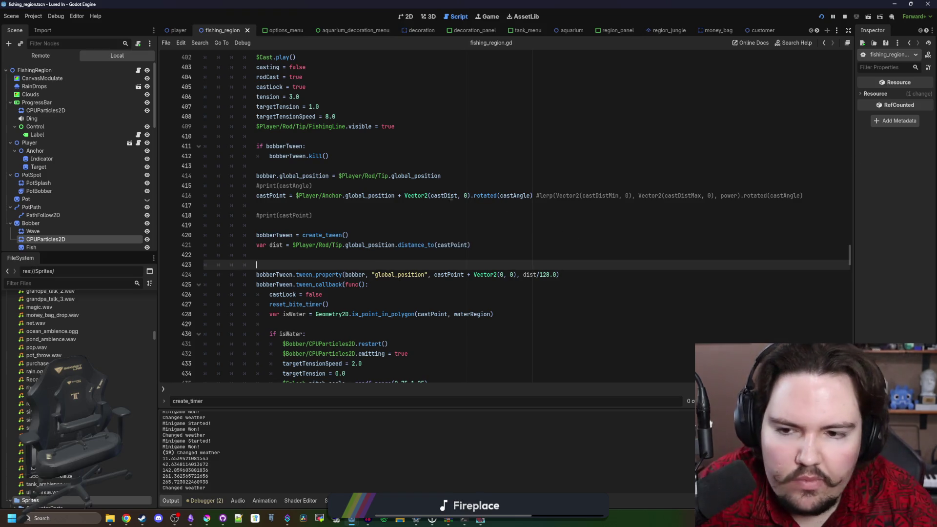
left_click(374, 252)
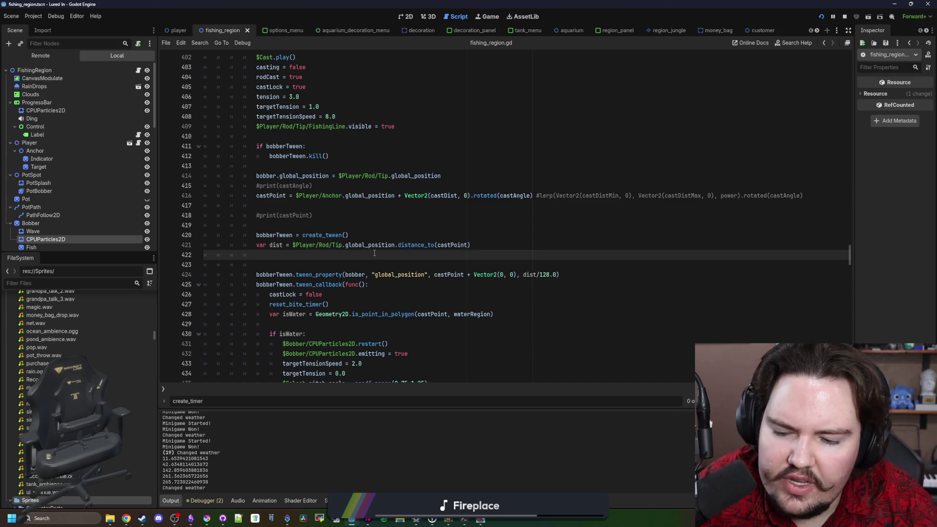
Switch to Chrome and load desmos in a new window
left_click(125, 518)
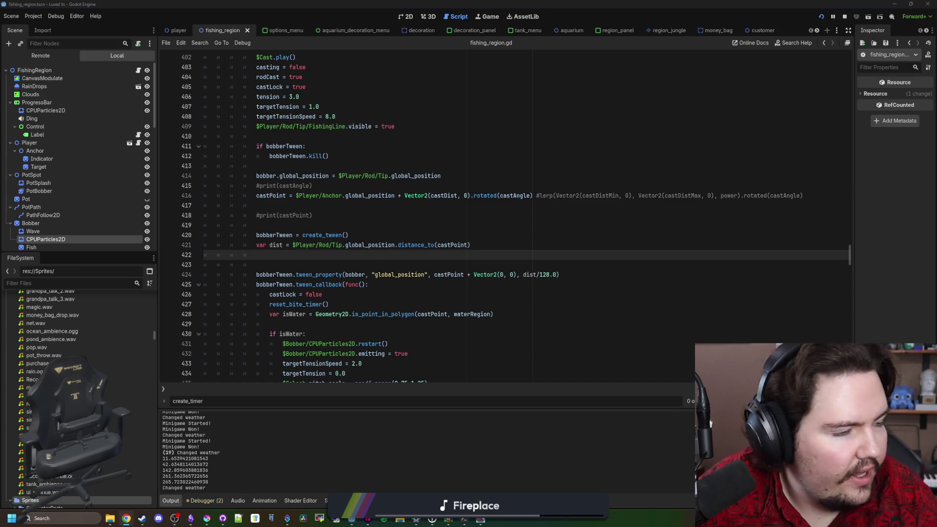
type("desmos")
key("Return")
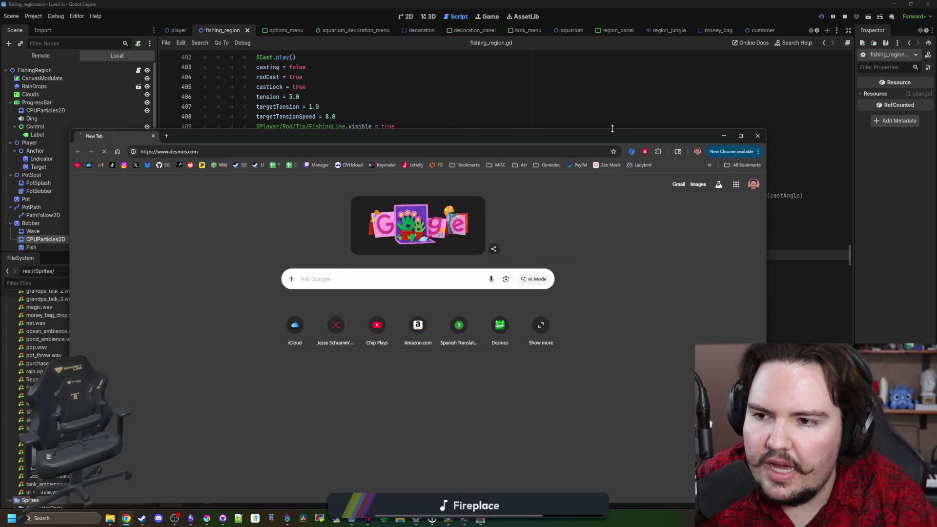
Start a new Desmos graph with the expression x/128
left_click(298, 317)
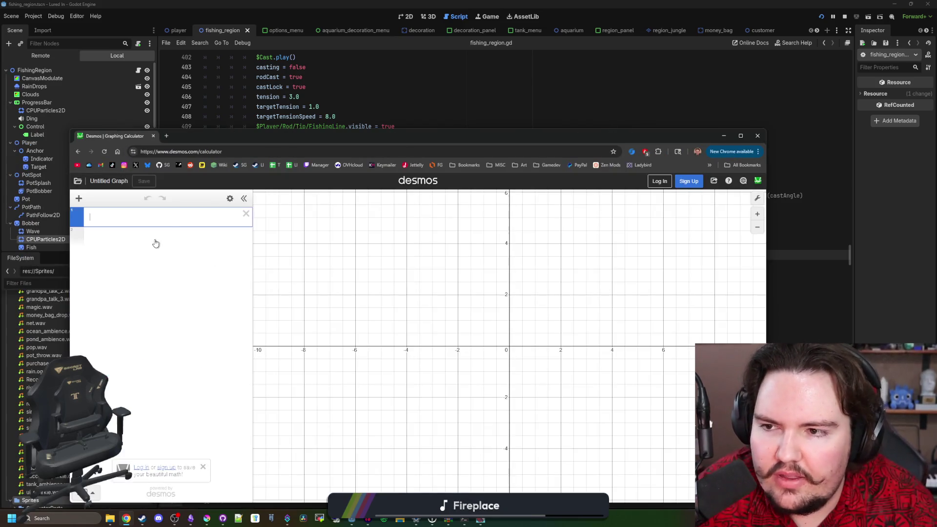
type("d")
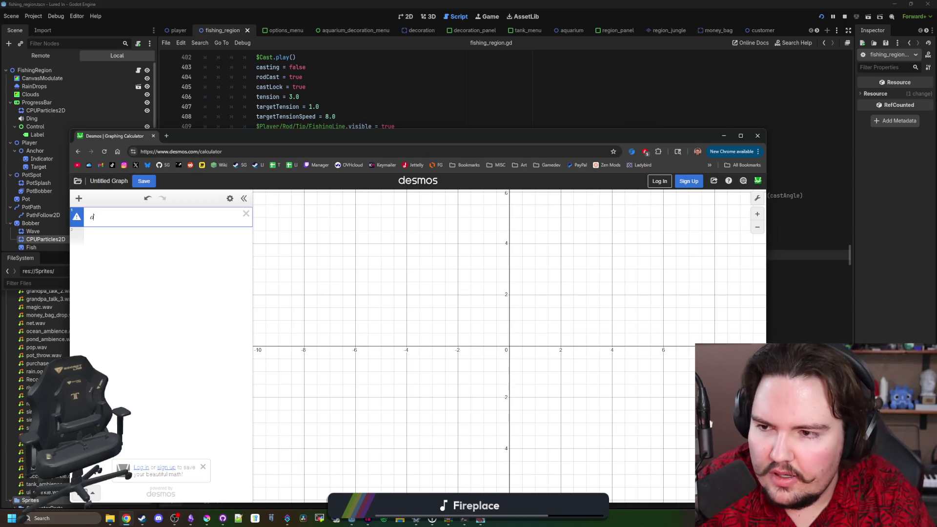
type("/128")
key("Return")
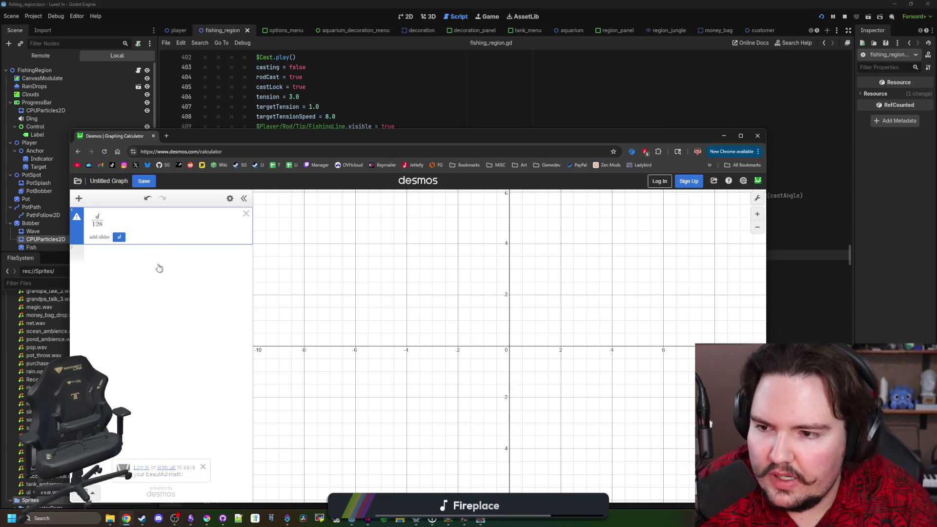
type("d")
key("BackSpace")
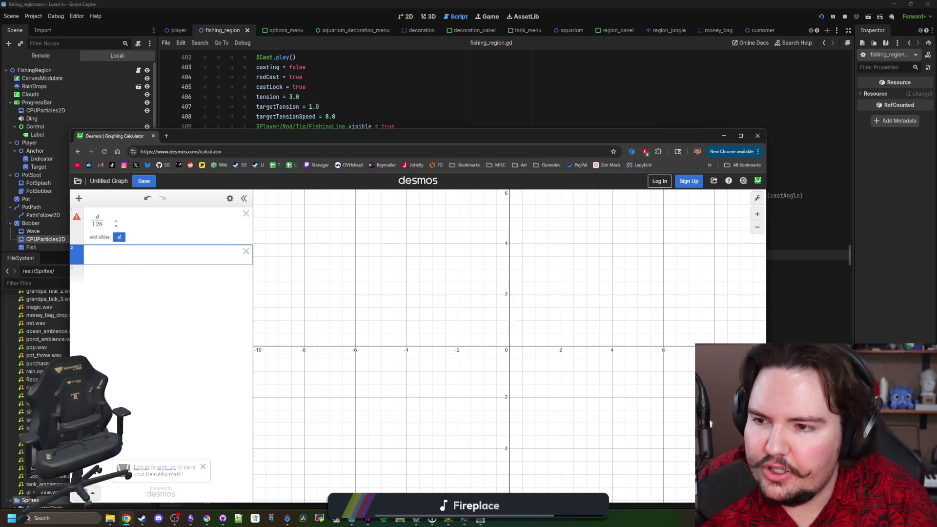
left_click(98, 217)
key("BackSpace")
type("x")
scroll(387, 352, "down", 10)
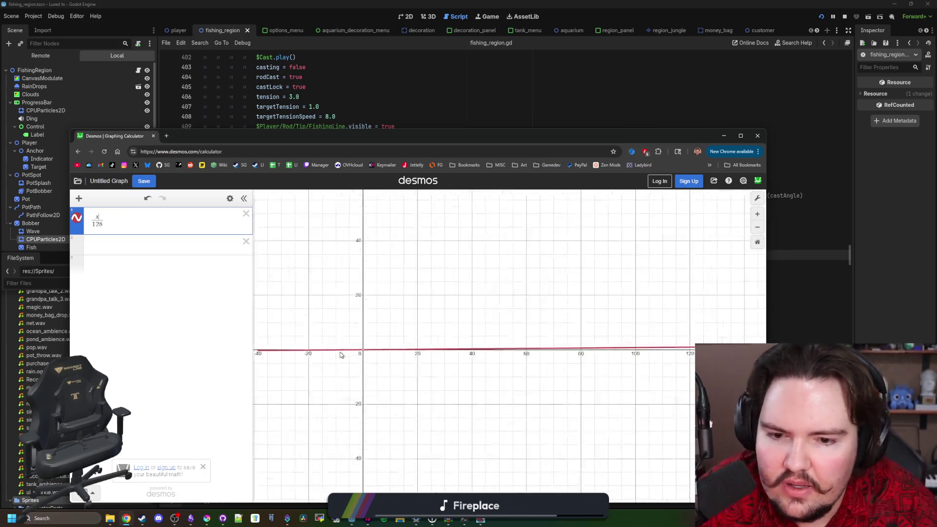
scroll(508, 360, "down", 3)
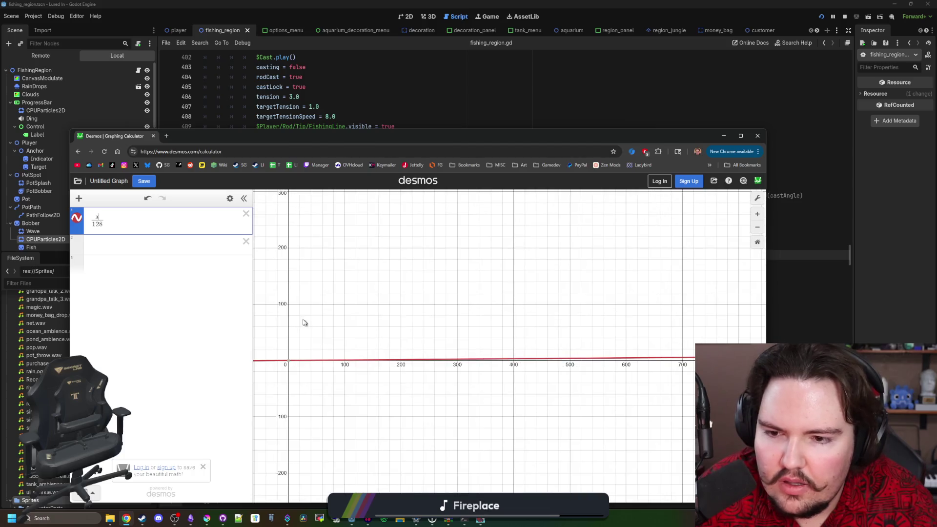
Pan the graph and inspect point values along the x/128 line
left_click(756, 199)
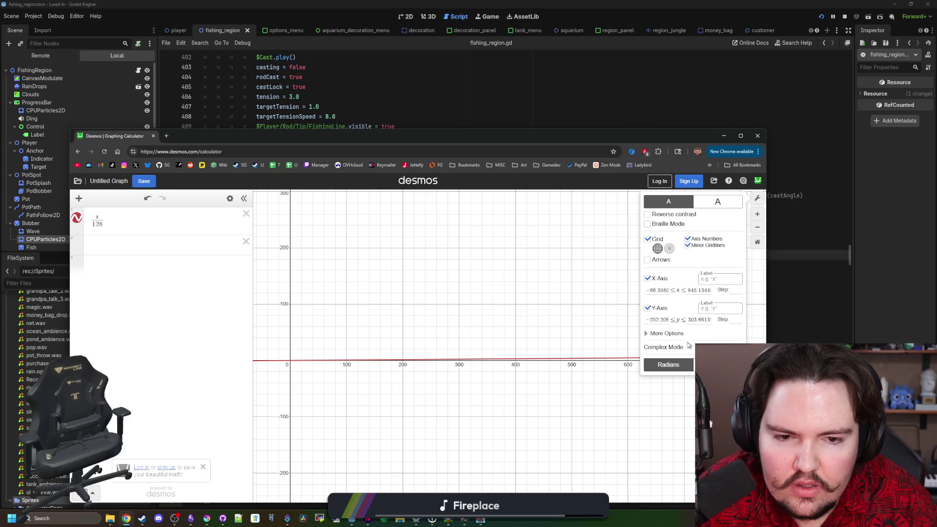
left_click(757, 198)
mouse_move(288, 284)
left_mouse_down()
mouse_move(294, 259)
mouse_move(307, 304)
left_mouse_up()
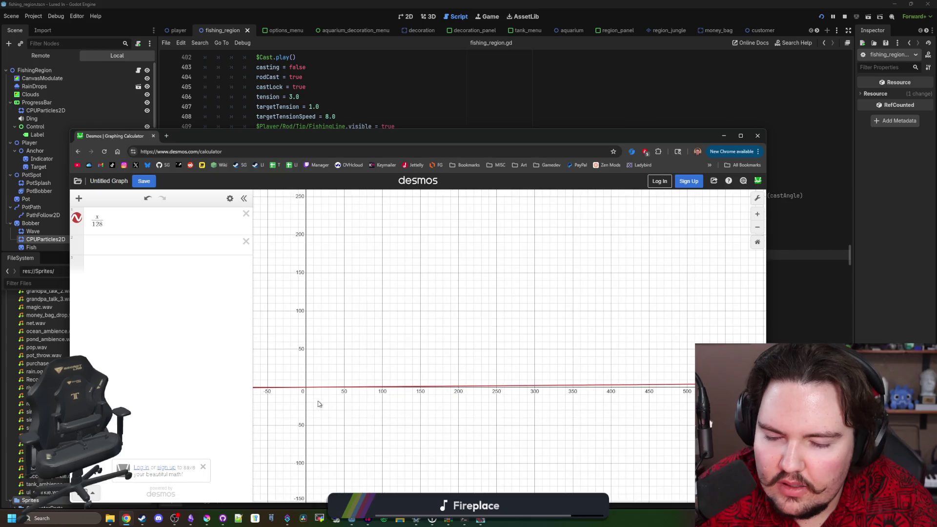
scroll(318, 400, "up", 2)
mouse_move(432, 386)
left_mouse_down()
mouse_move(421, 387)
mouse_move(478, 389)
left_mouse_up()
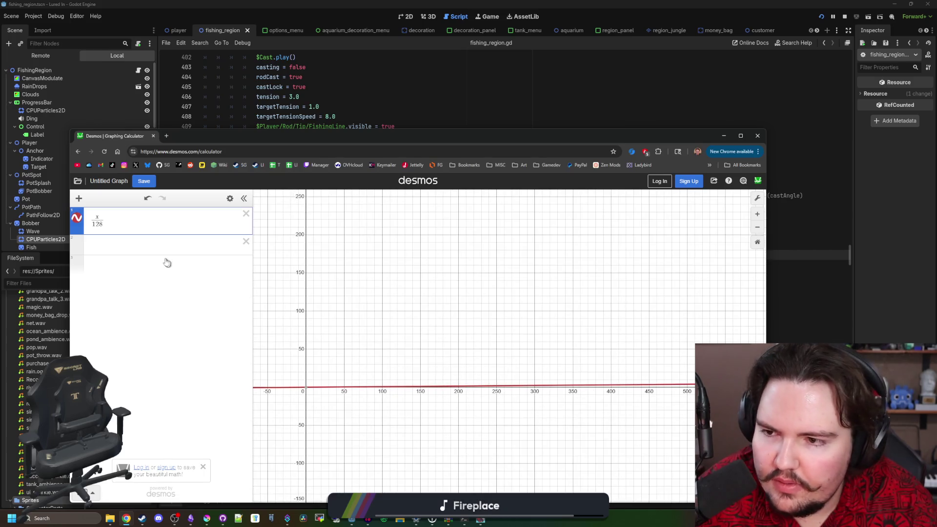
Tighten the y-axis limits in graph settings to around 2.2–2.3
left_click(757, 198)
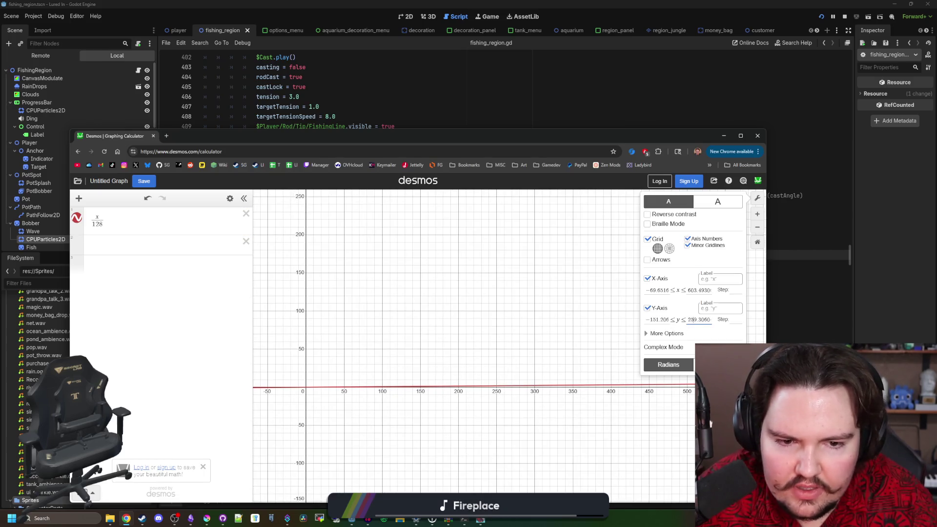
key("Delete")
key("Delete")
type("0")
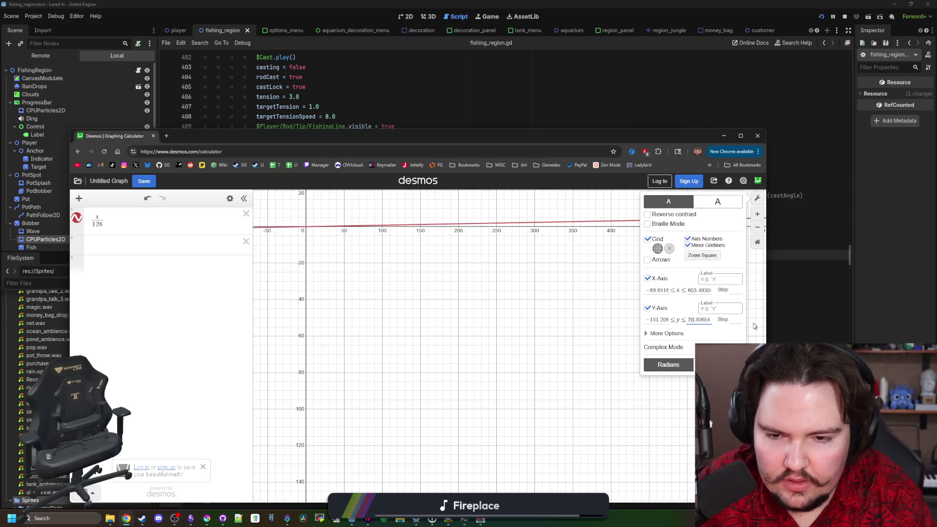
key("BackSpace")
type("3")
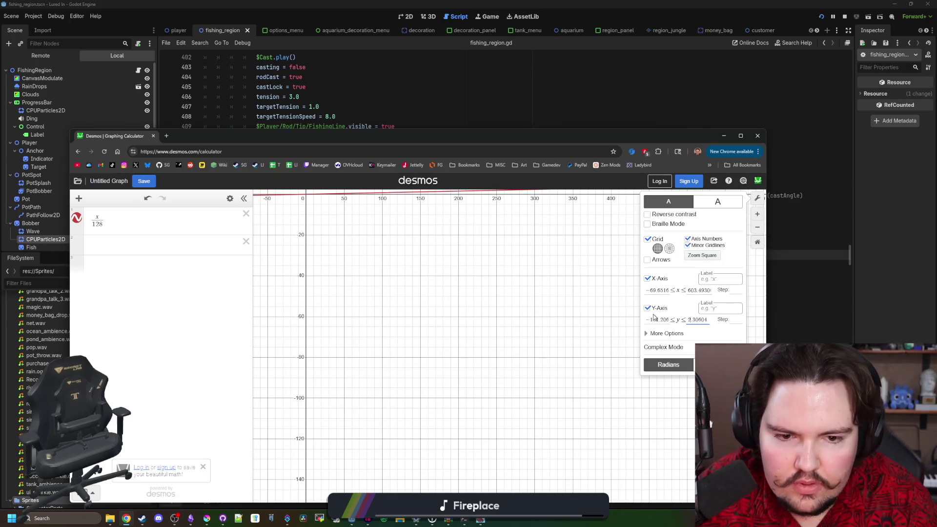
left_click(657, 320)
type("2.2")
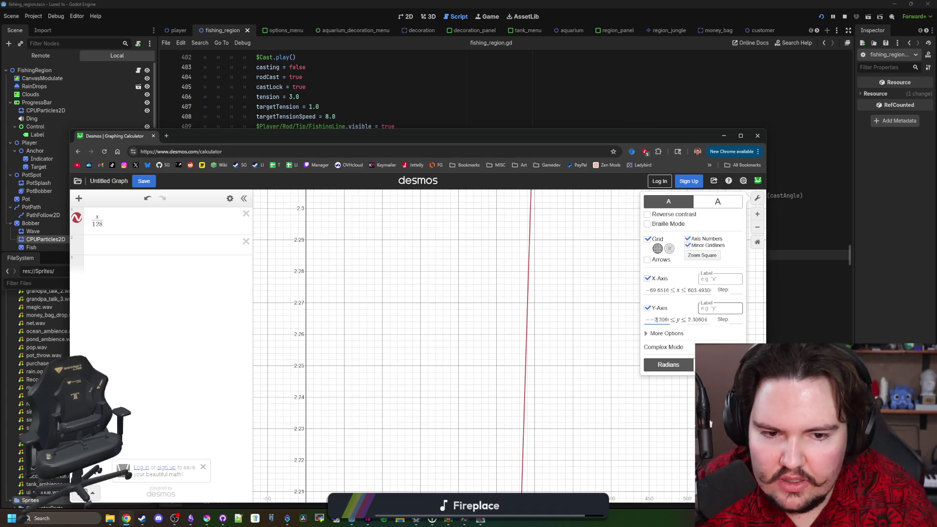
Set both y-axis limits to ±2 and close the graph settings
scroll(389, 273, "down", 2)
scroll(386, 263, "down", 5)
left_click_drag(397, 446, 401, 244)
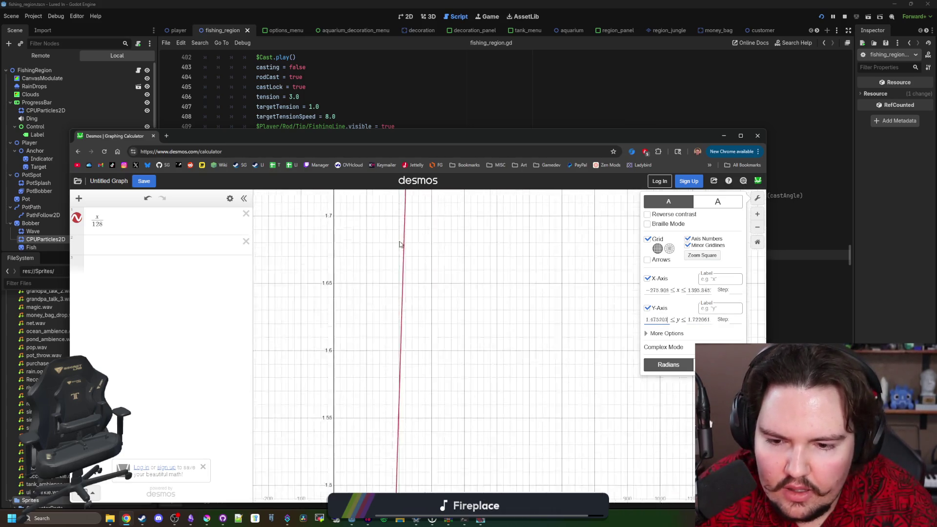
scroll(396, 252, "down", 3)
scroll(396, 400, "up", 5)
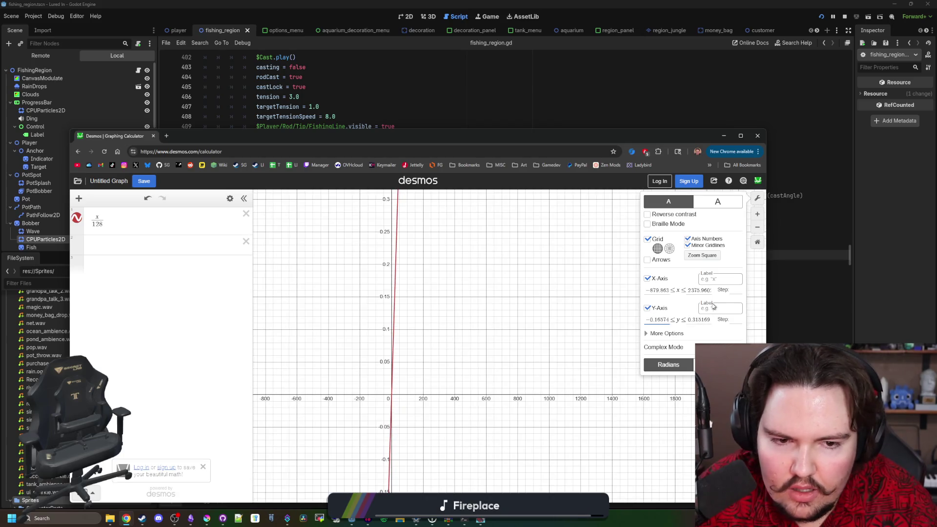
scroll(420, 363, "down", 3)
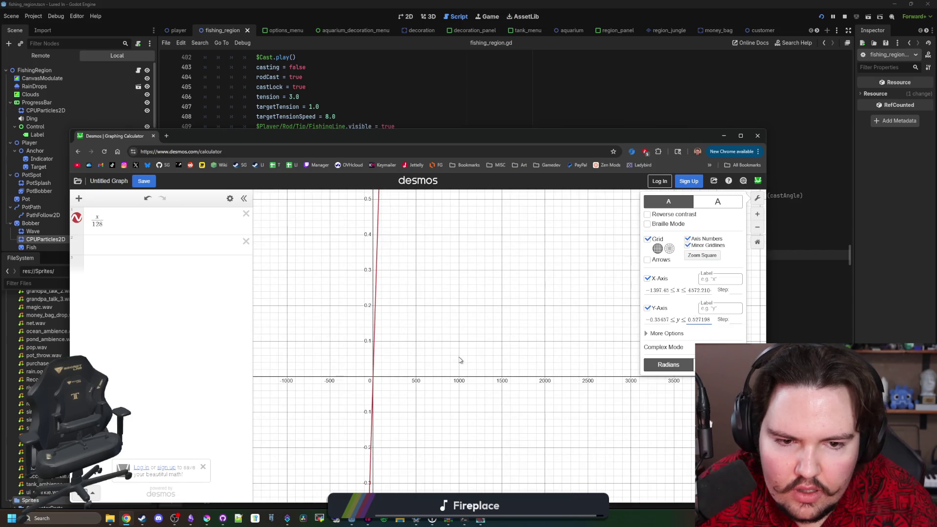
scroll(371, 375, "up", 10)
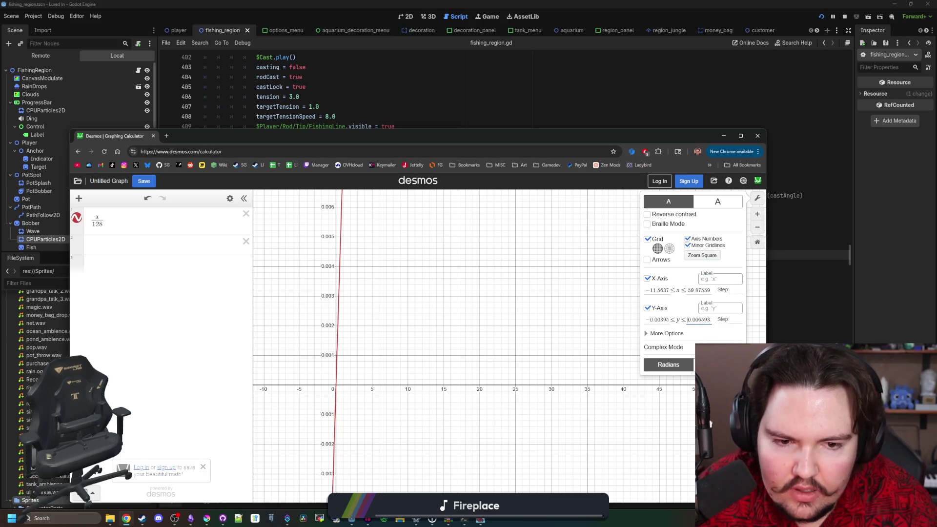
key("BackSpace")
type("2")
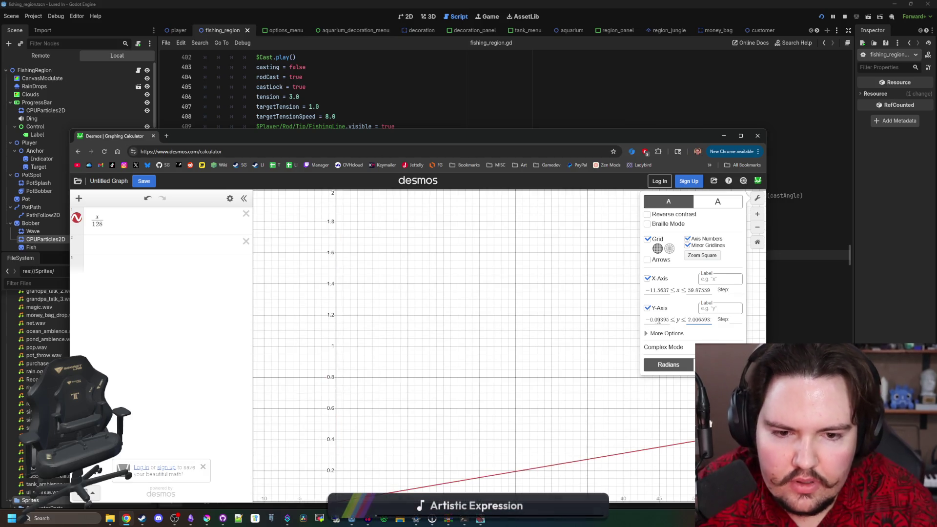
left_click(650, 319)
key("BackSpace")
type("2")
scroll(405, 378, "down", 3)
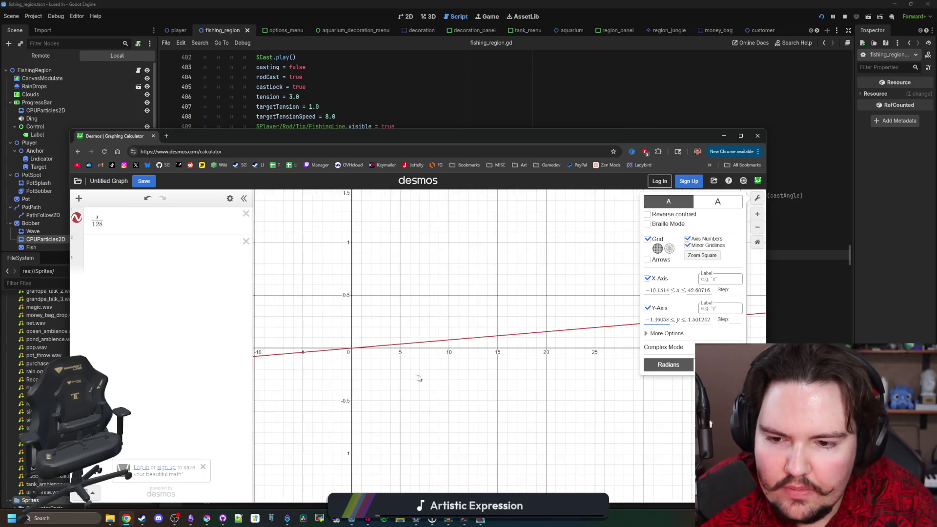
left_click(756, 202)
Change the expression to x/(128/x) and read coordinates along the resulting parabola
scroll(521, 388, "up", 2)
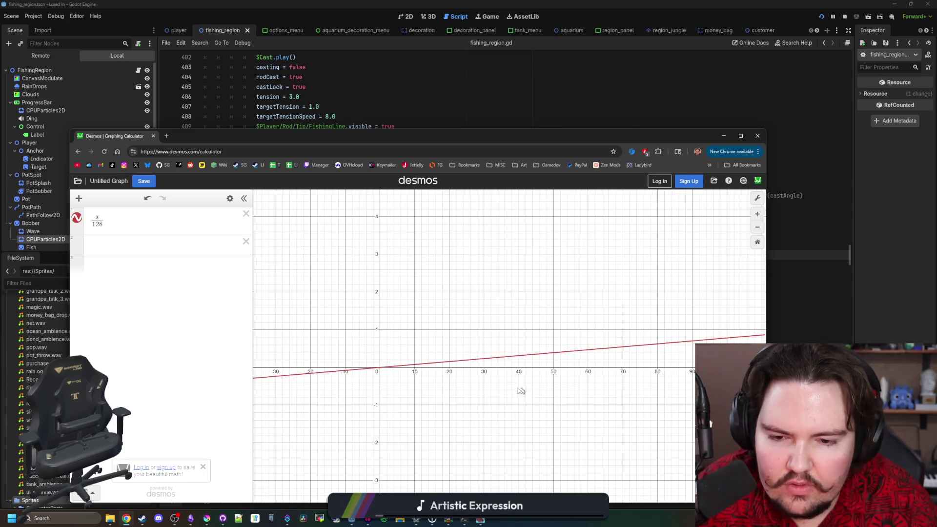
mouse_move(444, 358)
left_mouse_down()
mouse_move(488, 354)
mouse_move(477, 379)
left_mouse_up()
left_click(166, 222)
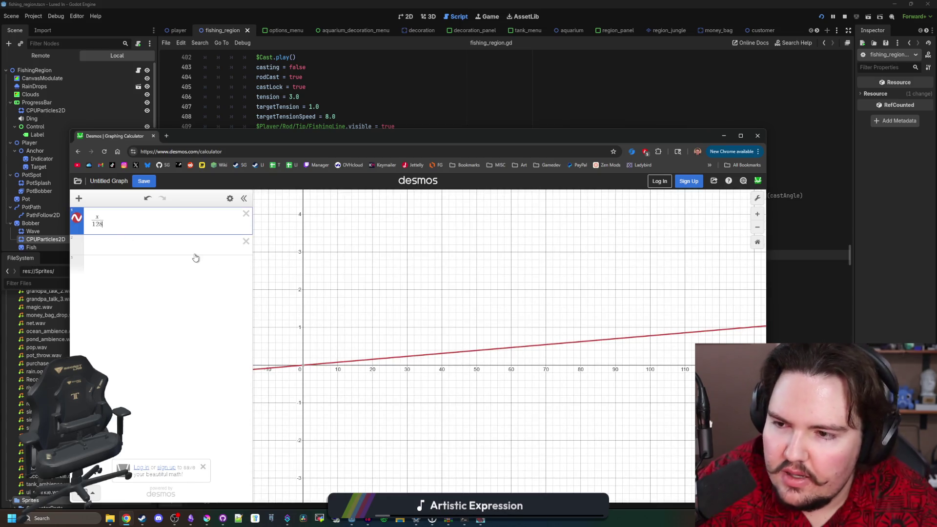
type("/x")
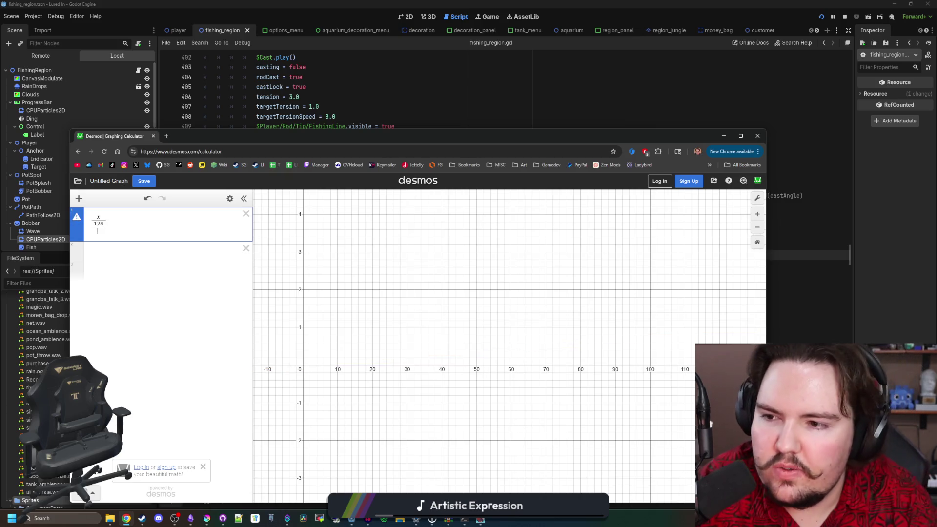
scroll(379, 368, "down", 4)
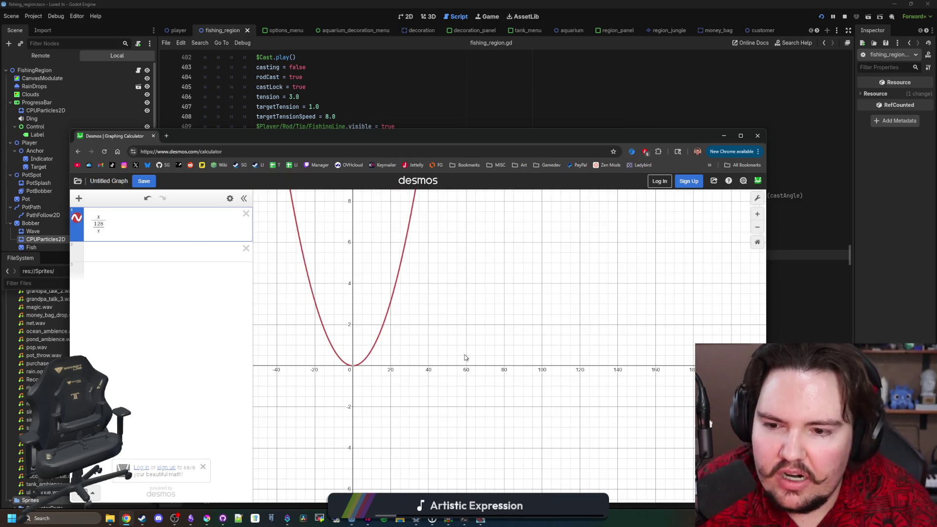
scroll(380, 403, "down", 2)
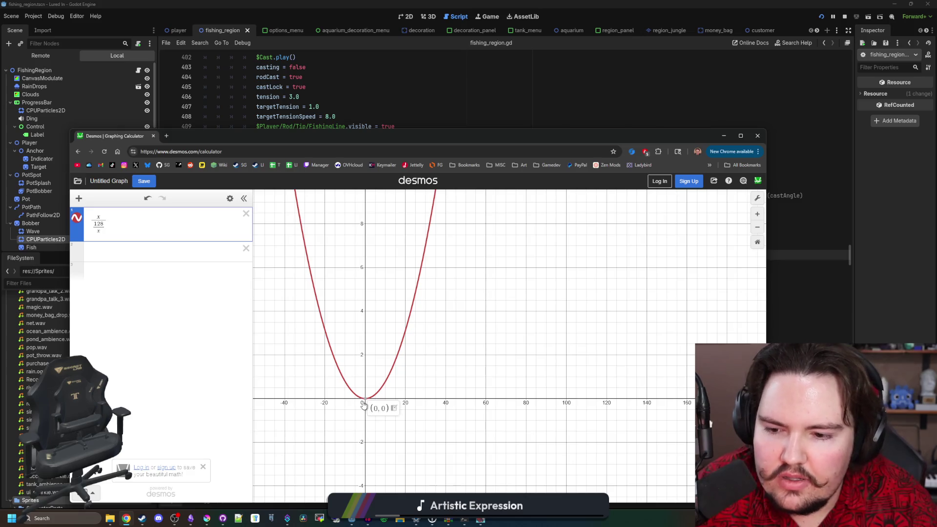
mouse_move(374, 396)
left_mouse_down()
mouse_move(403, 364)
mouse_move(368, 405)
mouse_move(400, 381)
mouse_move(396, 395)
mouse_move(417, 244)
mouse_move(400, 344)
left_mouse_up()
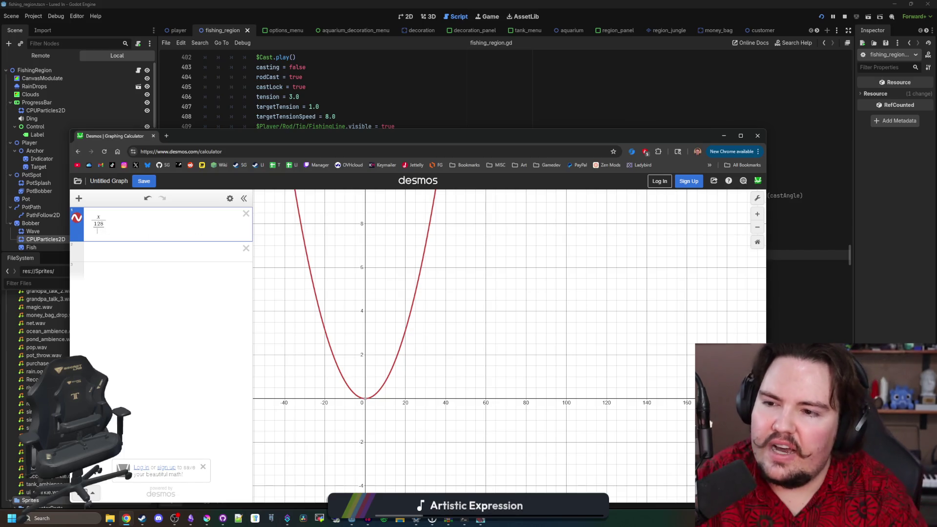
Try expression variants x/128^x, x/(1/x) and 1/x
type("0")
key("BackSpace")
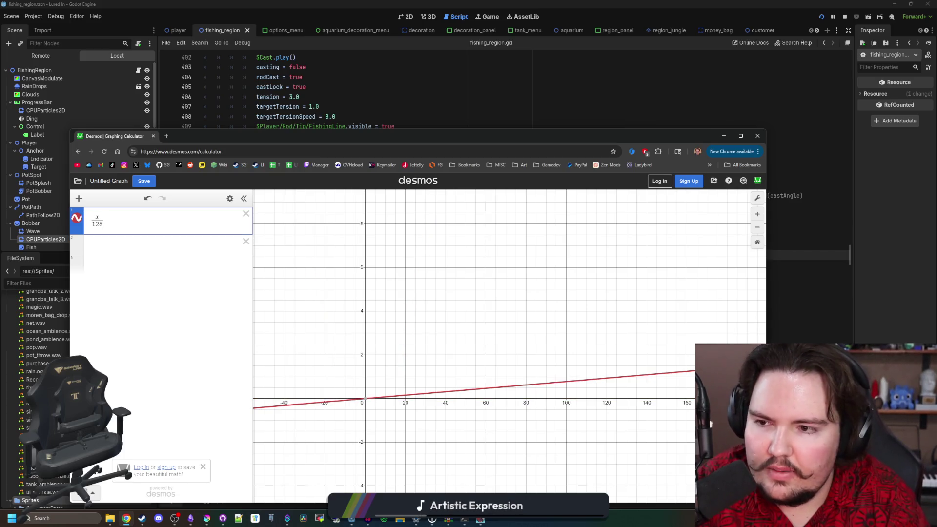
type("^x")
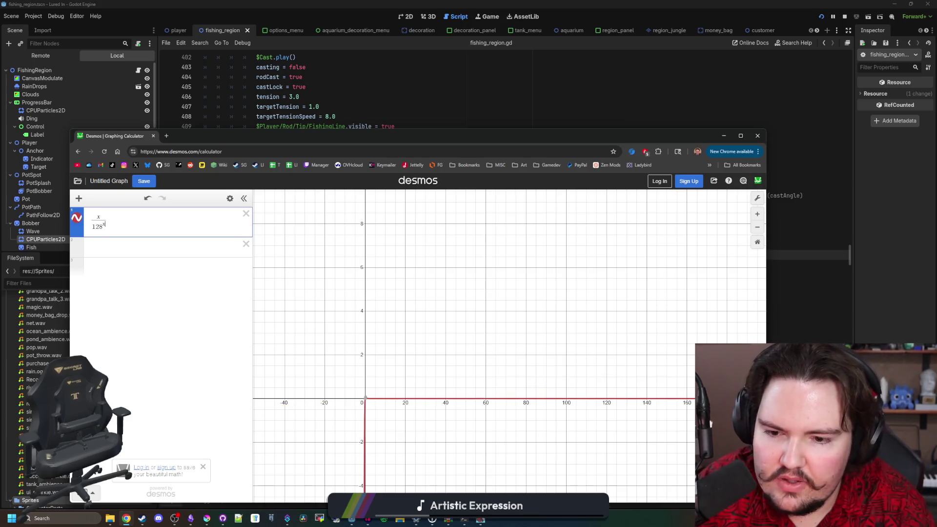
scroll(351, 420, "up", 10)
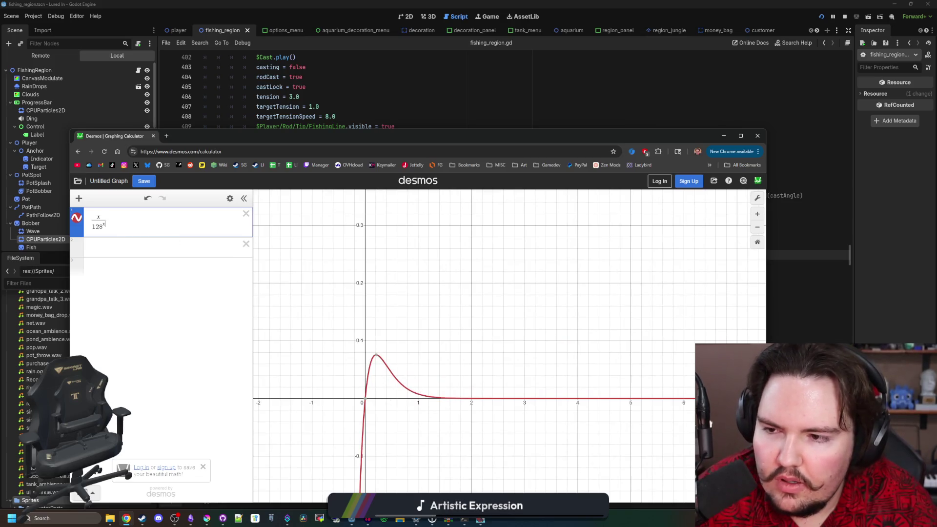
key("BackSpace")
key("BackSpace")
key("BackSpace")
type("/1/x")
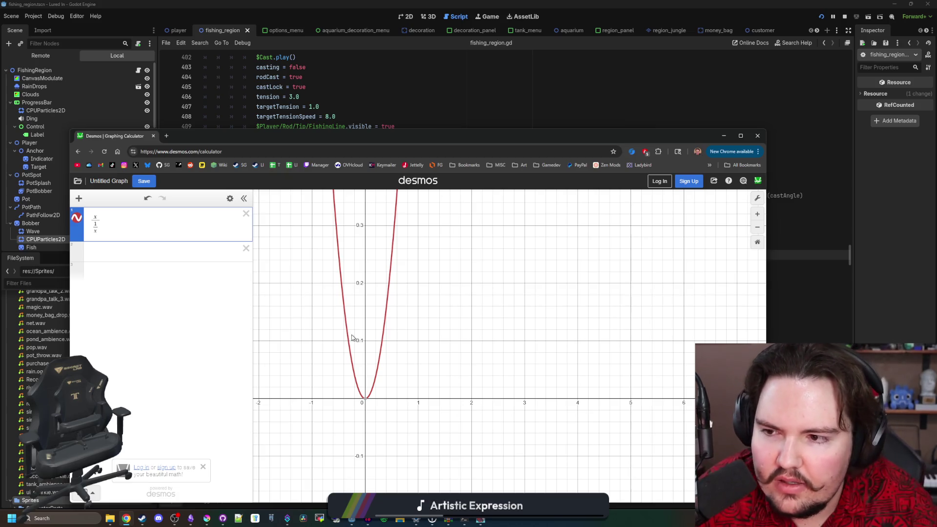
key("ctrl+z")
key("ctrl+z")
key("ctrl+z")
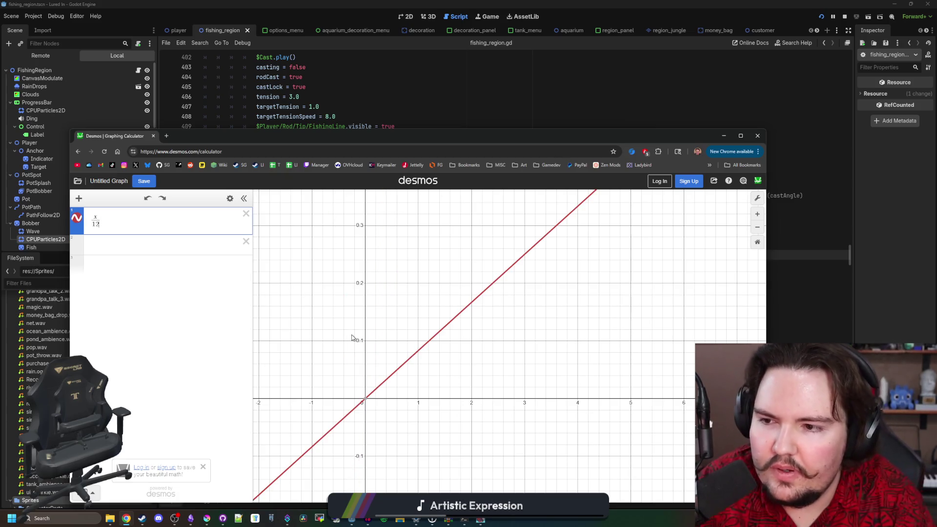
key("ctrl+a")
key("BackSpace")
type("1/x")
scroll(369, 408, "down", 5)
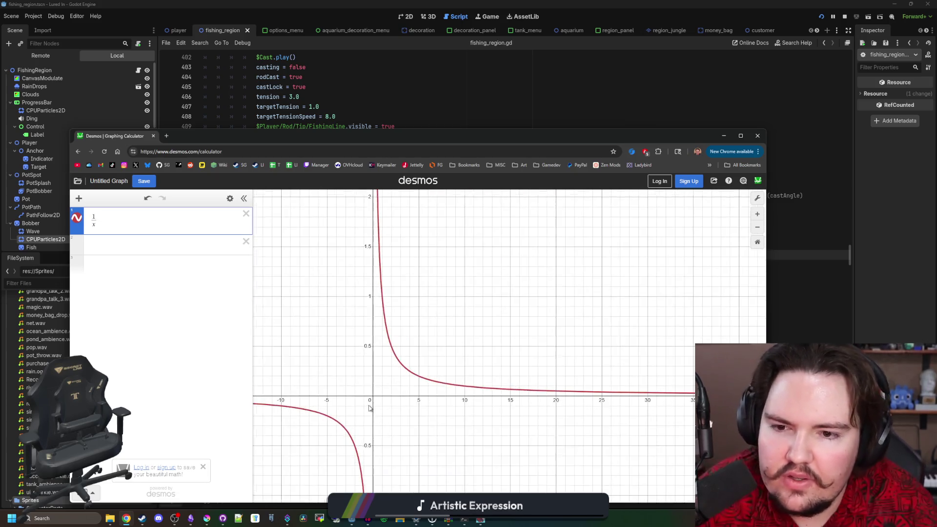
scroll(428, 398, "up", 3)
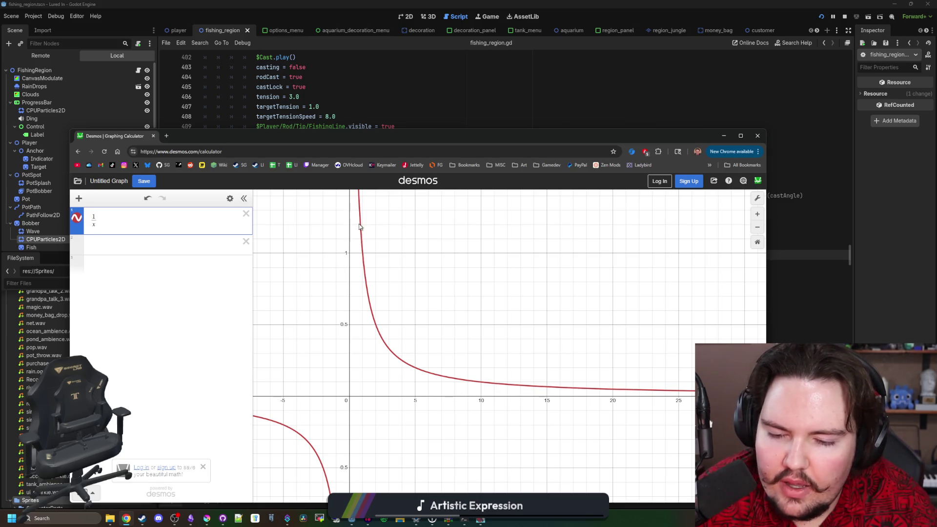
Retype x/128 as the first expression, start a new row below, and zoom out
key("BackSpace")
key("BackSpace")
key("BackSpace")
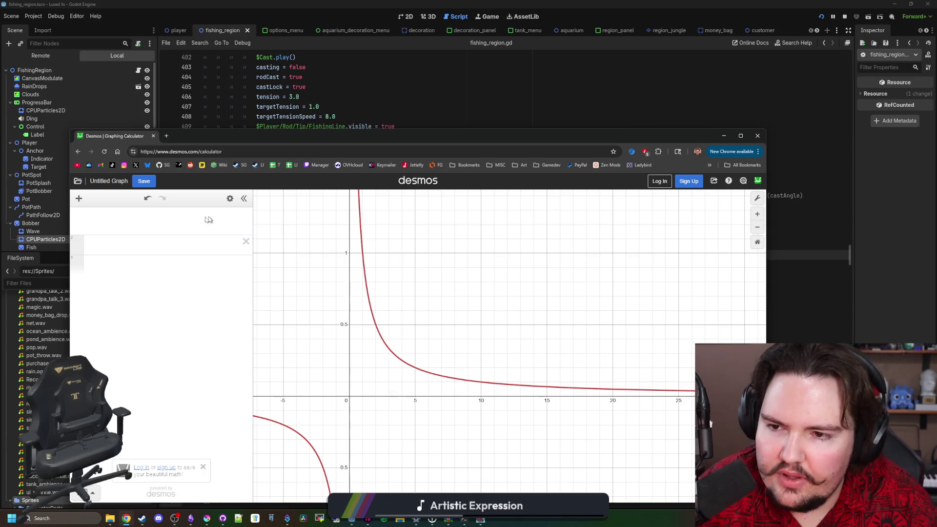
type("x/128")
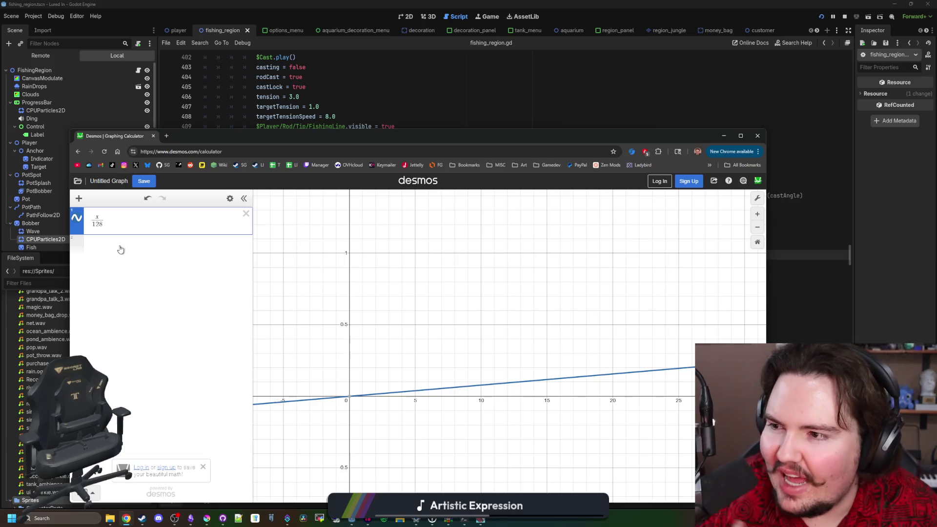
key("Return")
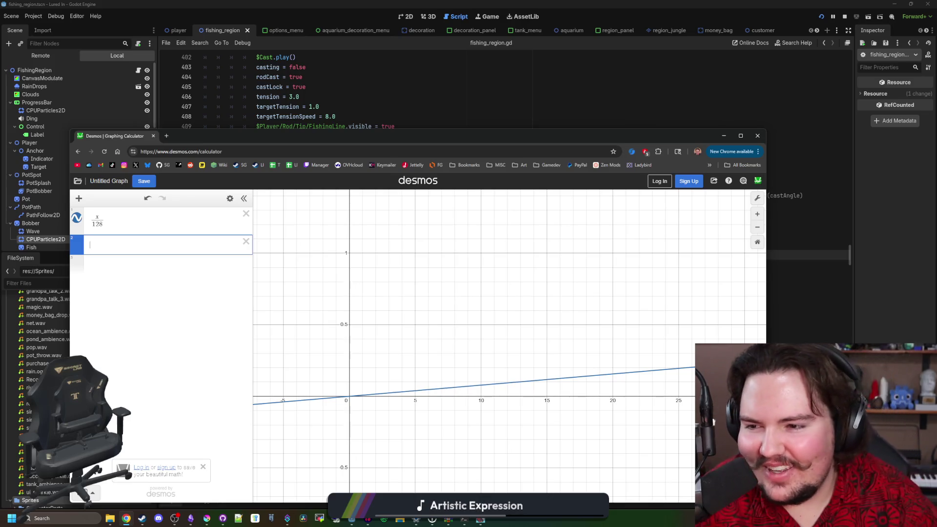
scroll(391, 423, "down", 5)
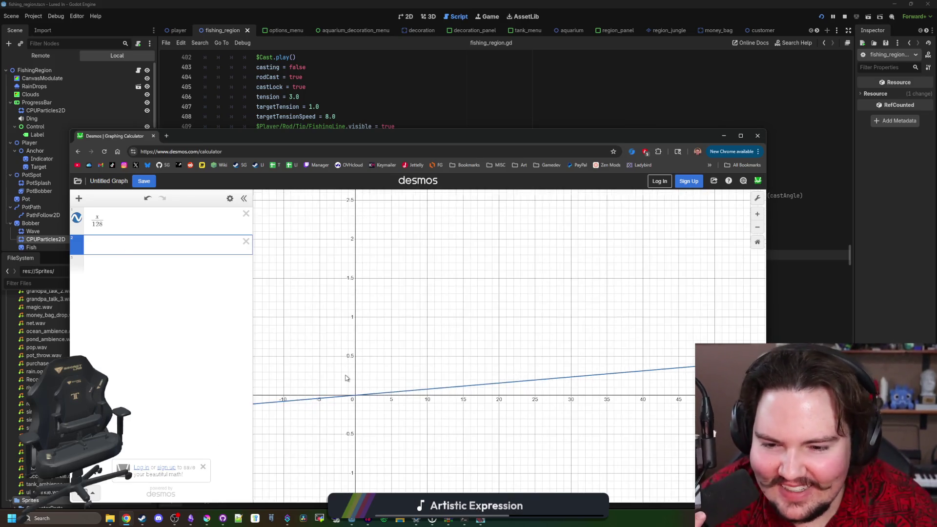
scroll(419, 405, "down", 1)
scroll(439, 408, "right", 5)
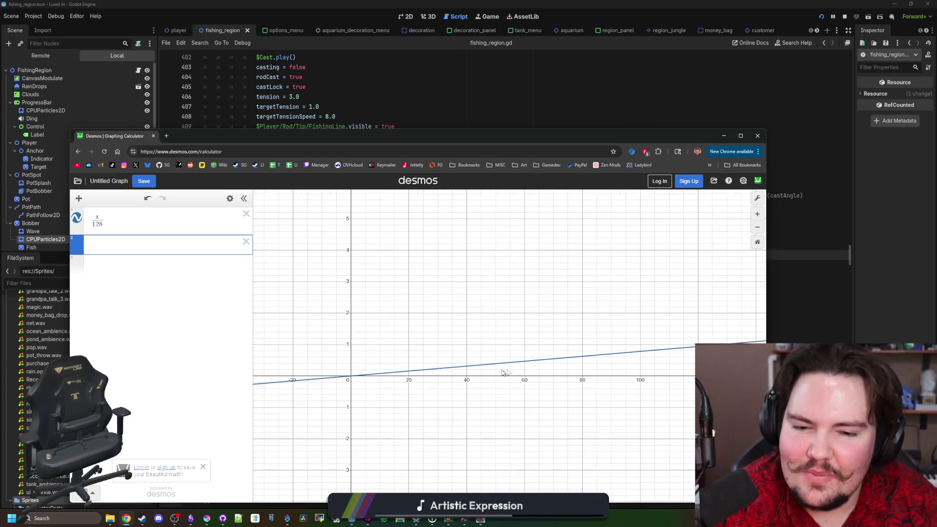
scroll(483, 351, "down", 3)
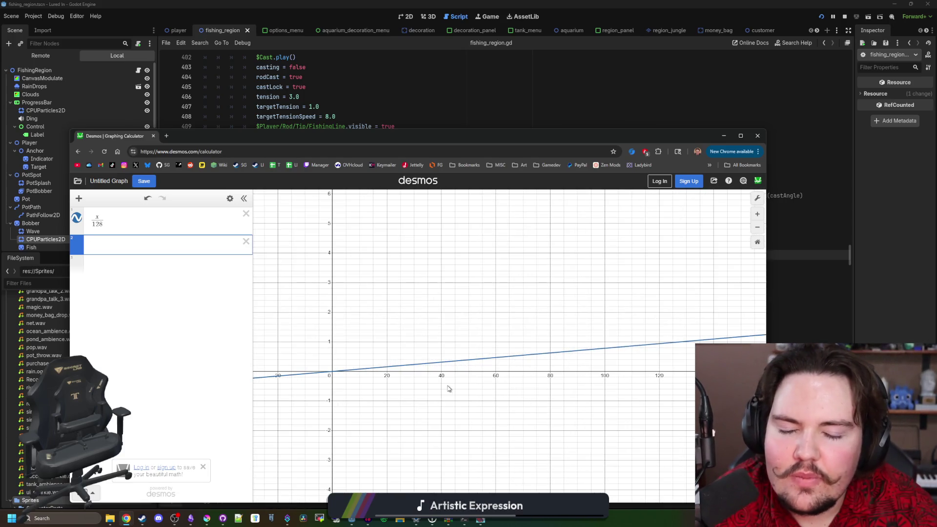
scroll(490, 401, "down", 2)
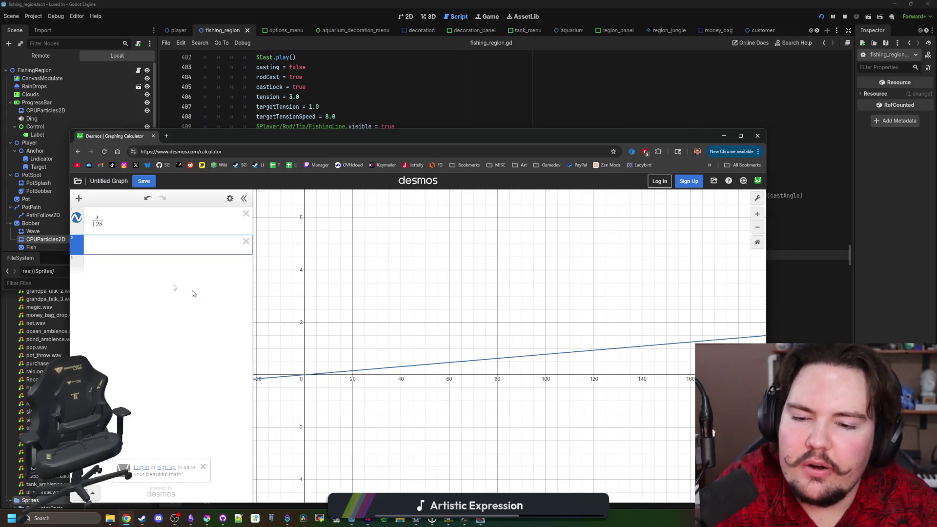
Experiment with dividing the log curve by 7, 9, 10000 and 10, and scaling x by 0.4
type("log(x")
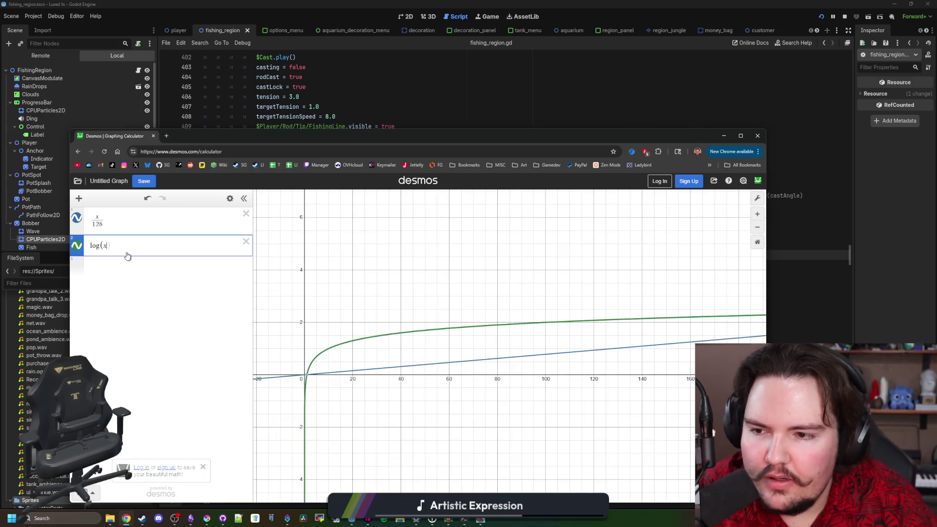
scroll(507, 344, "down", 1)
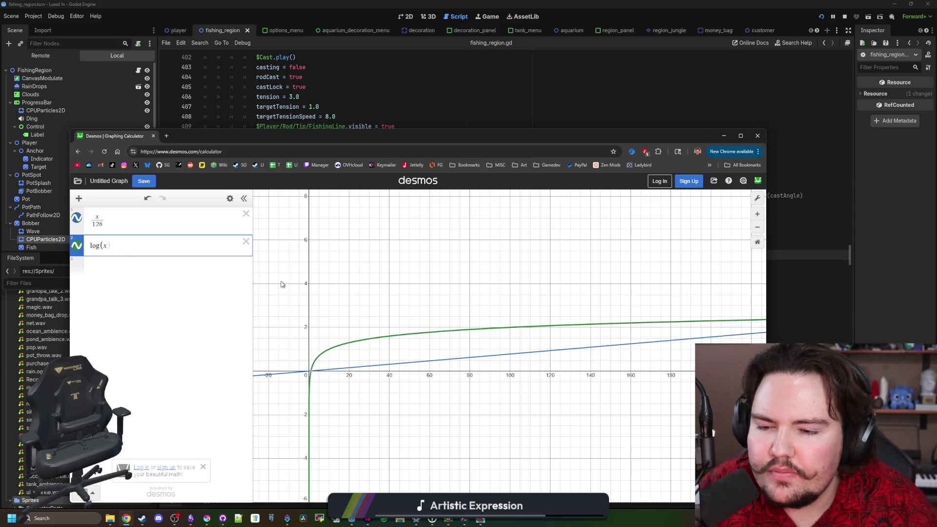
type("/7")
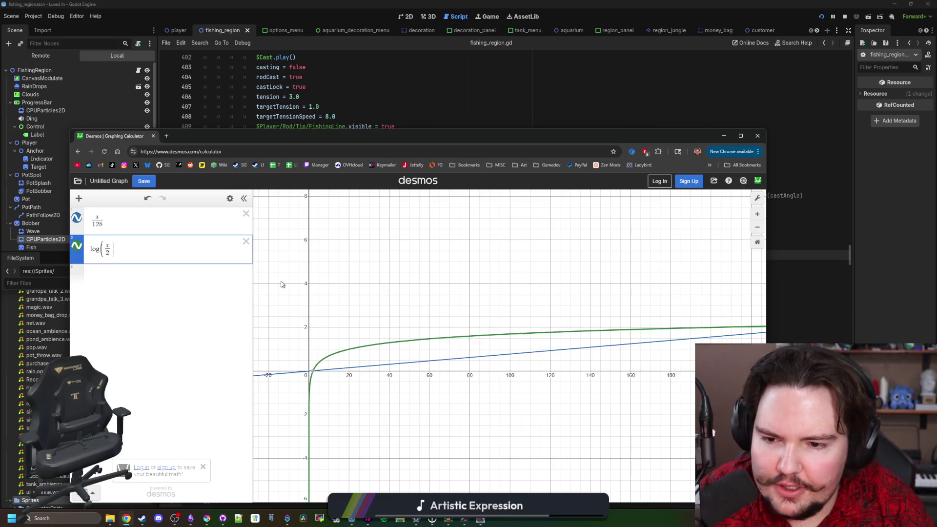
key("BackSpace")
type("8")
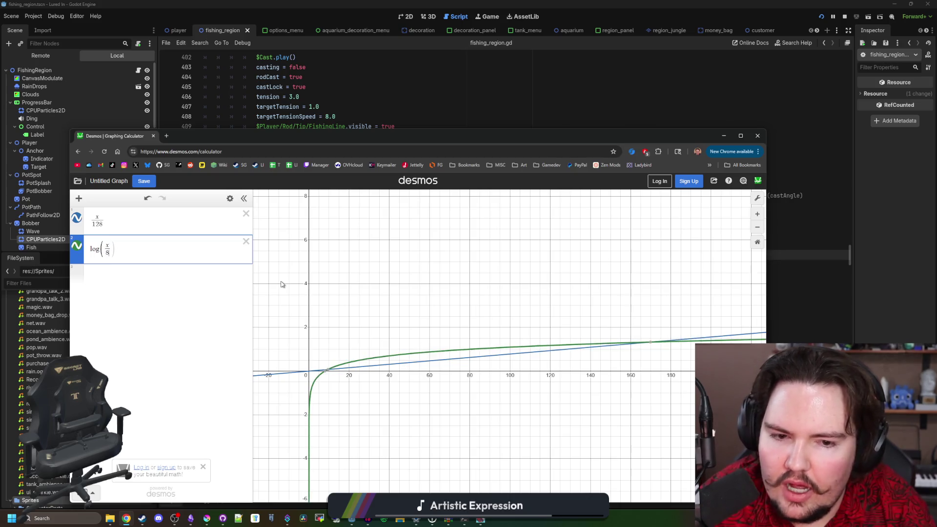
type("9")
key("BackSpace")
type("10000")
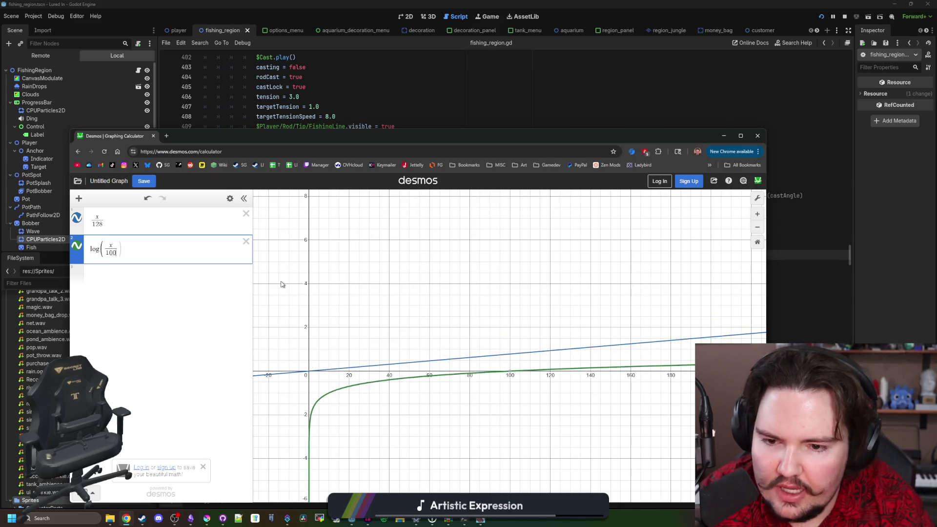
key("BackSpace")
key("BackSpace")
key("BackSpace")
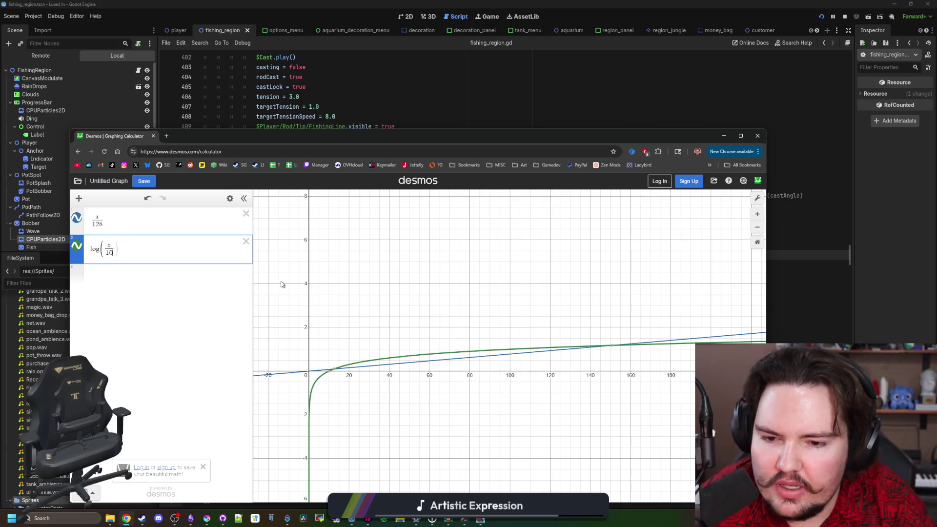
key("BackSpace")
key("BackSpace")
type("10")
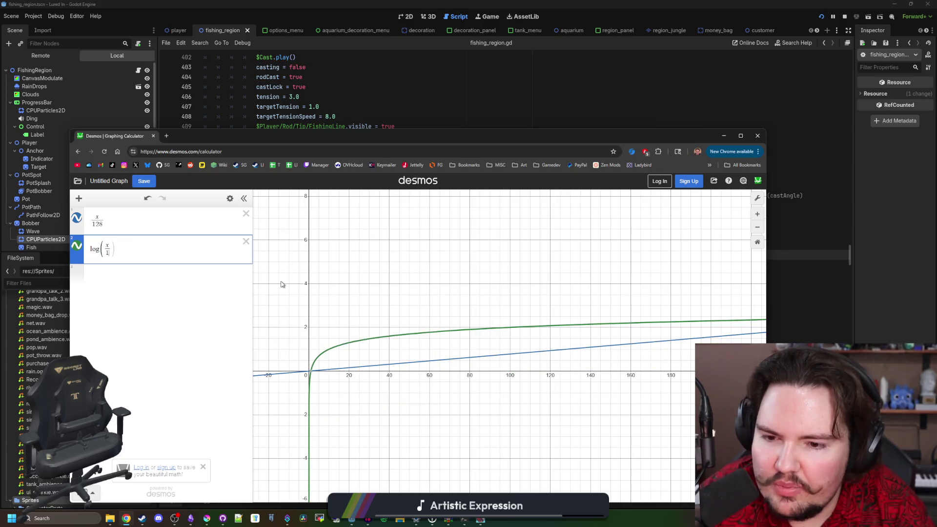
key("BackSpace")
key("BackSpace")
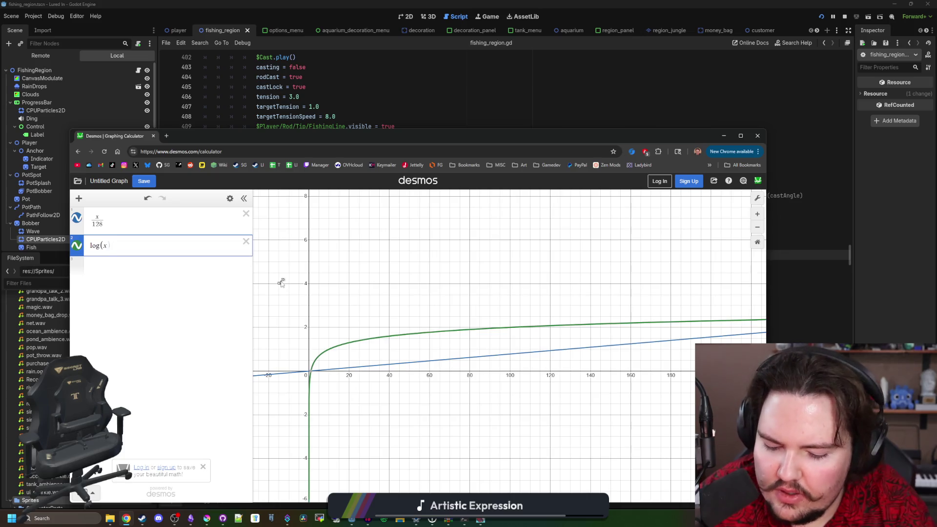
type("*.4")
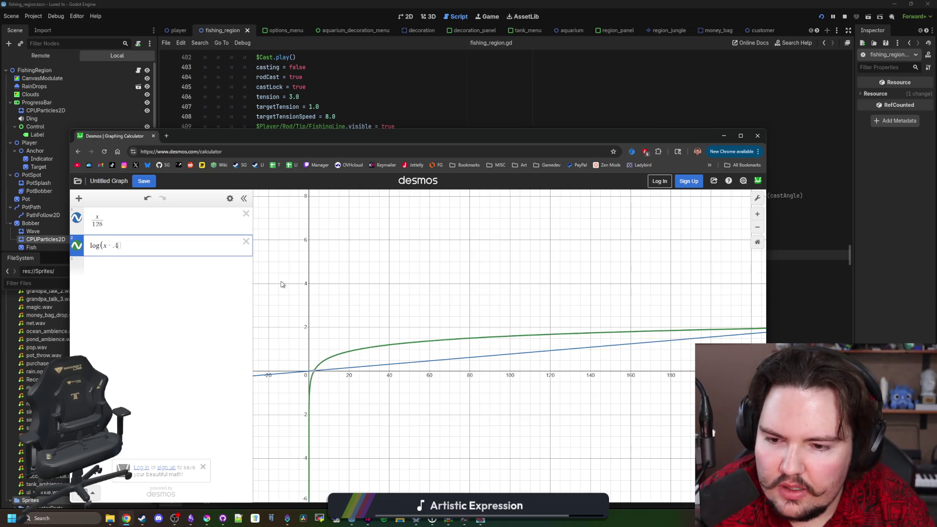
key("BackSpace")
key("BackSpace")
key("BackSpace")
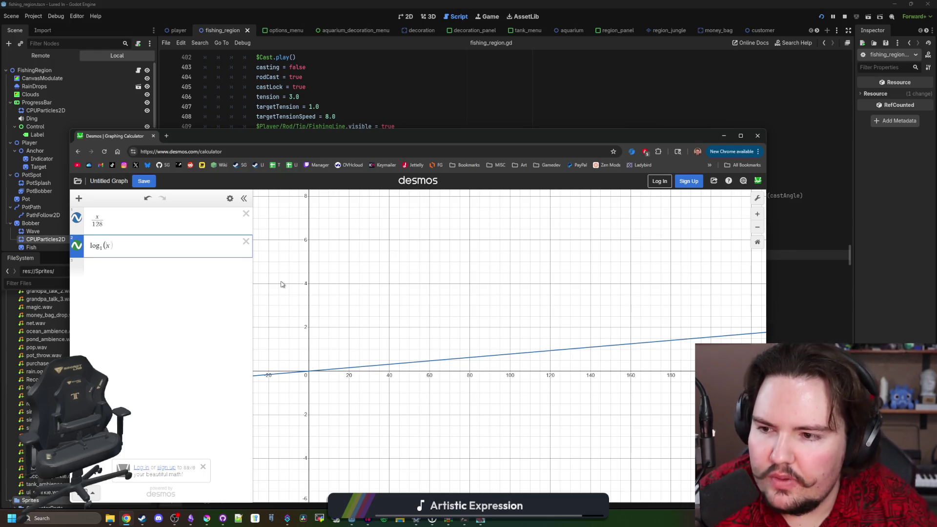
Try log bases 2, 3, 4, 10 and 1.5, settle on base 6, and move Desmos aside
key("BackSpace")
type("2")
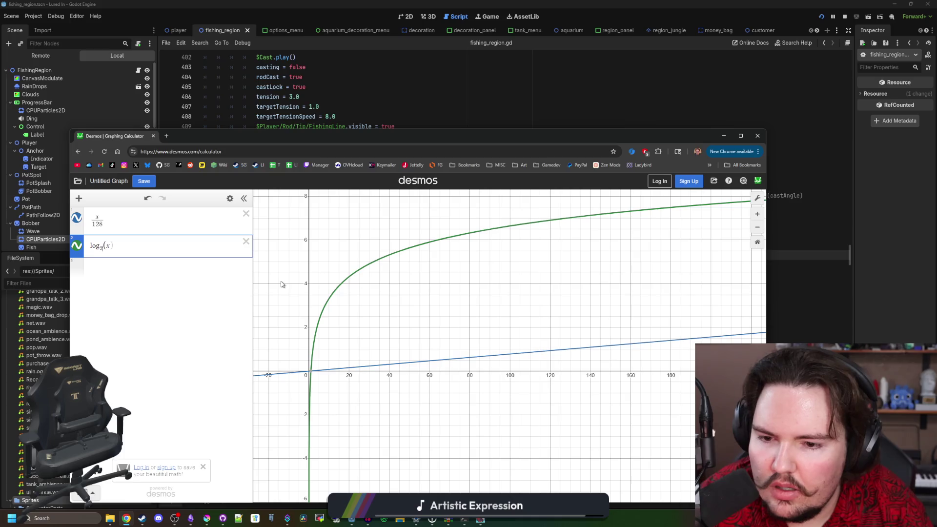
key("BackSpace")
type("3")
key("BackSpace")
type("4")
key("BackSpace")
type("10")
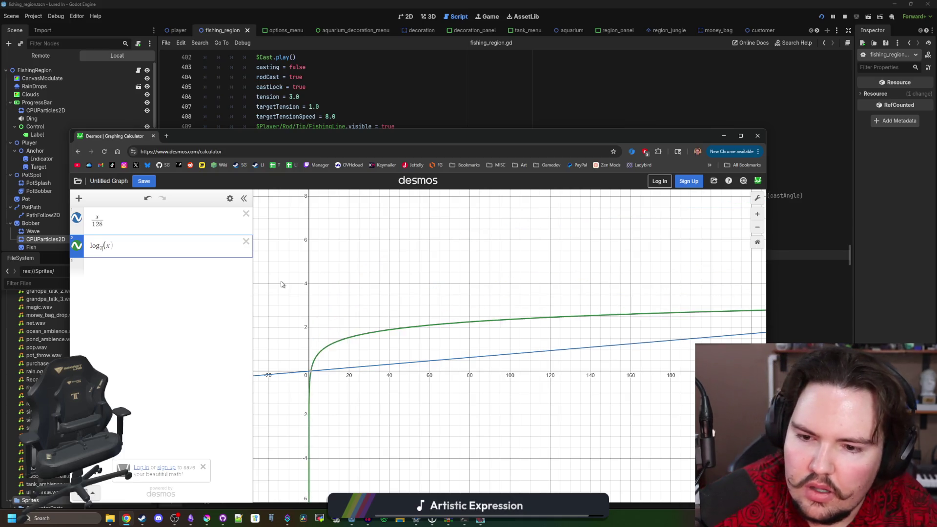
key("BackSpace")
type("0000000")
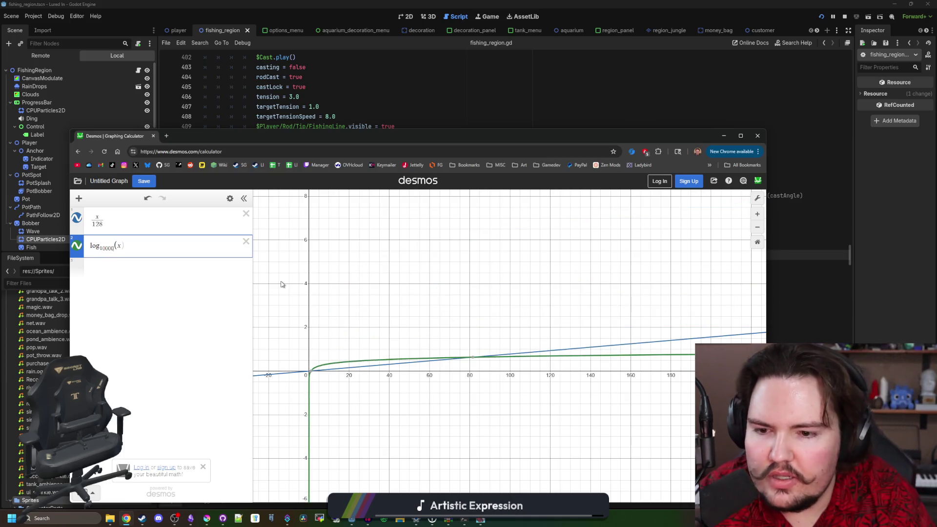
type("0")
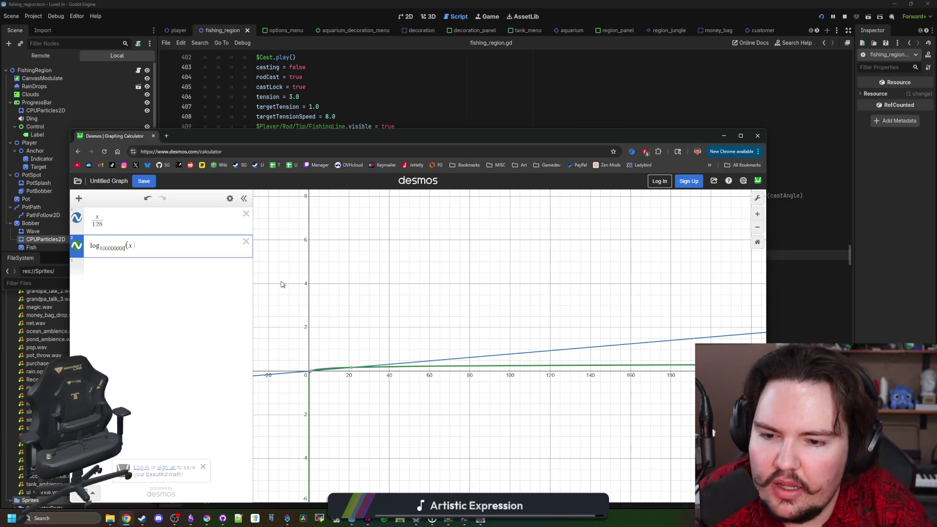
key("BackSpace")
key("BackSpace")
key("BackSpace")
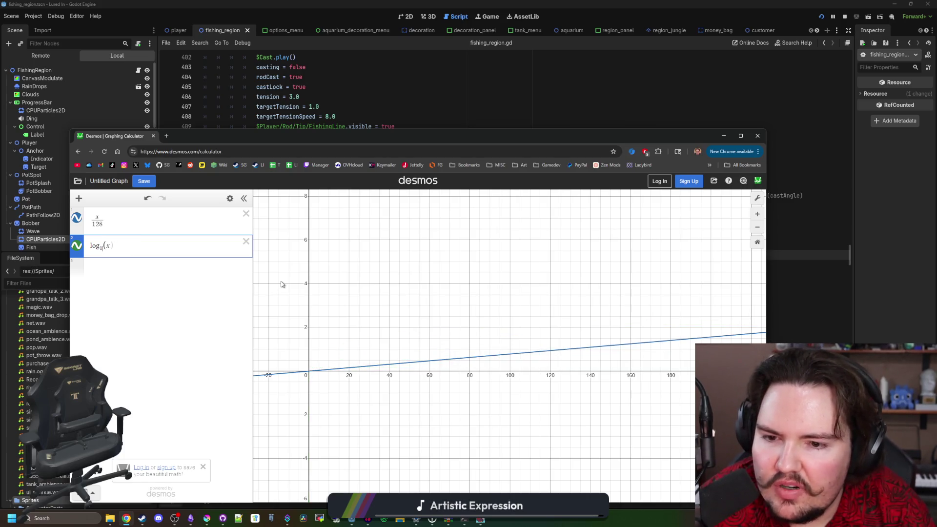
type(".5")
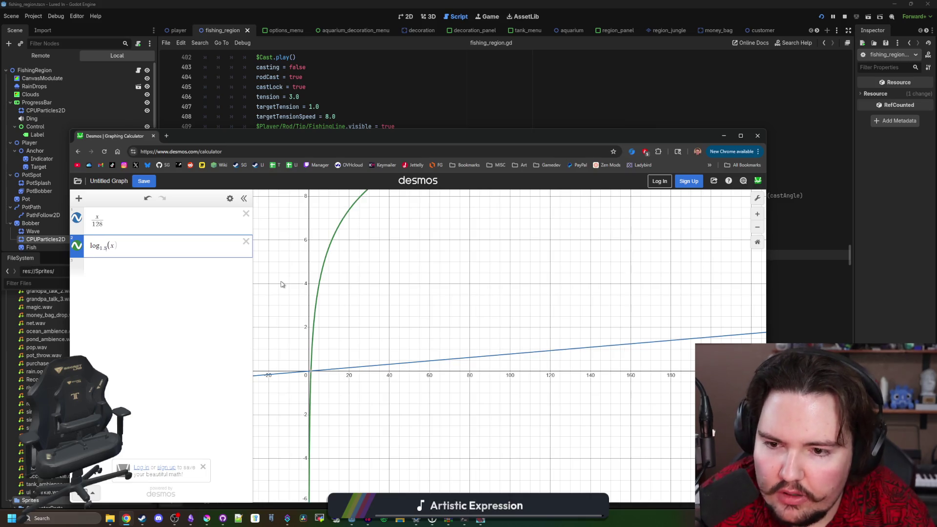
scroll(281, 284, "down", 5)
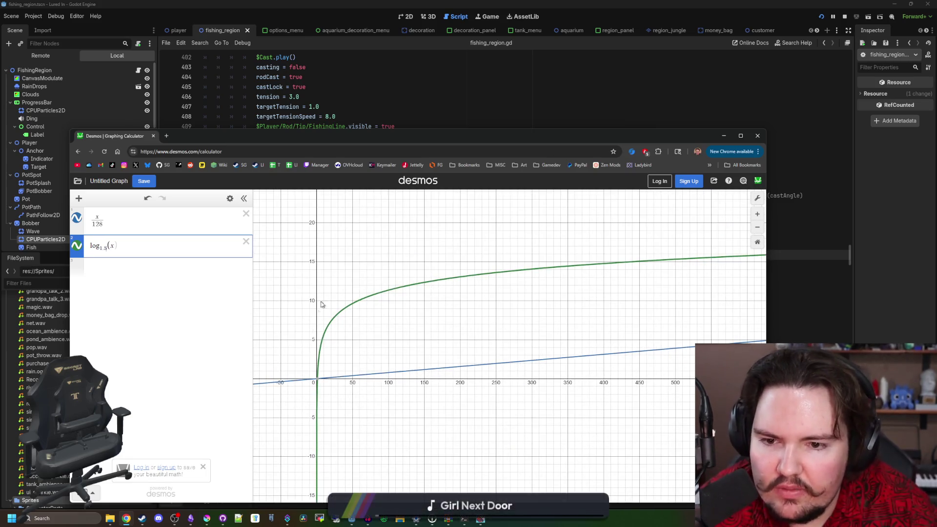
scroll(338, 379, "up", 3)
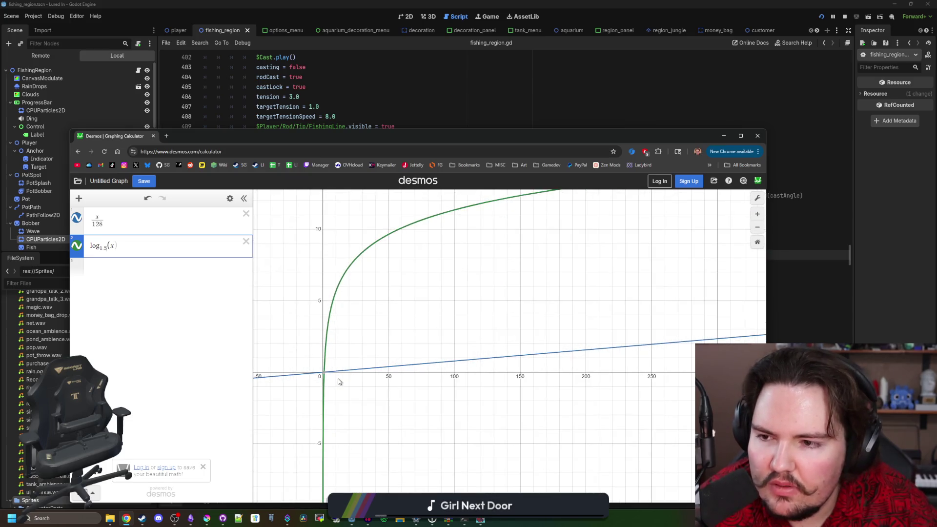
key("BackSpace")
key("BackSpace")
type("6")
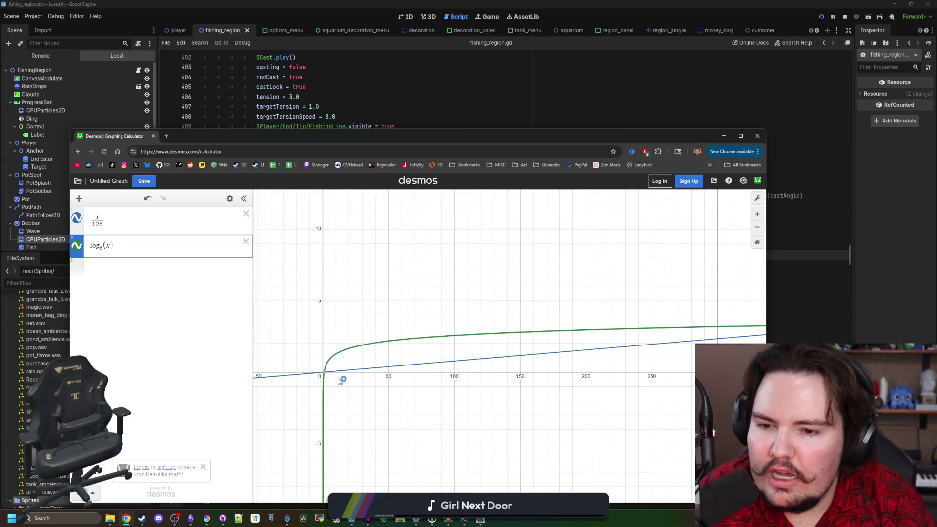
scroll(337, 379, "up", 3)
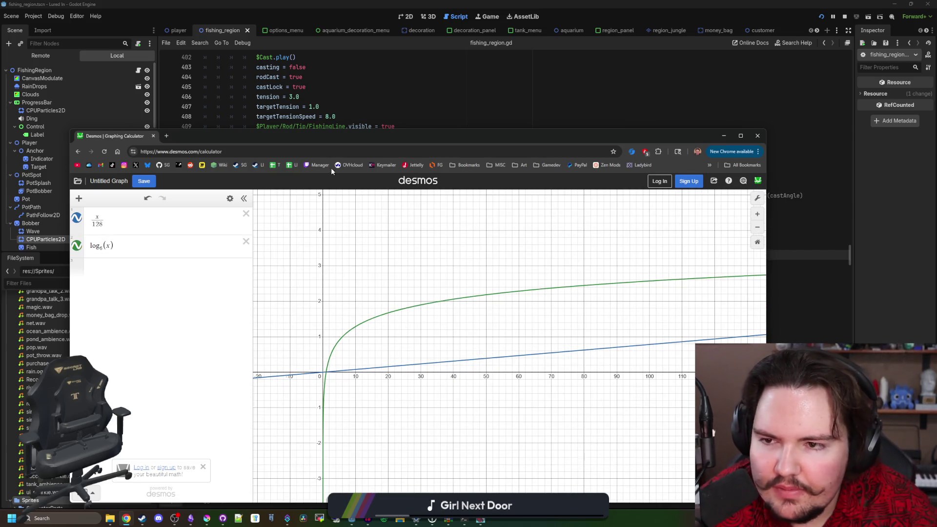
mouse_move(301, 136)
left_mouse_down()
mouse_move(307, 272)
mouse_move(346, 400)
left_mouse_up()
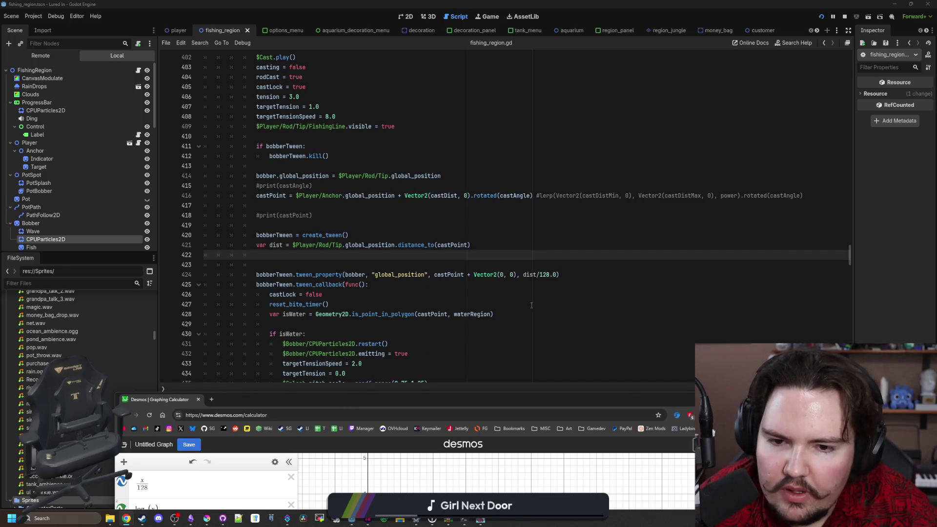
On line 424, change the tween duration from dist/128.0 to max(dist/128.0, 1.0) and save
left_click(523, 274)
key("Right")
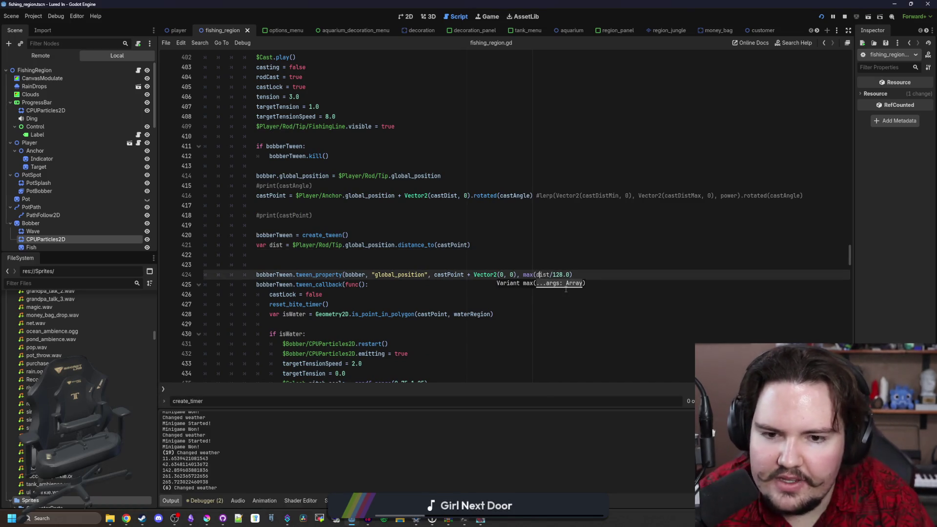
key("Right")
key("Right")
type("1")
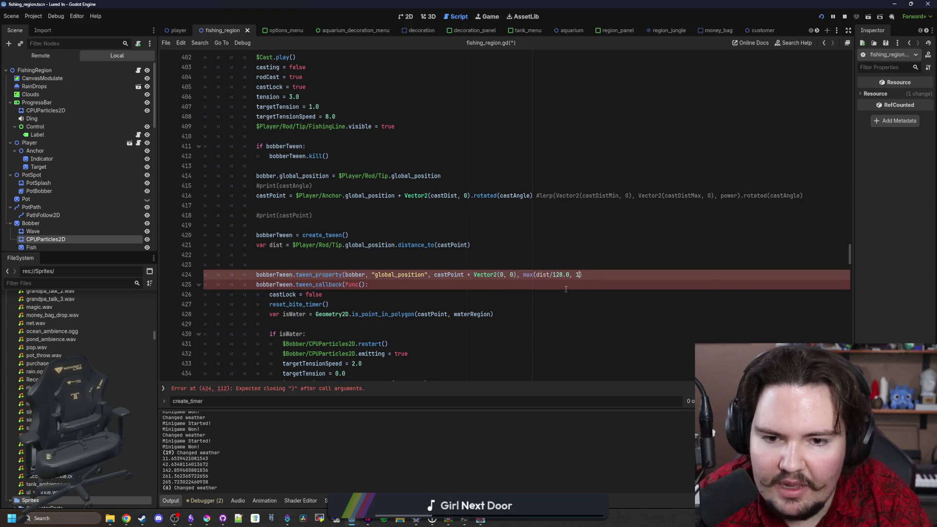
left_click(579, 255)
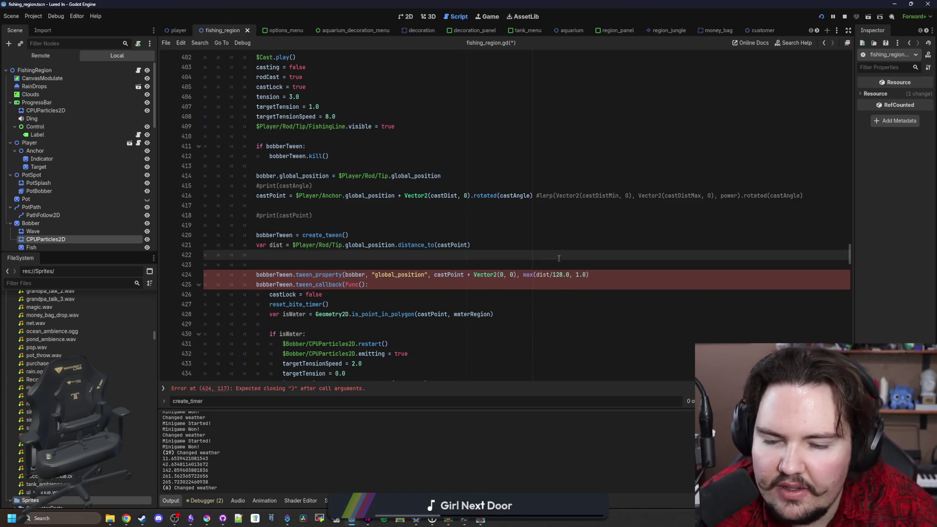
left_click(571, 263)
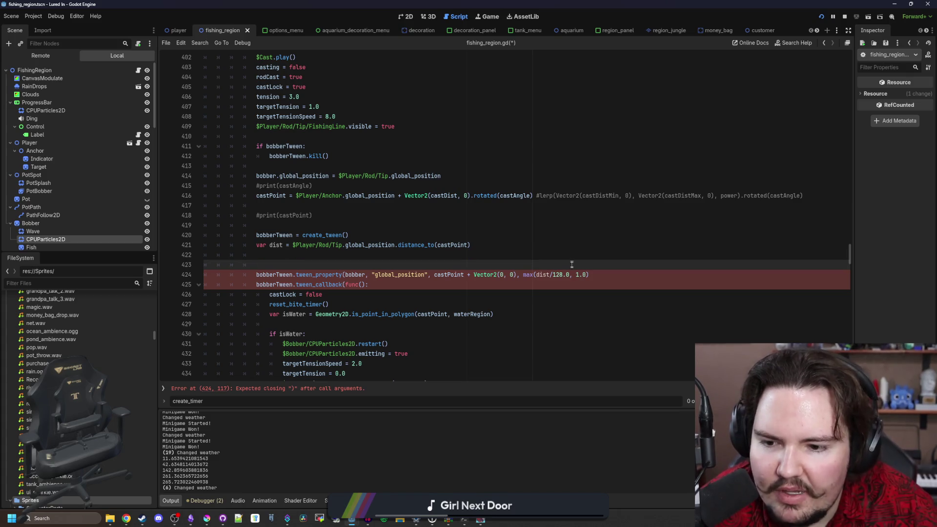
left_click(590, 274)
type(")")
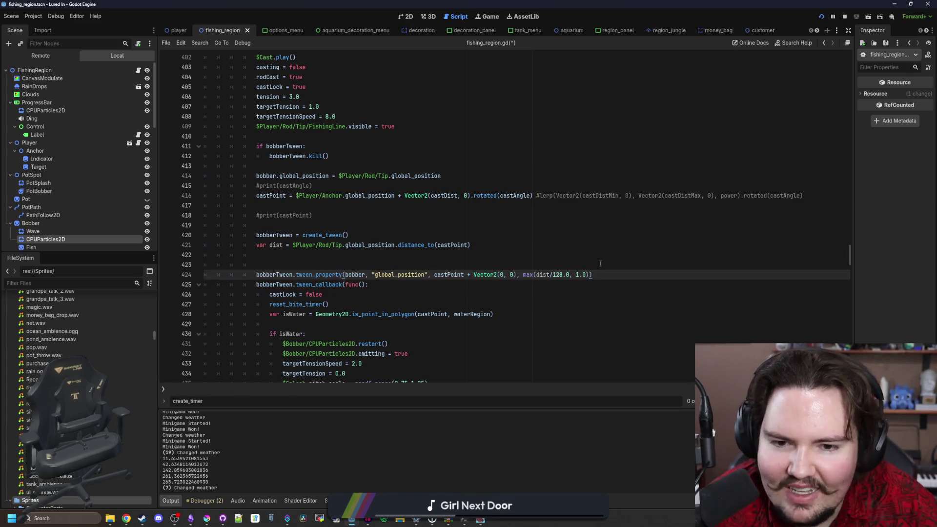
key("Up")
key("ctrl+s")
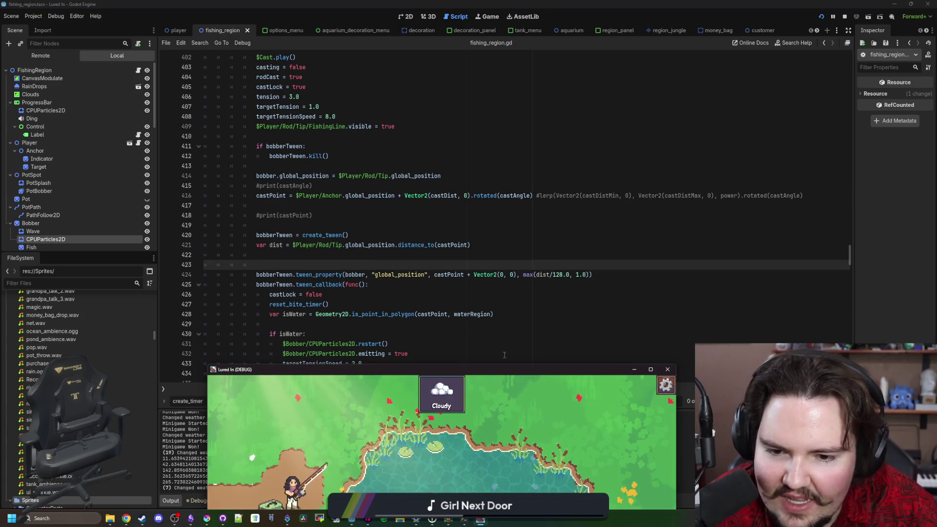
Playtest one bobber cast into the pond in the maximized game window, then quit the game
double_click(547, 369)
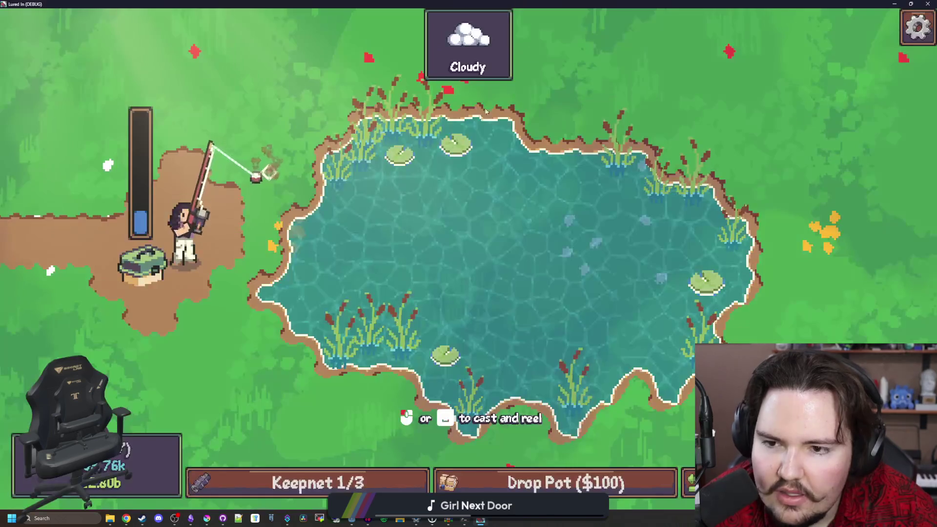
left_click_drag(325, 239, 313, 266)
key("alt+F4")
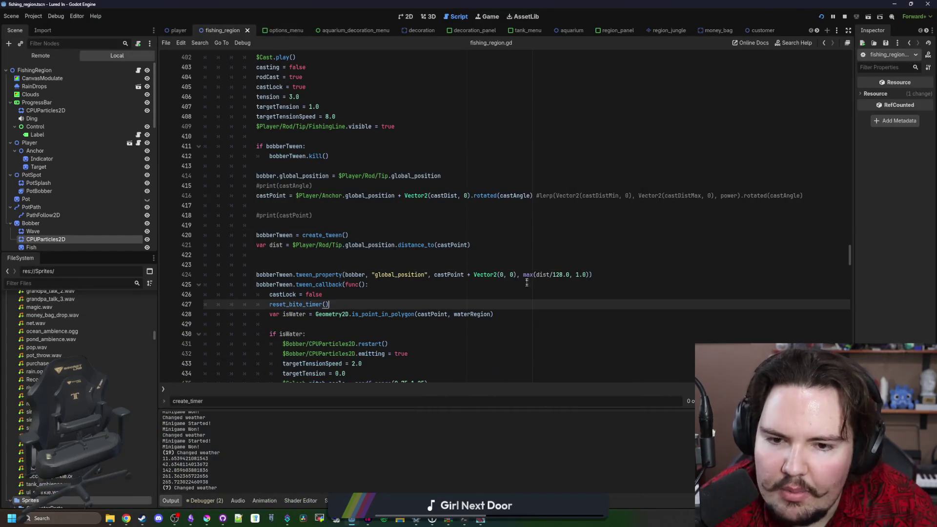
Change max to min in the line 424 cast duration, then playtest casting and reeling in
left_click(534, 274)
type("in")
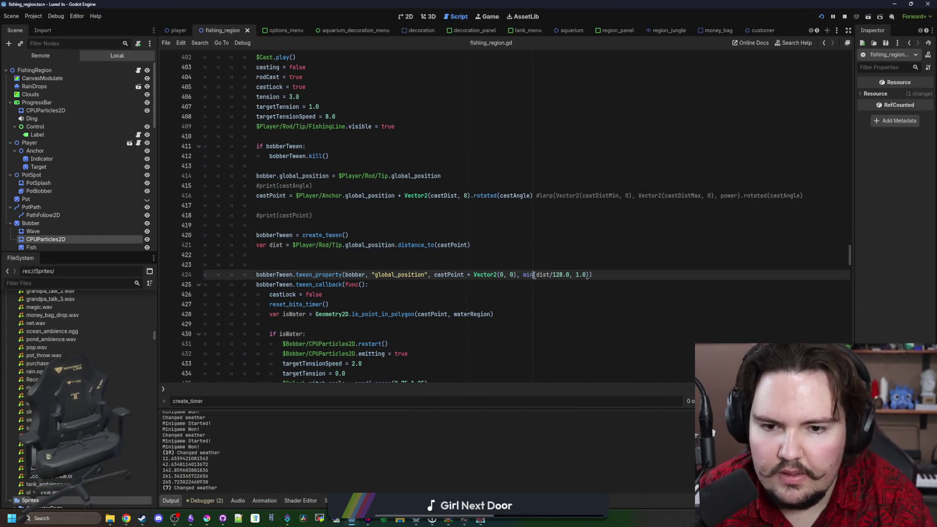
key("F5")
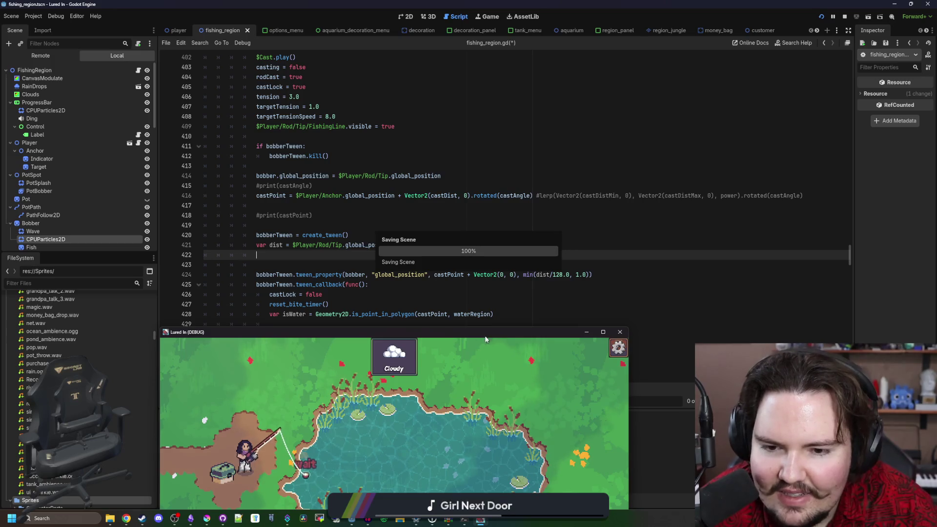
double_click(485, 339)
left_click(417, 273)
mouse_move(417, 273)
left_mouse_down()
mouse_move(304, 268)
mouse_move(616, 247)
mouse_move(651, 259)
left_mouse_up()
left_click(344, 261)
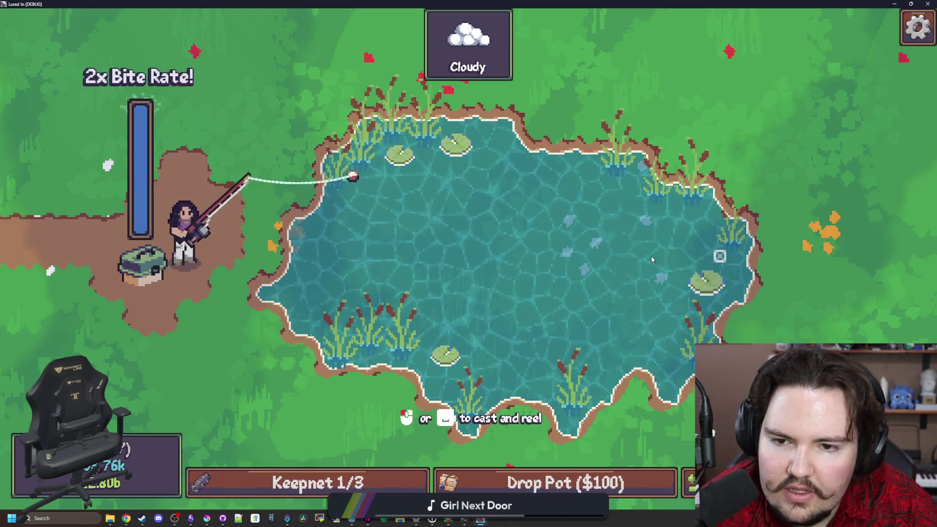
left_click(650, 258)
key("super+Down")
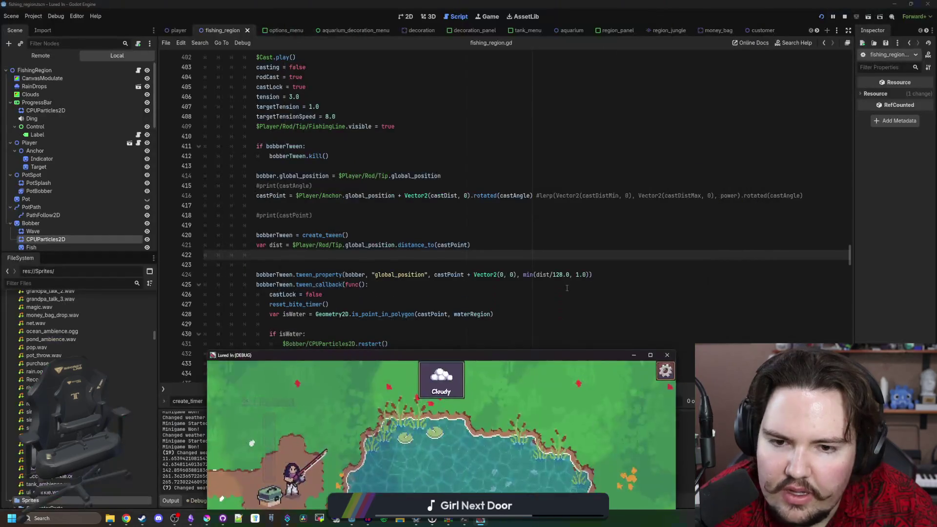
key("super+Down")
Lower the duration limit from 1.0 to 0.6, save, and playtest more casts
left_click(576, 275)
key("Right")
key("Right")
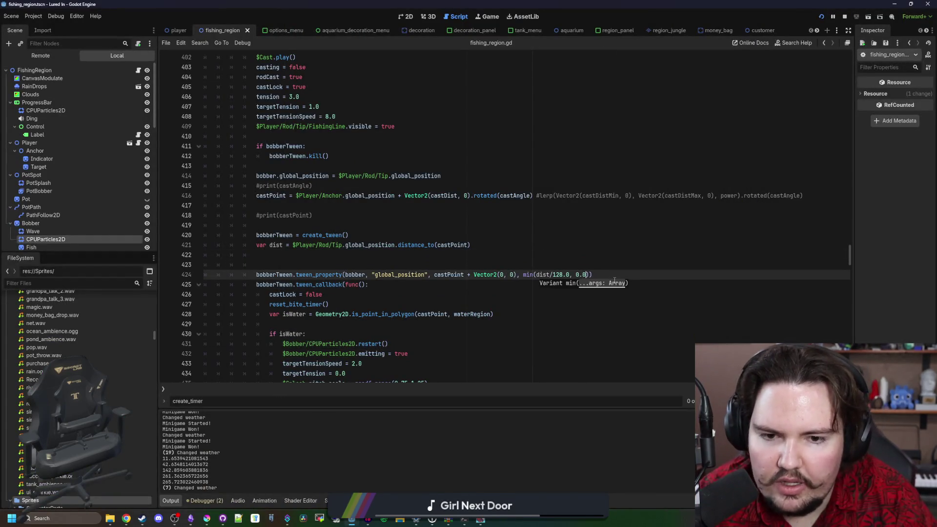
key("End")
key("F5")
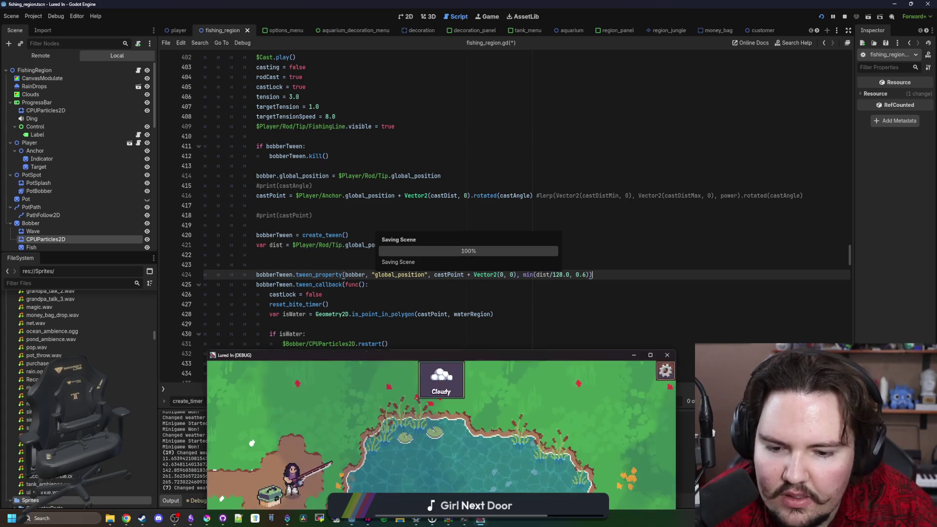
double_click(486, 360)
left_click_drag(655, 239, 655, 239)
left_click(655, 239)
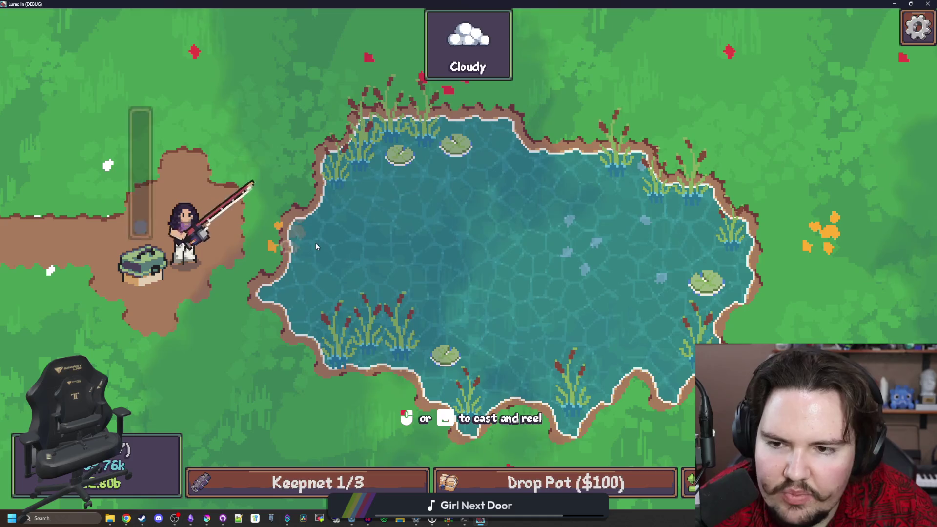
mouse_move(315, 242)
left_mouse_down()
mouse_move(526, 247)
mouse_move(340, 244)
left_mouse_up()
key("F8")
Lower the cast duration cap on line 424 from 0.6 to 0.5 and save the script
left_click(557, 285)
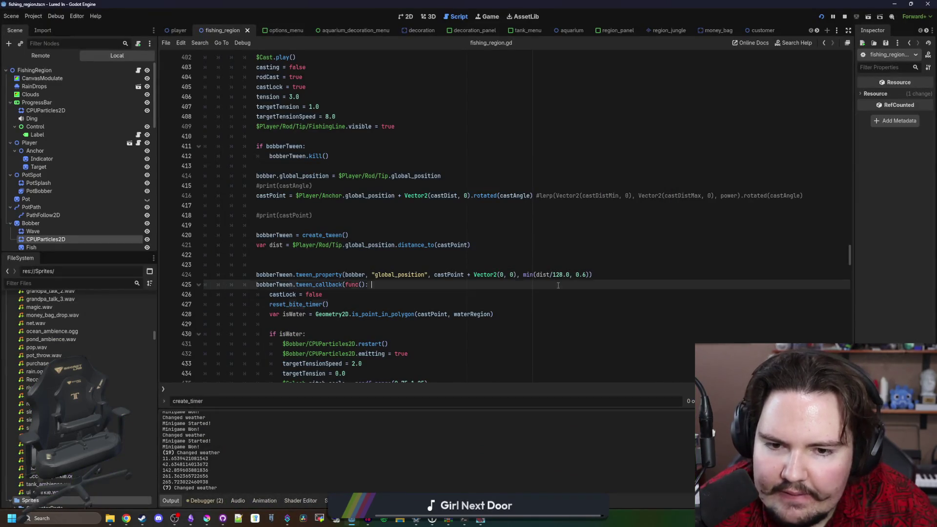
left_click(590, 275)
key("BackSpace")
type("5")
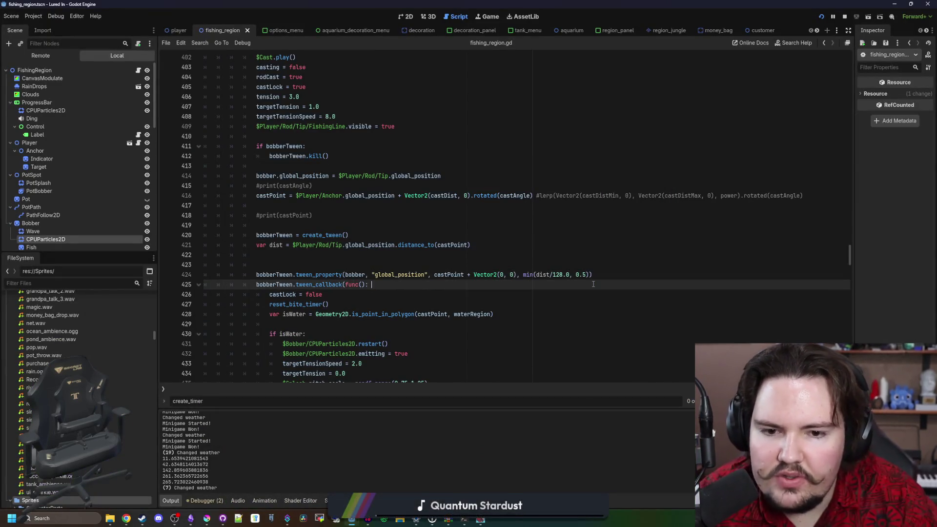
key("Down")
key("ctrl+s")
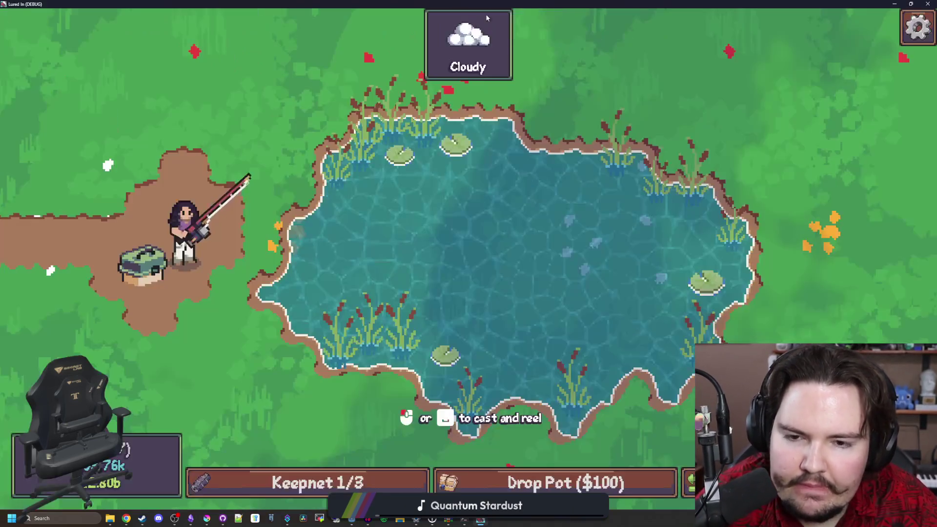
Cast the bobber with Space at minimal, short and full power, reeling it back each time
key("space")
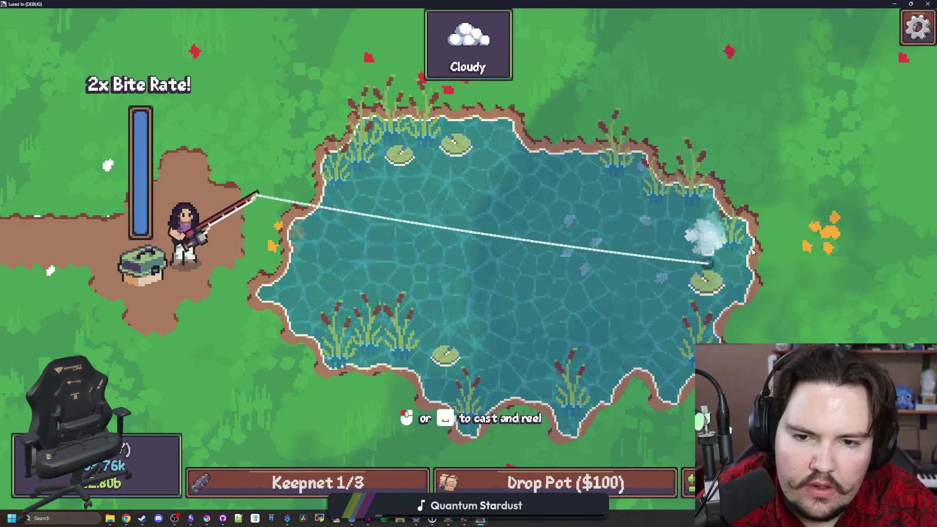
key("space")
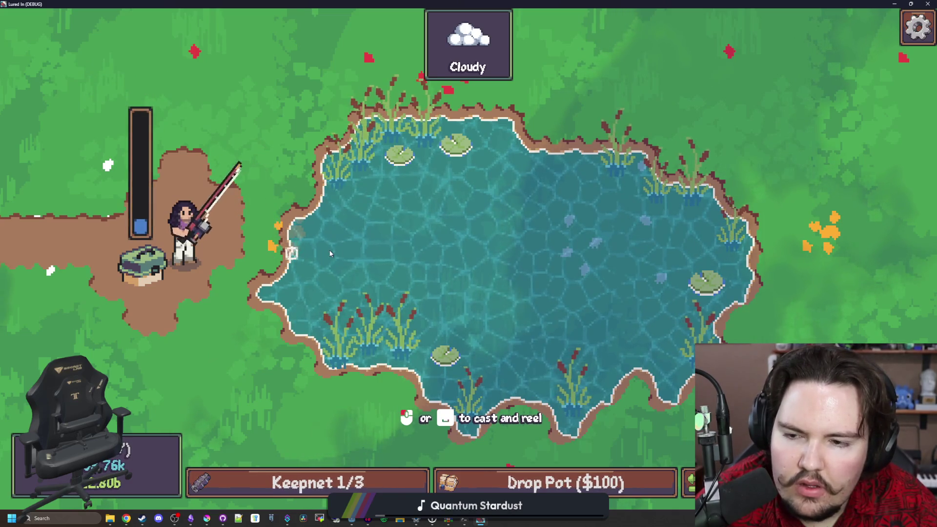
key("space")
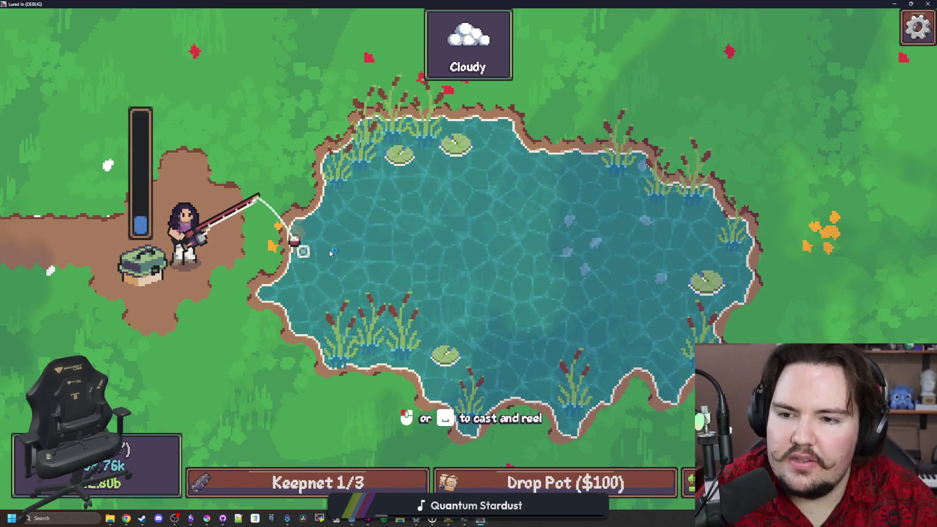
key("space")
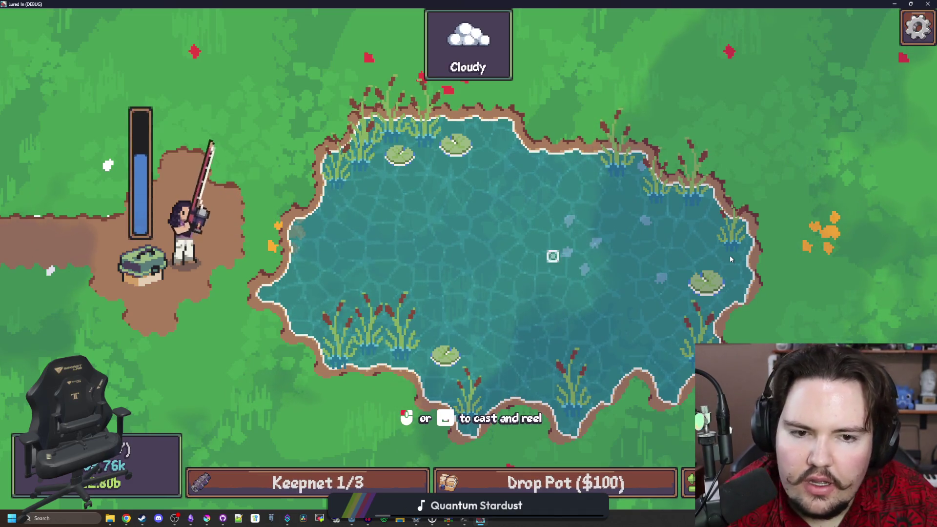
key("space")
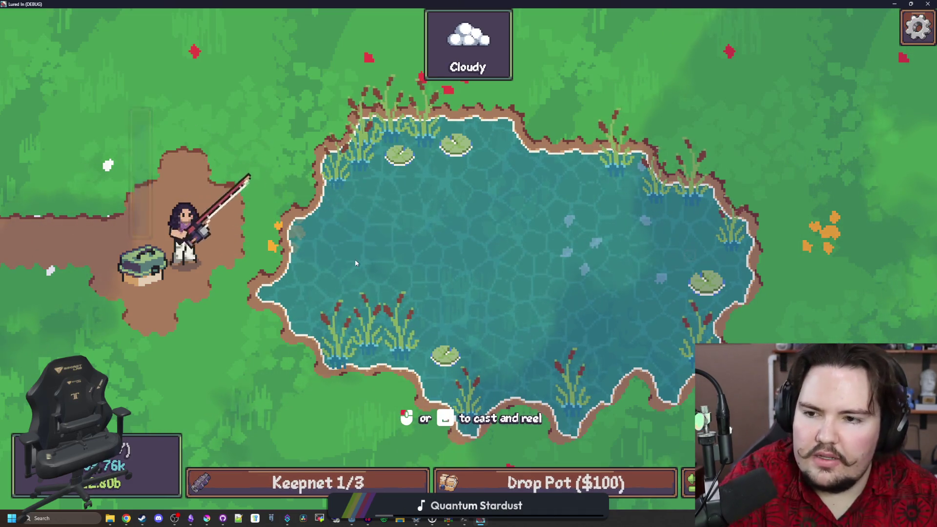
key("space")
key("space")
key("space")
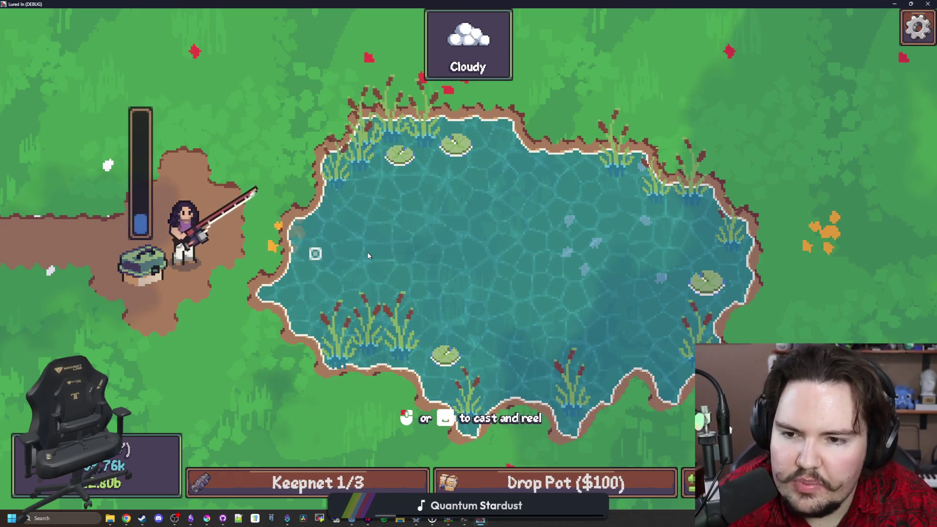
key("space")
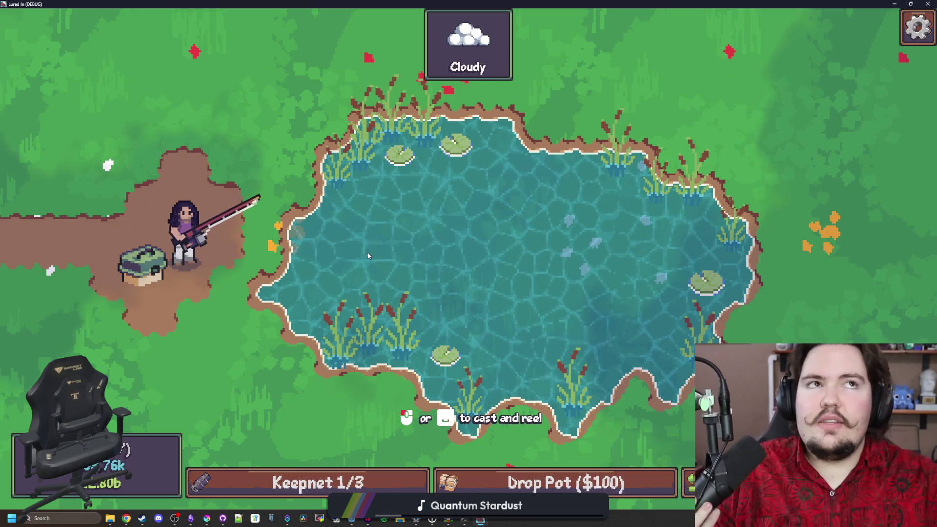
key("space")
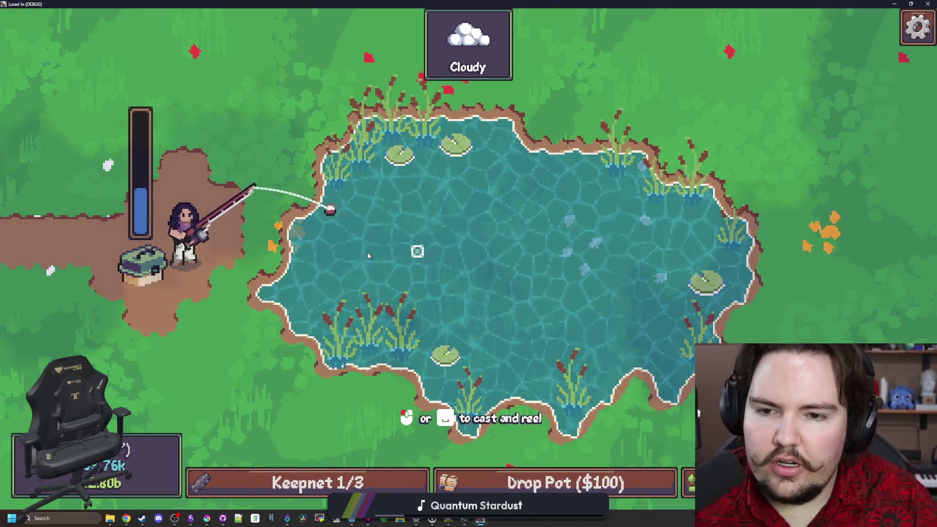
key("space")
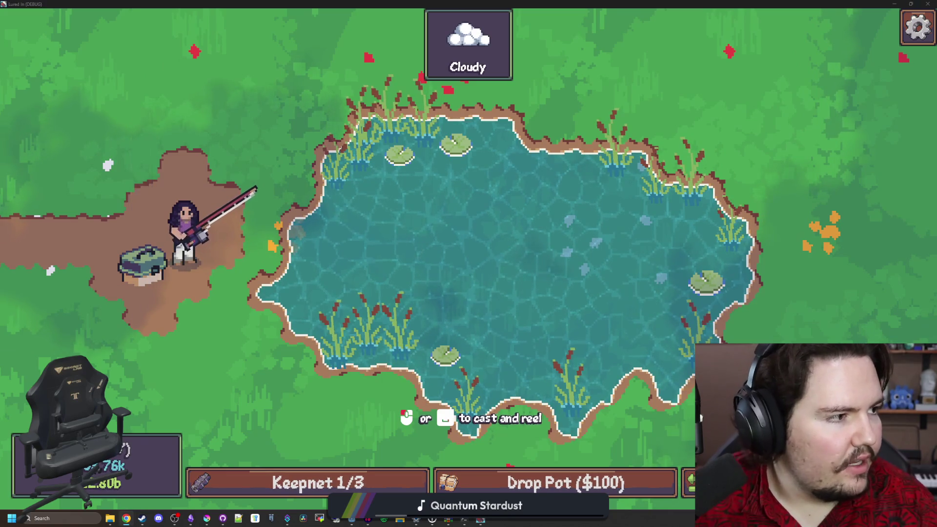
key("super+2")
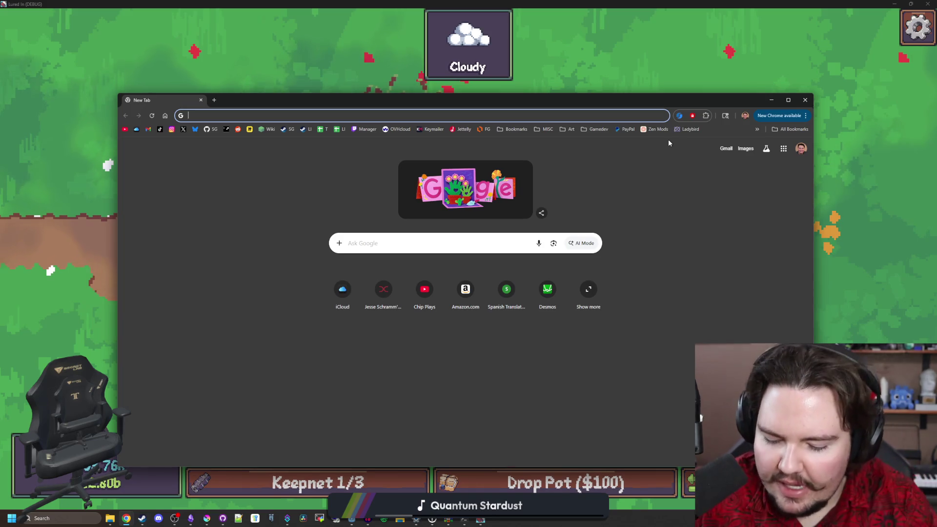
Search Freesound for 'fishing reel' sounds
type("freesound.org/search/?q=charge")
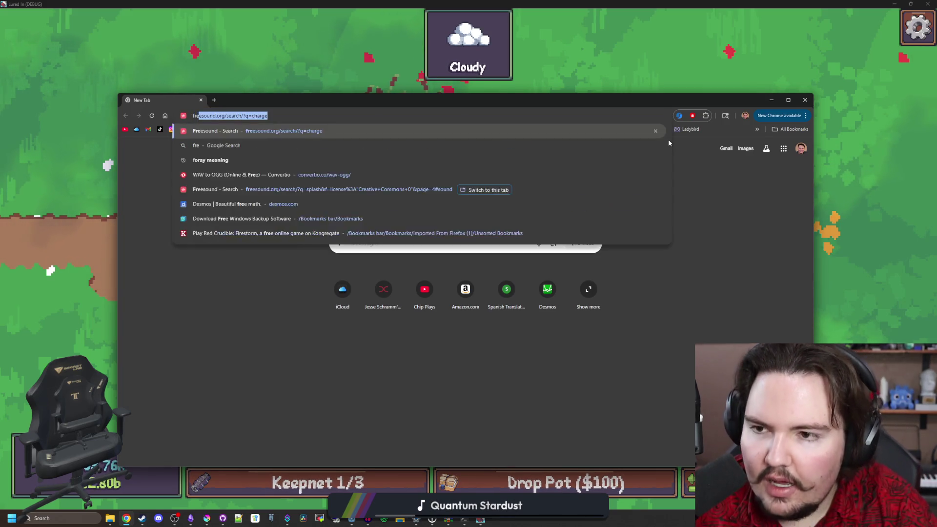
key("Return")
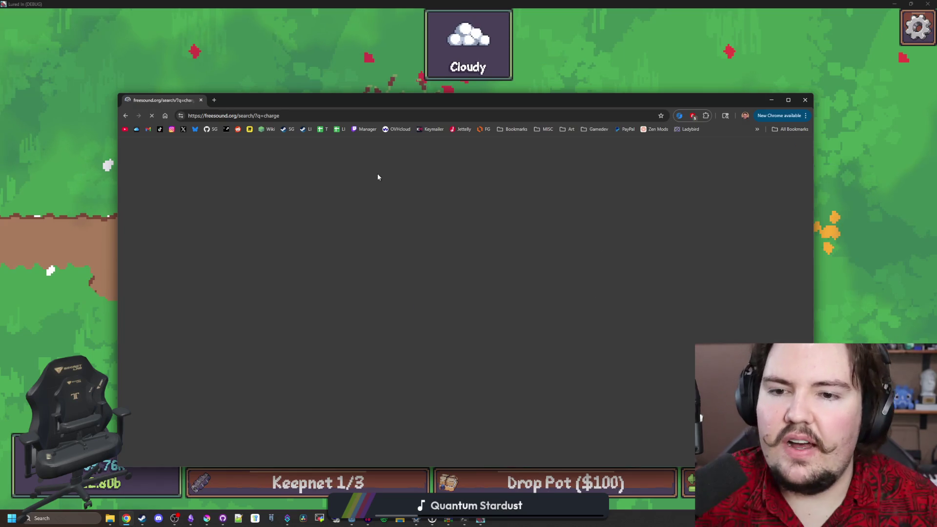
type("reel")
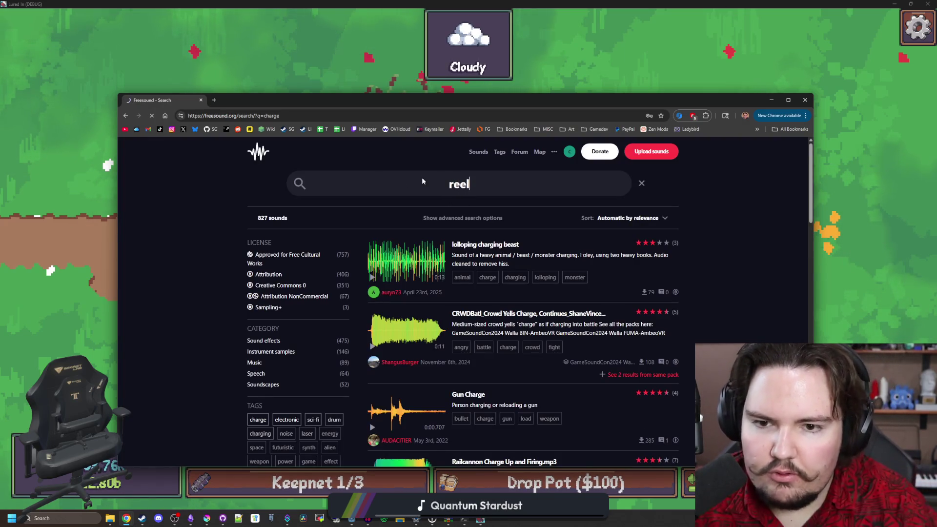
key("Return")
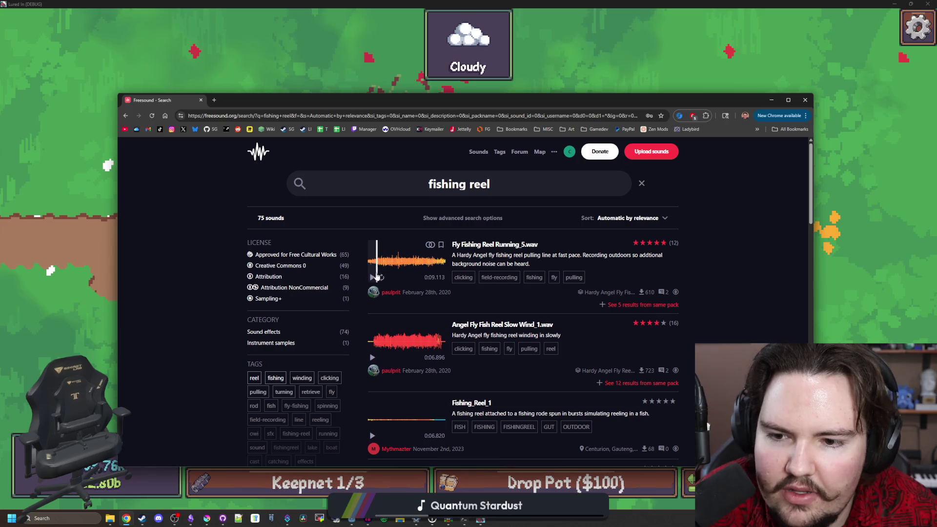
Preview first-page results: Fishing Reel, FishingReel.wav, Fishing reel winding, and Fishing Reel Cast W/ Splash
left_click(373, 278)
scroll(395, 287, "down", 1)
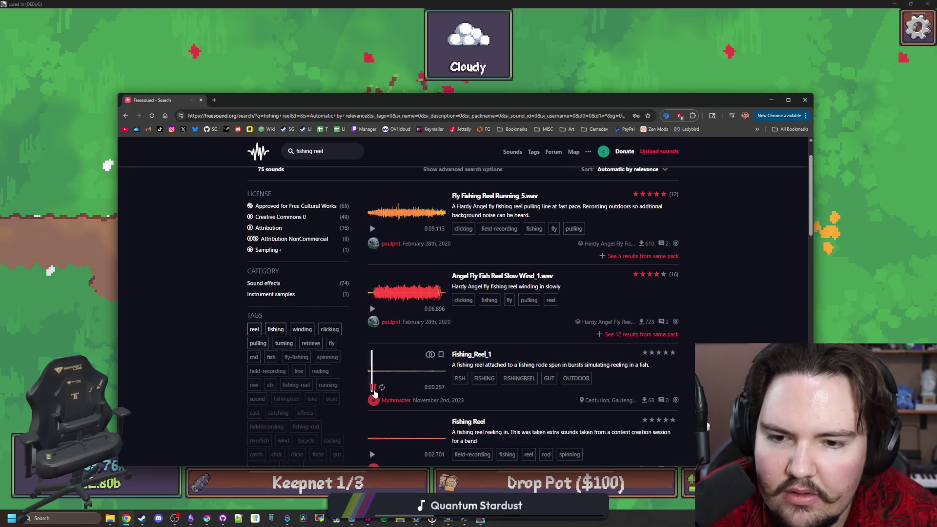
left_click(391, 292)
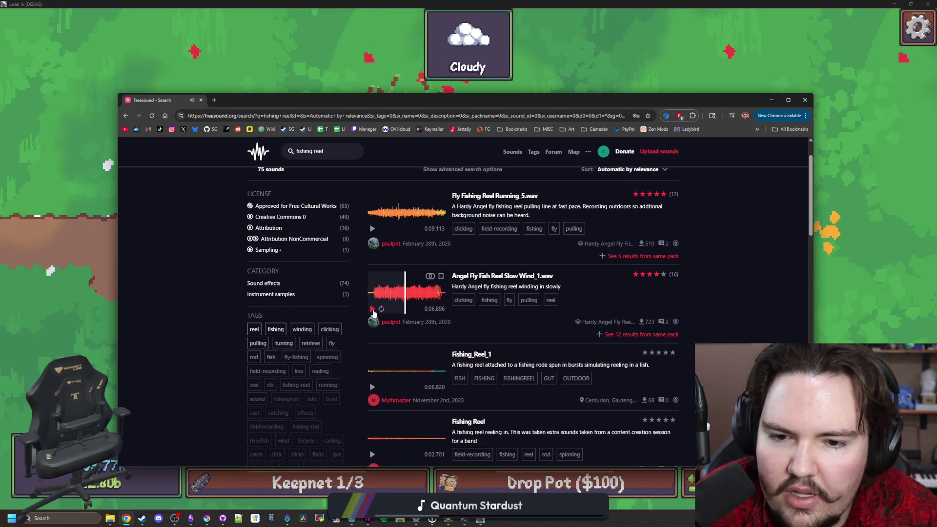
scroll(373, 309, "down", 2)
scroll(373, 310, "down", 1)
left_click(373, 295)
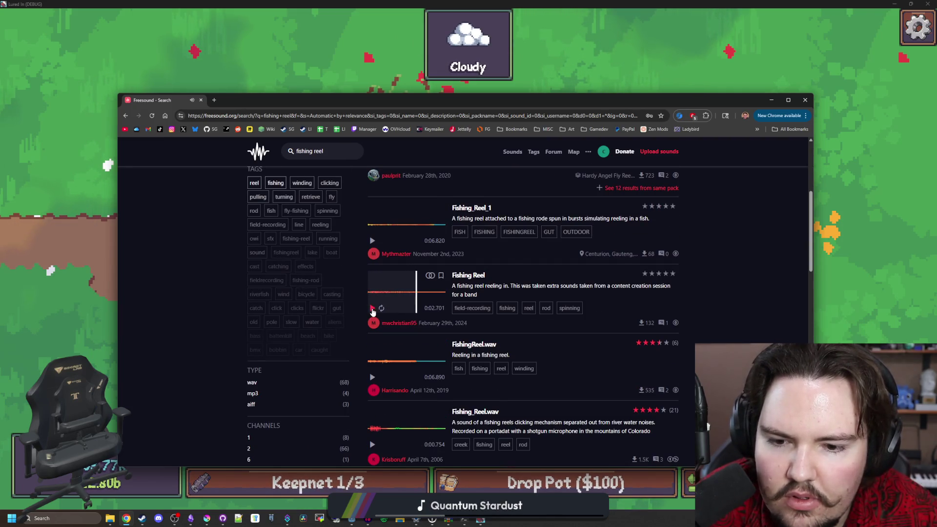
scroll(372, 310, "down", 1)
left_click(374, 319)
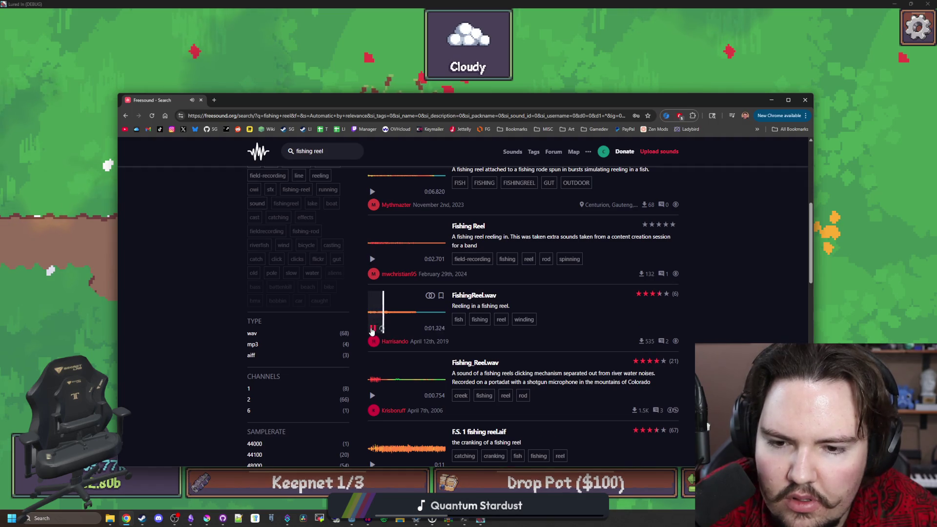
scroll(373, 332, "down", 3)
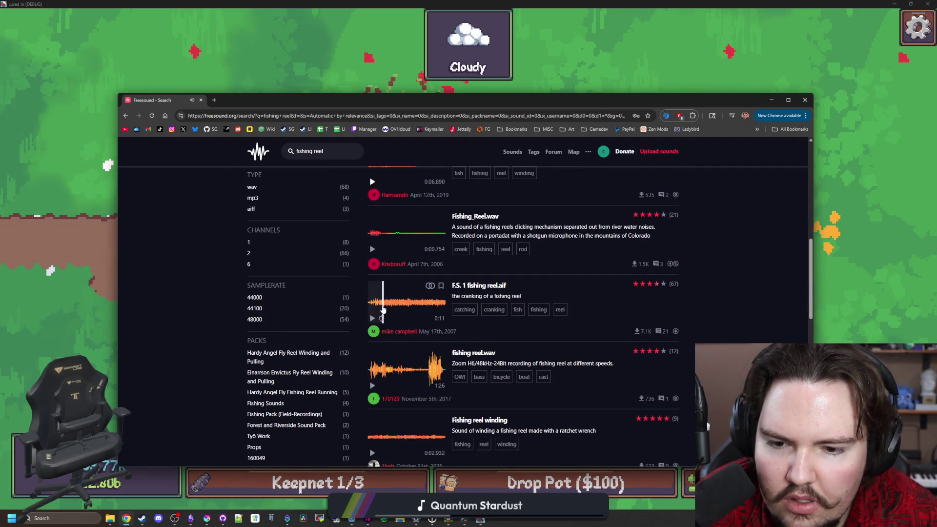
scroll(379, 341, "down", 2)
left_click(374, 356)
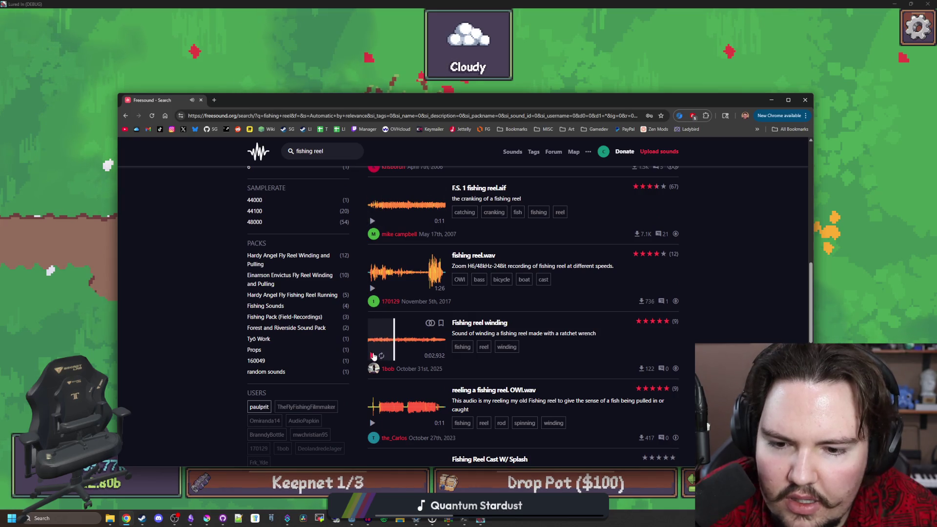
scroll(376, 351, "down", 3)
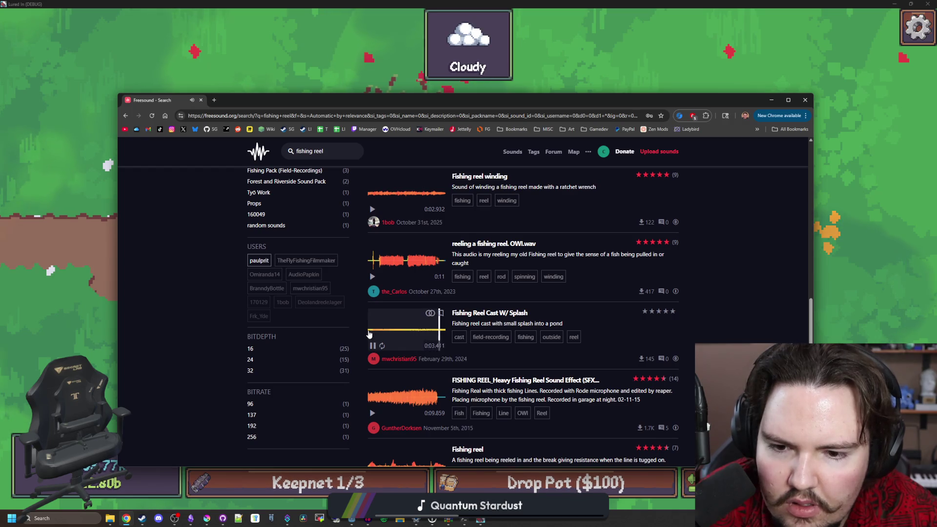
left_click(369, 334)
scroll(371, 348, "down", 6)
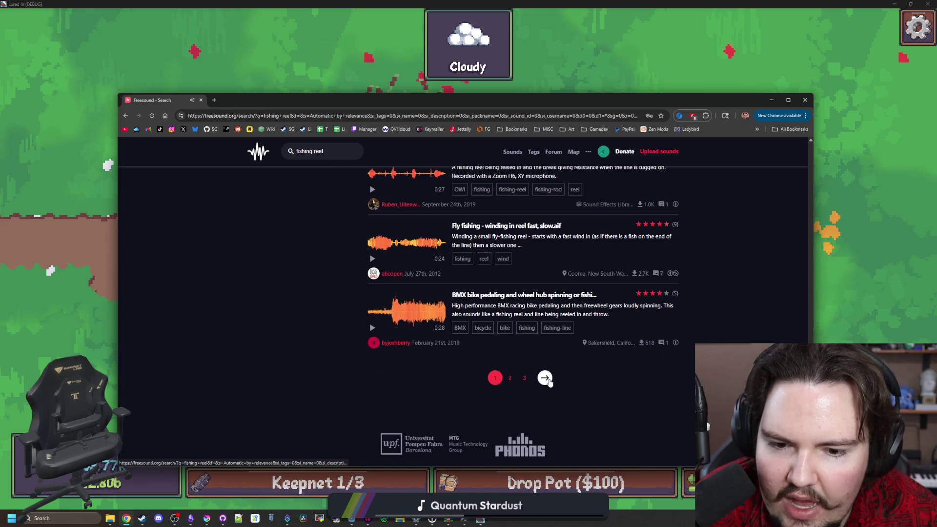
Preview Fishing Controll.wav on page 2, then return to page 1 and play Fly Fishing Reel Running_5.wav
left_click(544, 378)
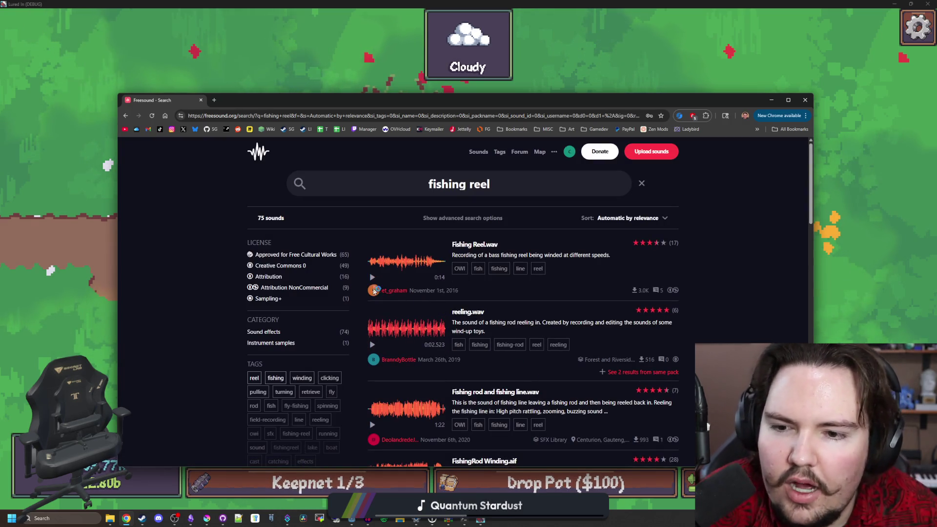
scroll(370, 277, "down", 6)
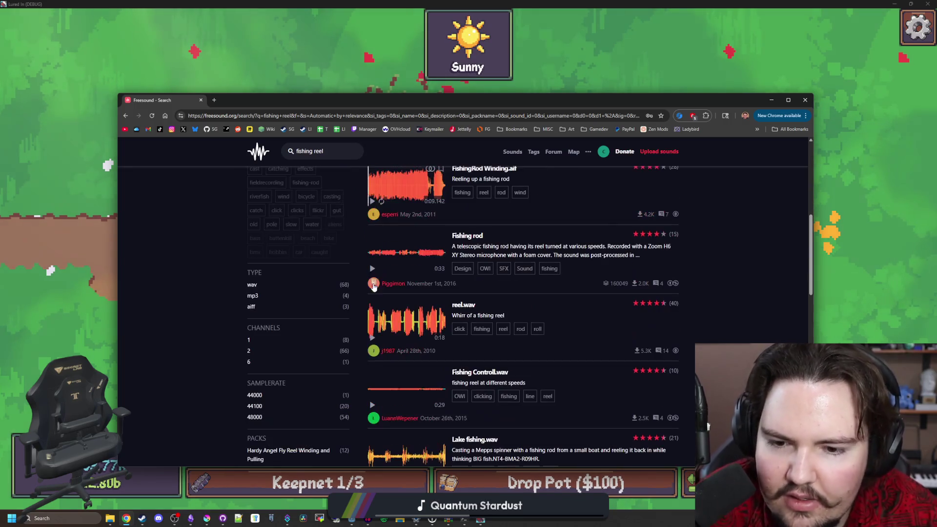
scroll(423, 295, "down", 1)
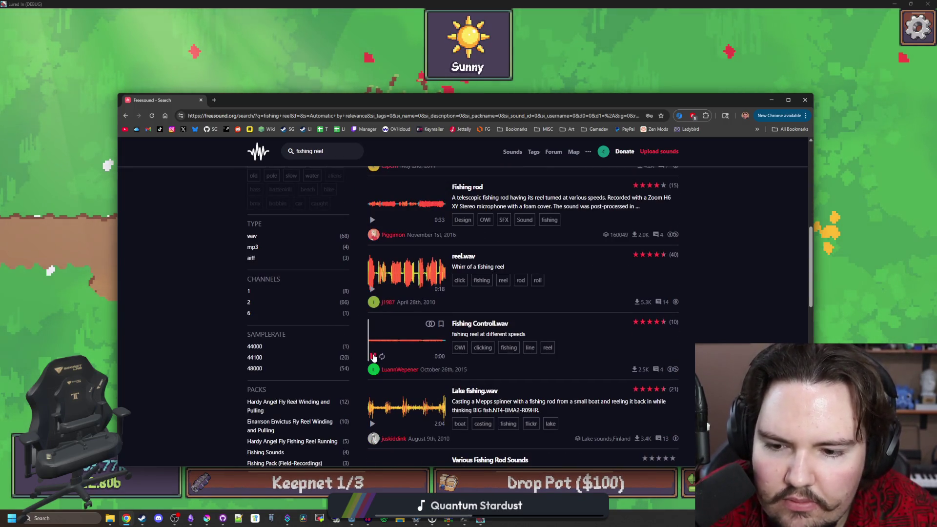
left_click(388, 341)
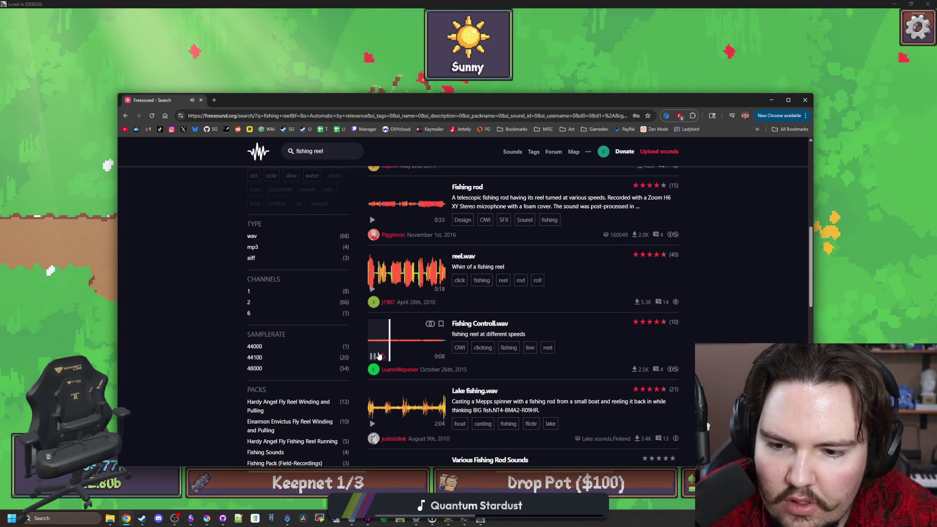
scroll(376, 357, "down", 3)
scroll(454, 343, "down", 7)
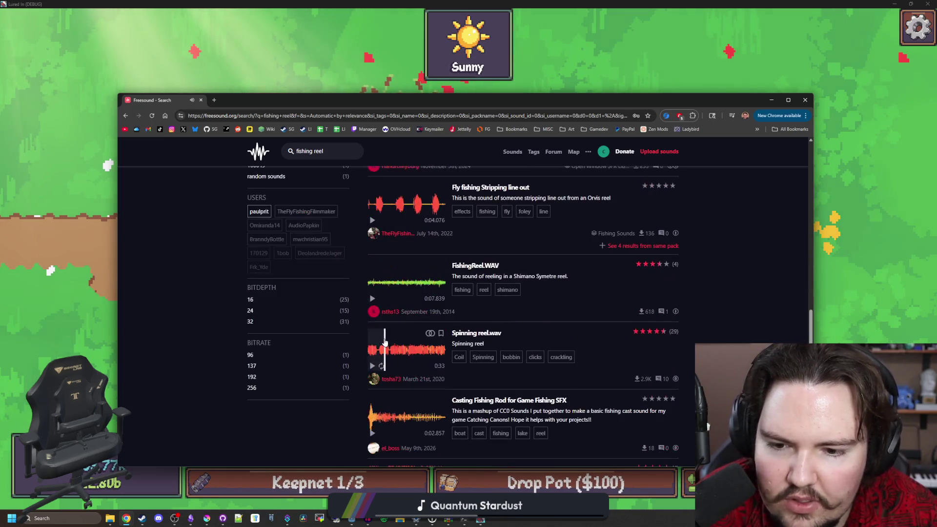
scroll(525, 391, "down", 1)
left_click(488, 379)
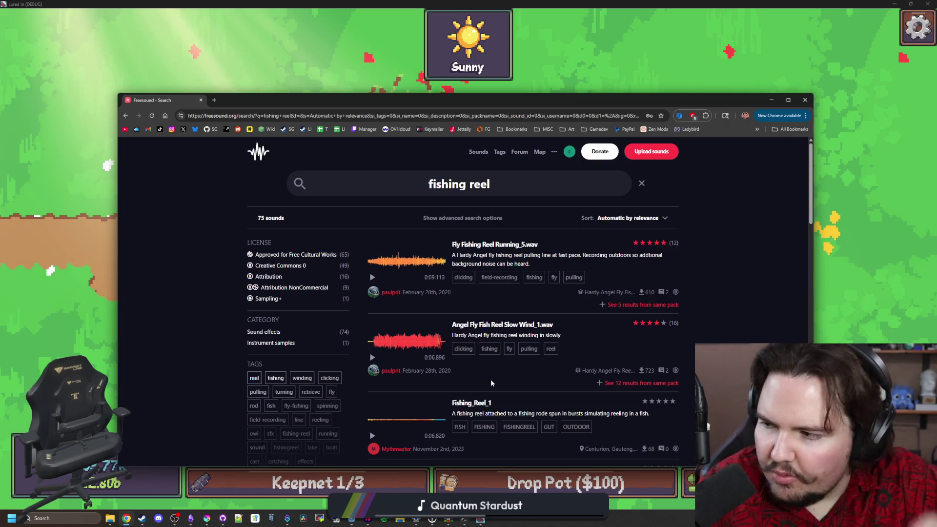
left_click(373, 277)
left_click(393, 262)
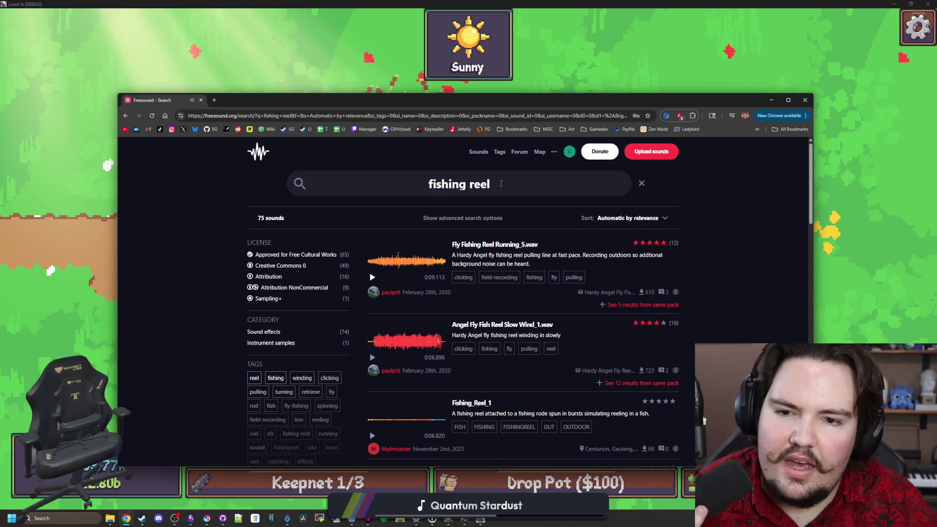
Search Freesound for 'fishing reel spinning' and filter to Creative Commons 0 sounds
type("running")
key("Return")
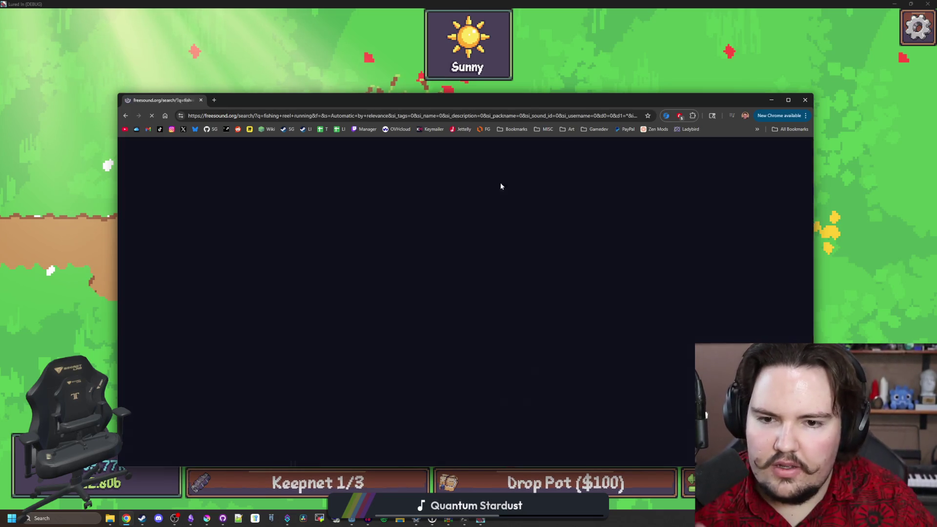
key("BackSpace")
key("BackSpace")
key("BackSpace")
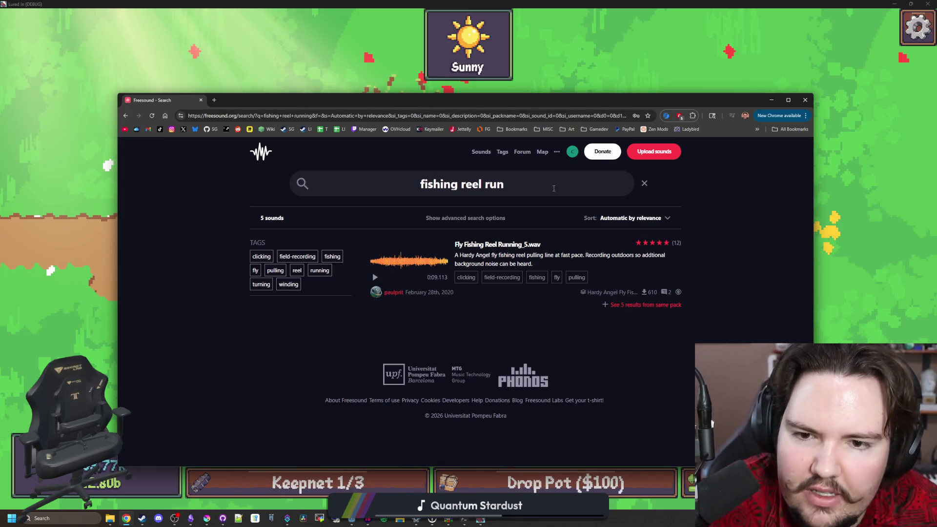
type("ning")
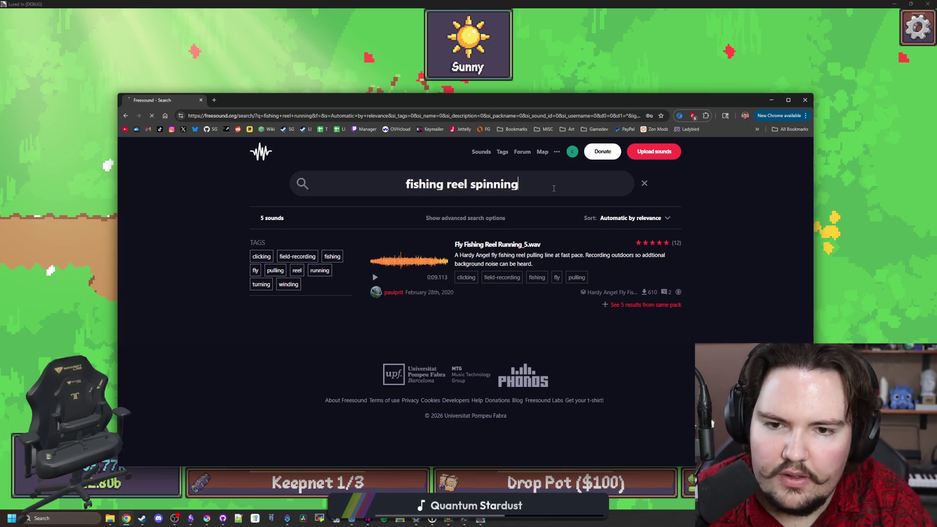
key("Return")
left_click(276, 266)
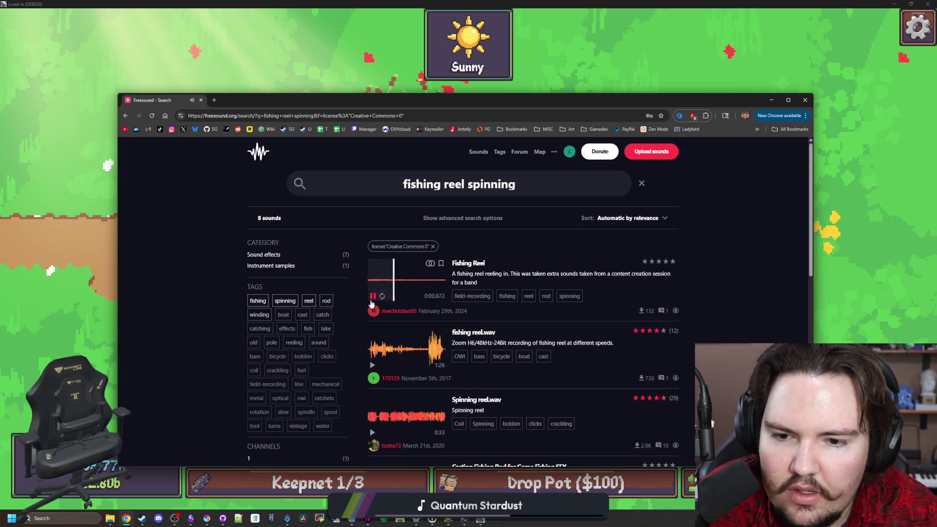
Preview the slow rewinding, fast rewinding, and fishing reel.wav sounds, then open a new tab
scroll(371, 303, "down", 4)
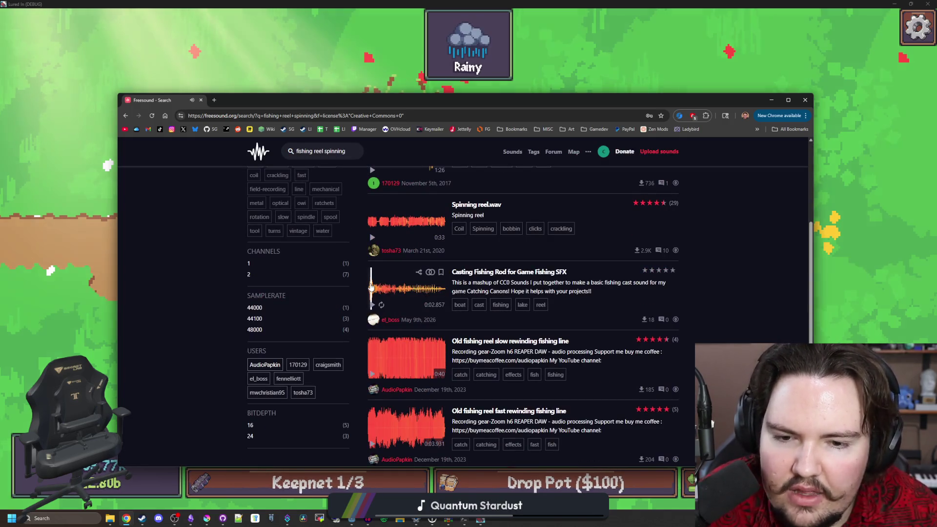
scroll(371, 288, "down", 2)
left_click(405, 260)
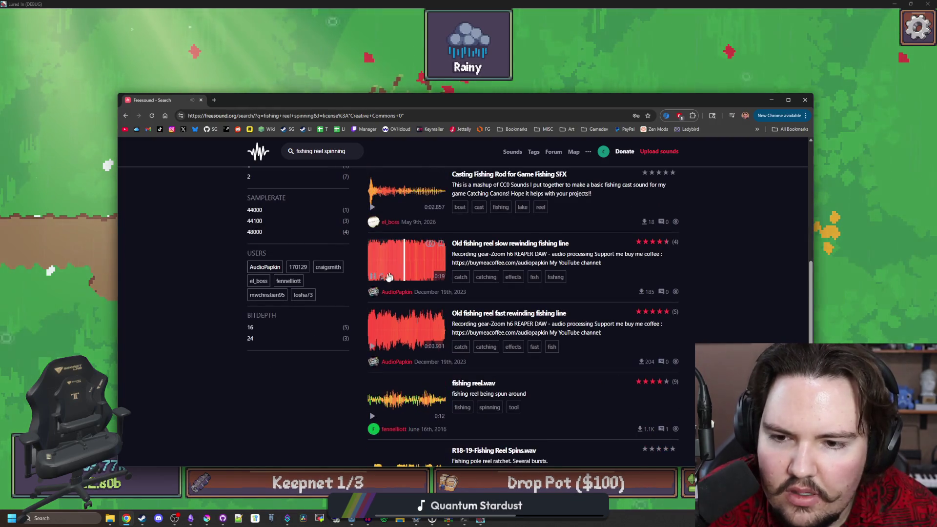
scroll(380, 292, "down", 1)
left_click(373, 299)
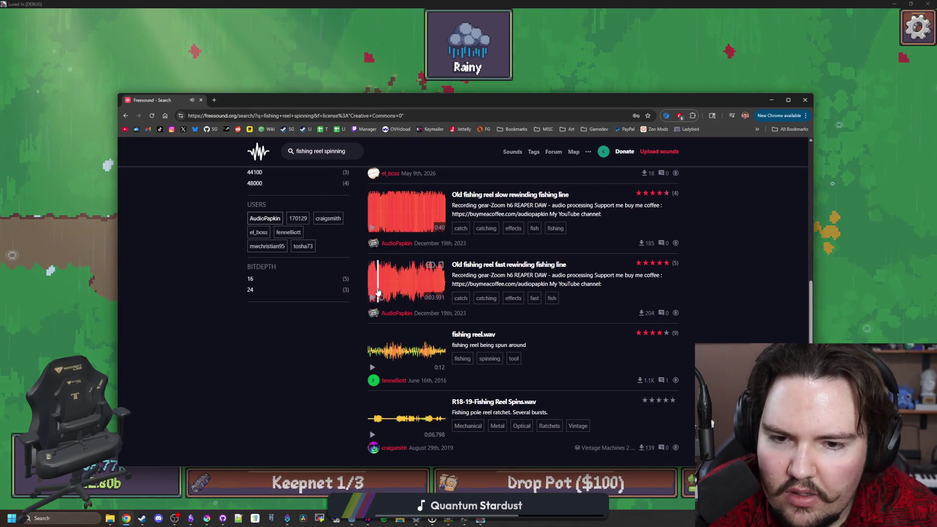
scroll(373, 302, "down", 1)
left_click(372, 318)
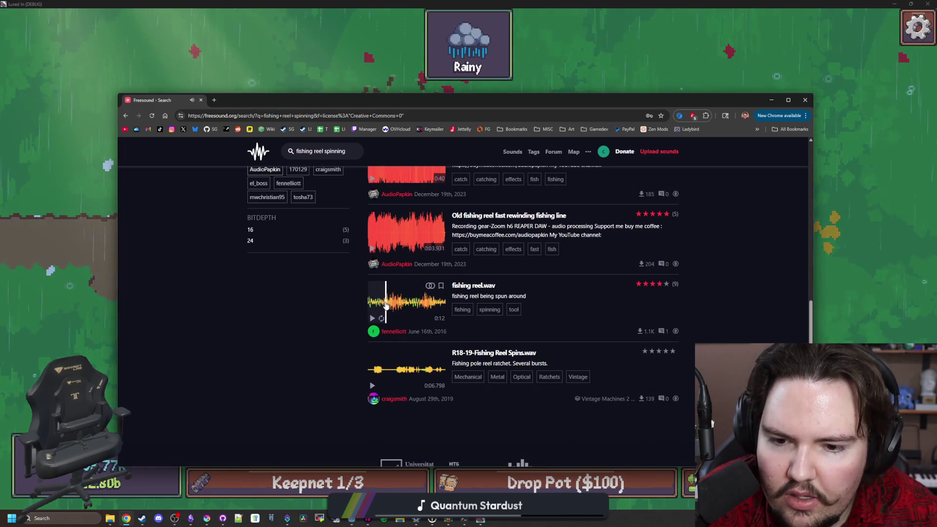
scroll(374, 313, "up", 7)
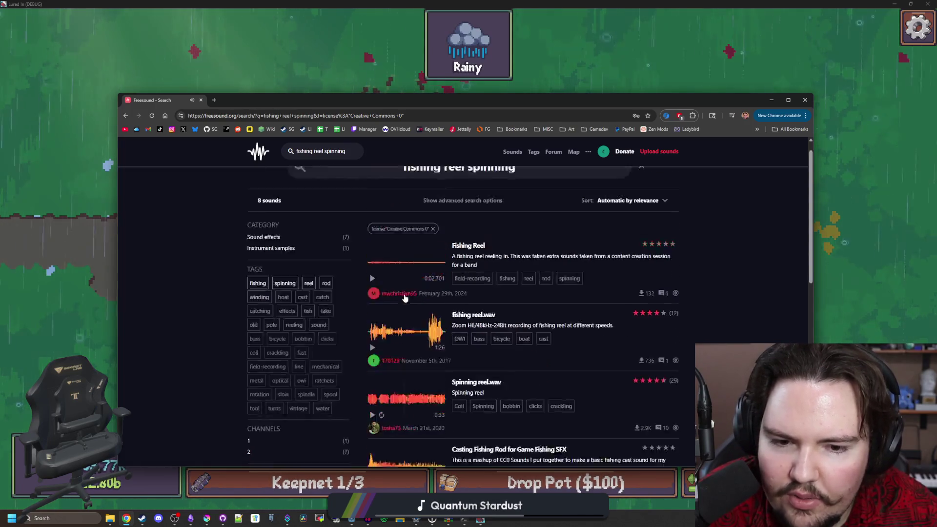
left_click(215, 100)
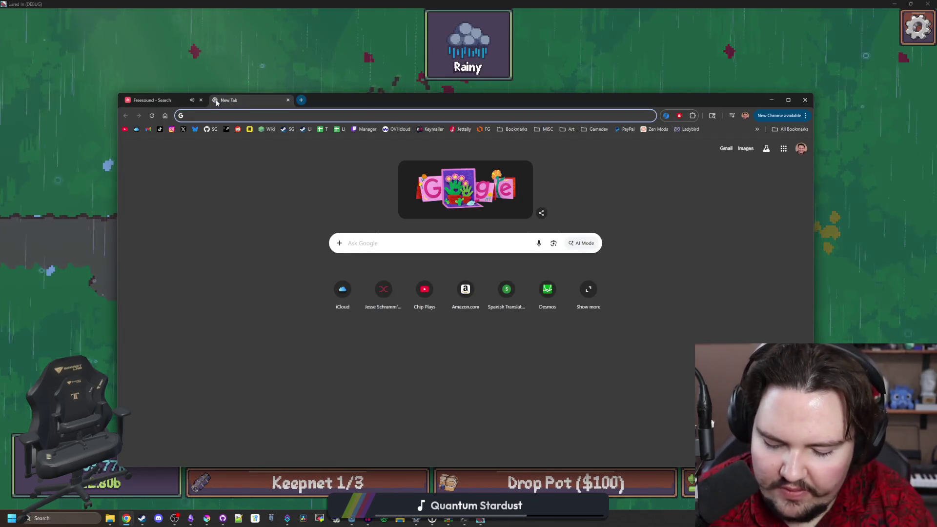
Google 'fishing rod cast', browse the video results, then switch back to the Freesound tab
type("fishing rod cast")
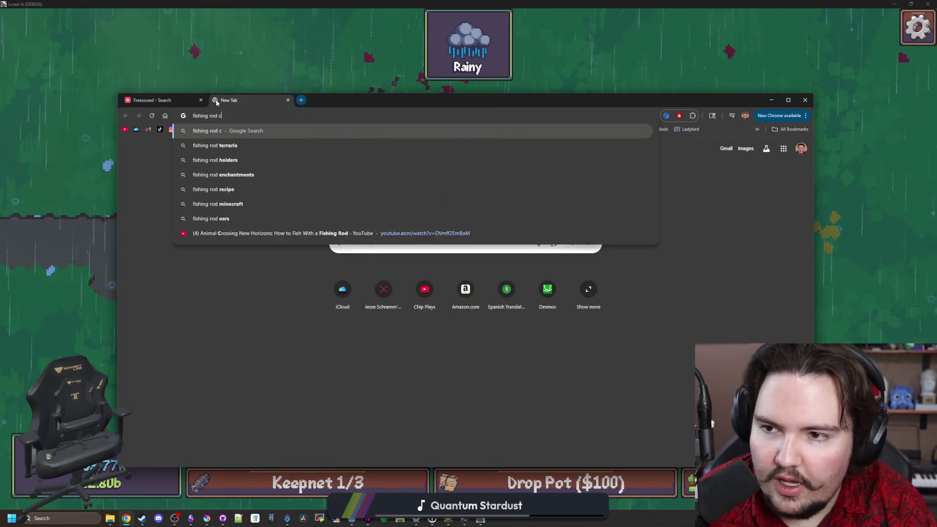
key("Return")
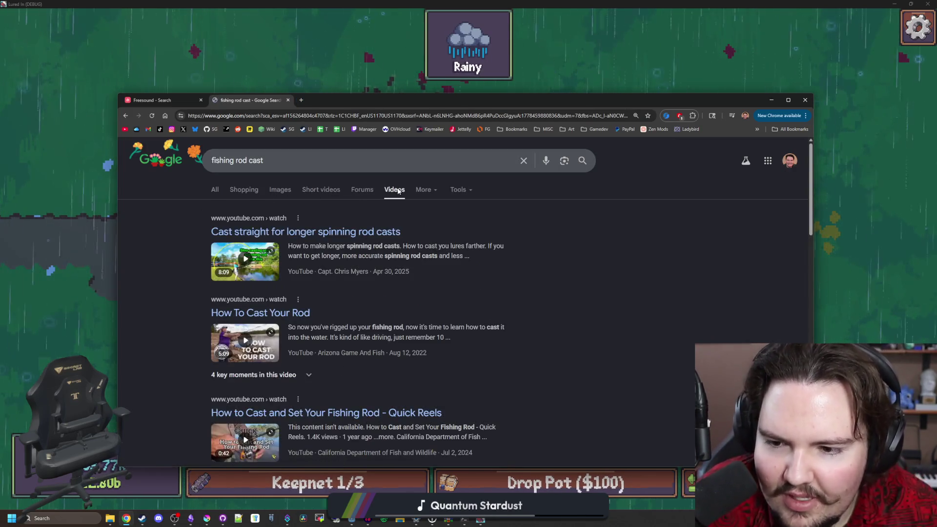
scroll(272, 263, "down", 3)
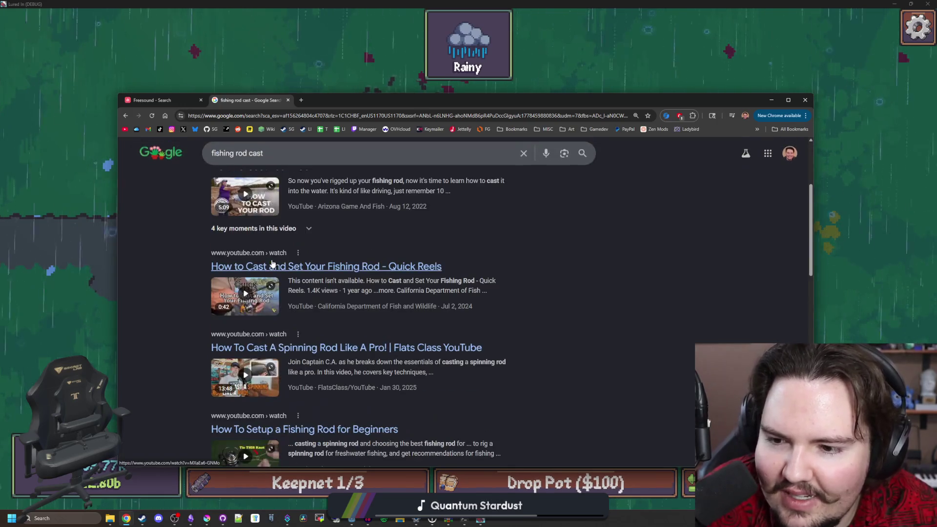
scroll(274, 305, "down", 5)
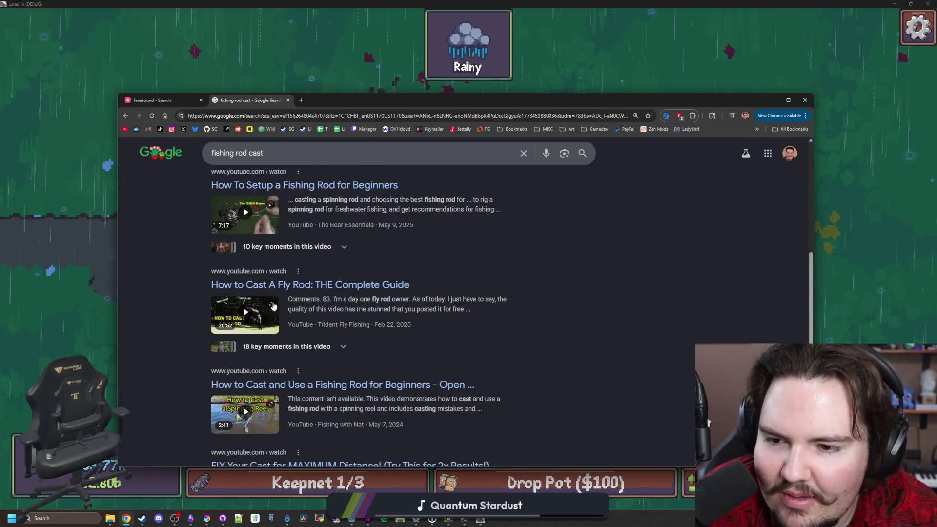
scroll(260, 316, "down", 5)
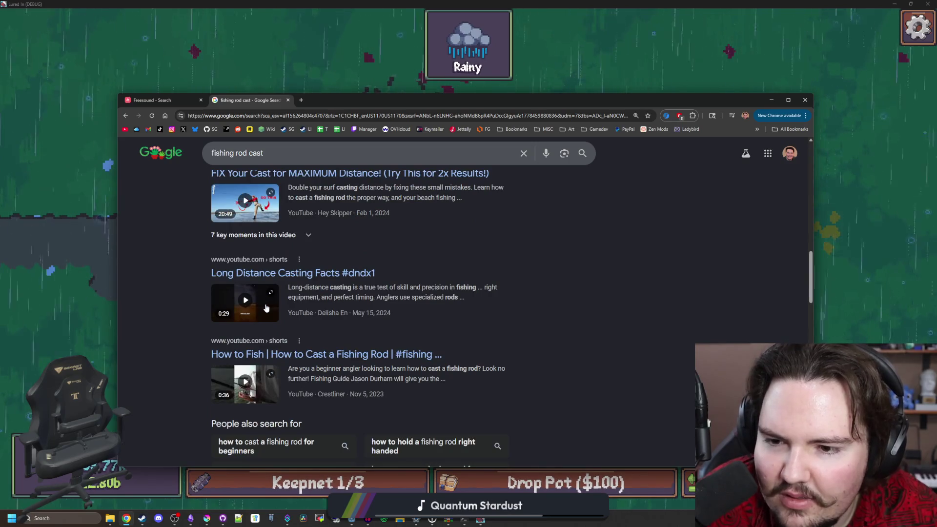
scroll(268, 305, "down", 5)
scroll(263, 225, "up", 15)
left_click(147, 100)
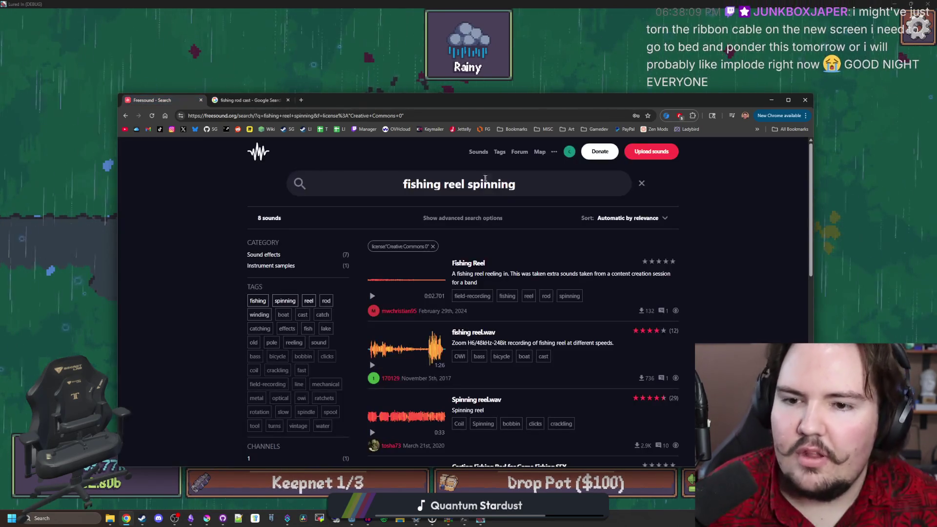
Search Freesound for 'fishing cast' and preview Fishing Reel Cast W/ Splash and Fishing Rod Cast - Swoosh
left_click_drag(491, 184, 444, 184)
type("cast")
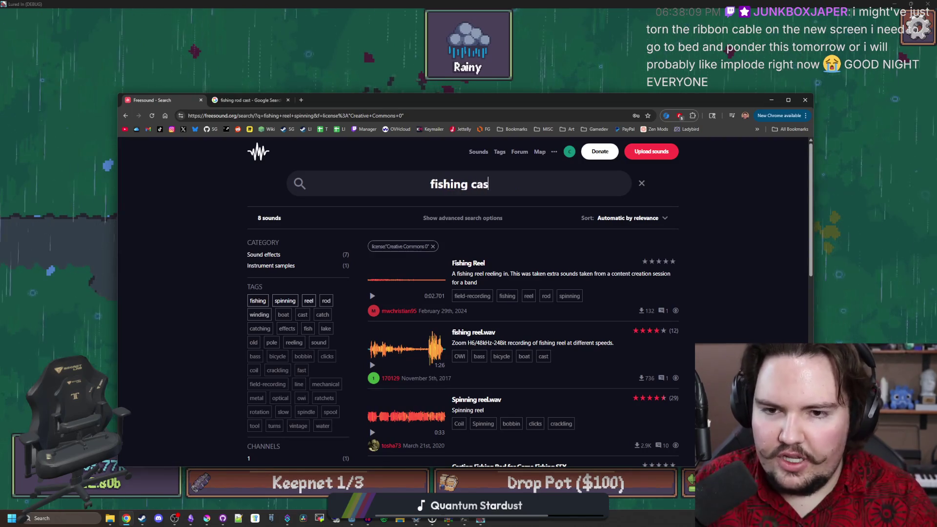
key("Return")
left_click(372, 296)
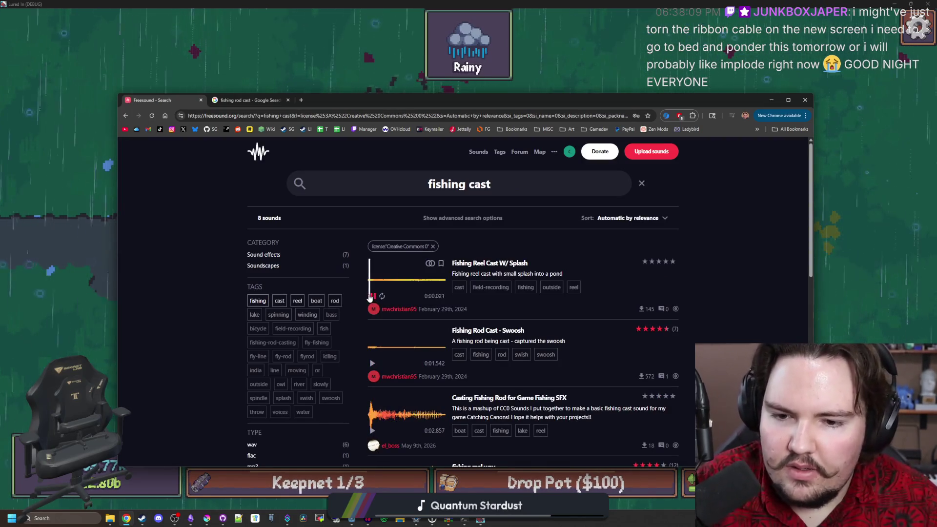
left_click(373, 365)
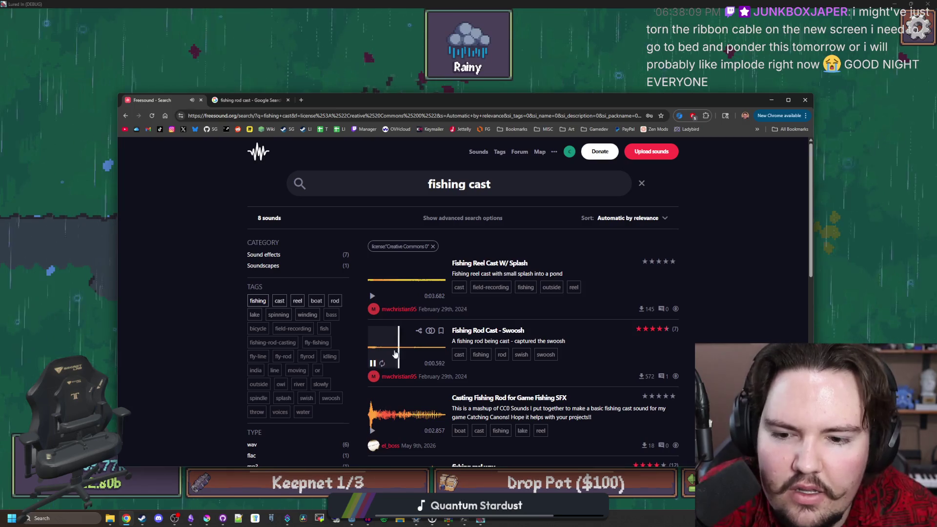
scroll(373, 361, "down", 1)
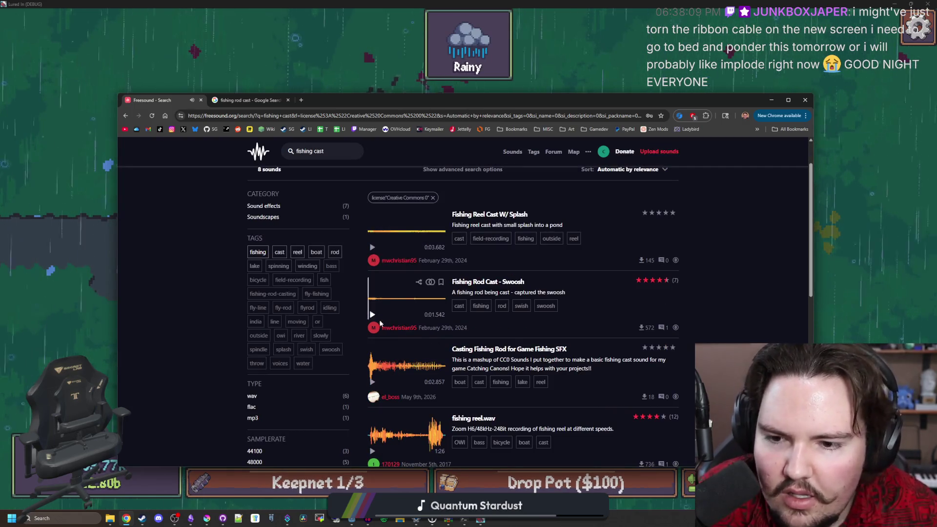
left_click(372, 315)
Preview Casting.mp3, fishingreel_throw.wav and Fly Rod Casting.wav, then replay the Swoosh and Splash clips
scroll(371, 318, "down", 2)
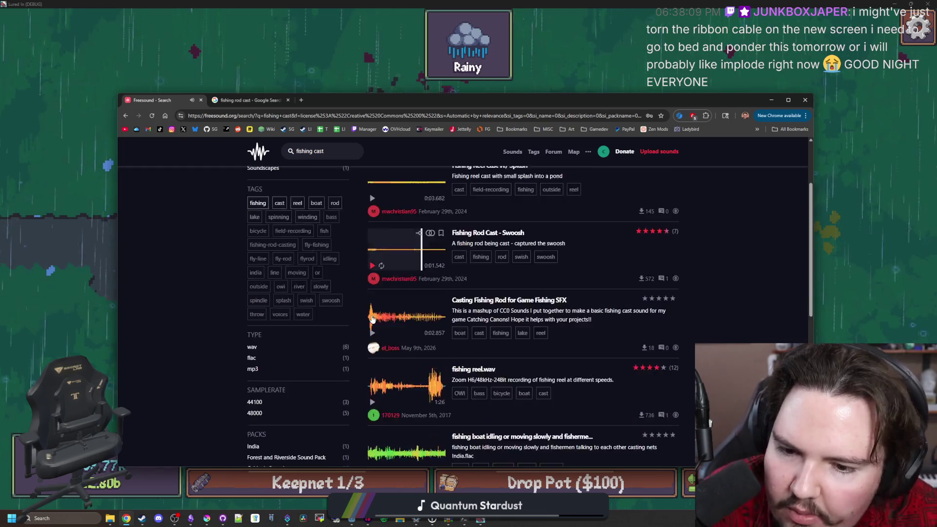
scroll(371, 319, "down", 1)
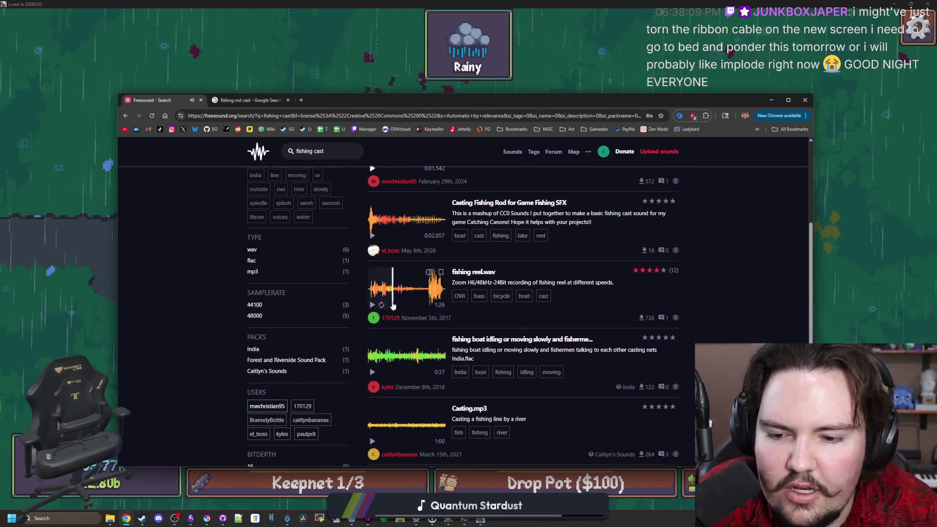
scroll(443, 316, "down", 1)
scroll(443, 316, "down", 1)
left_click(387, 326)
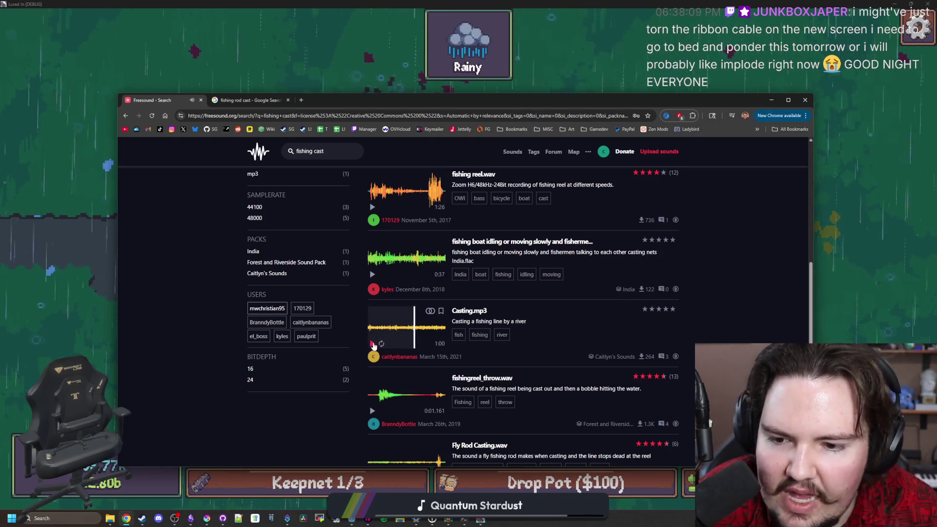
left_click(374, 344)
scroll(406, 338, "down", 2)
left_click(387, 306)
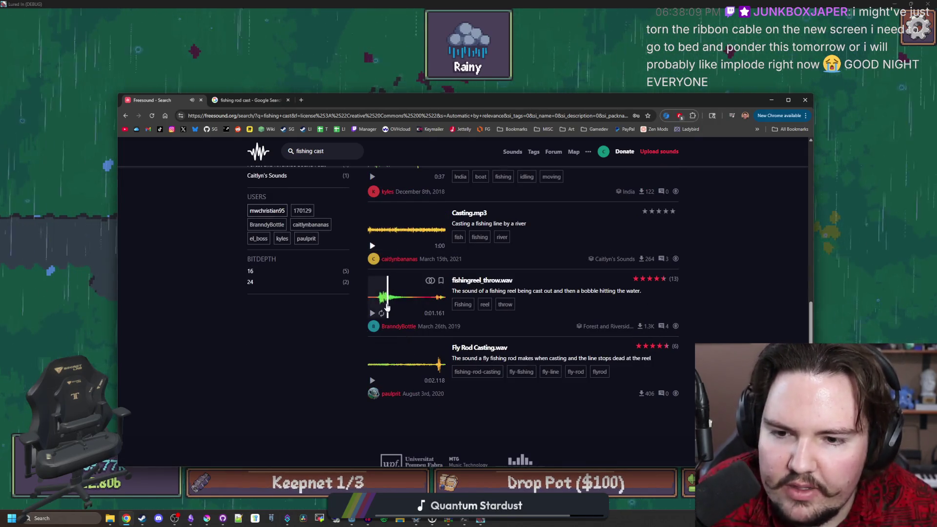
left_click(379, 366)
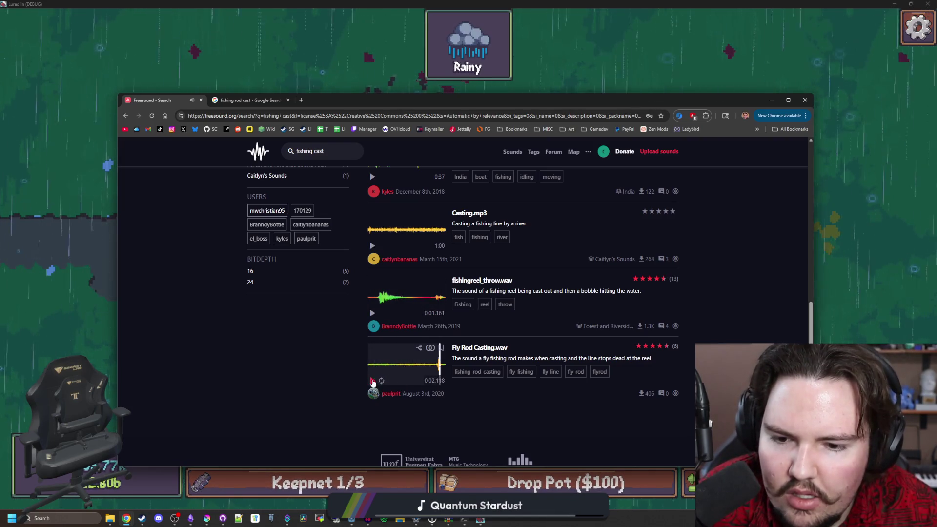
scroll(385, 371, "up", 10)
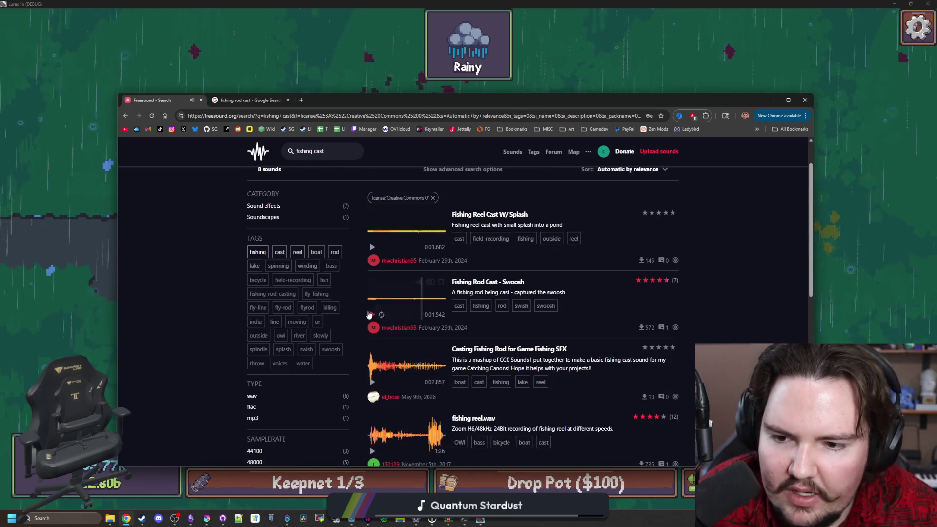
left_click(371, 317)
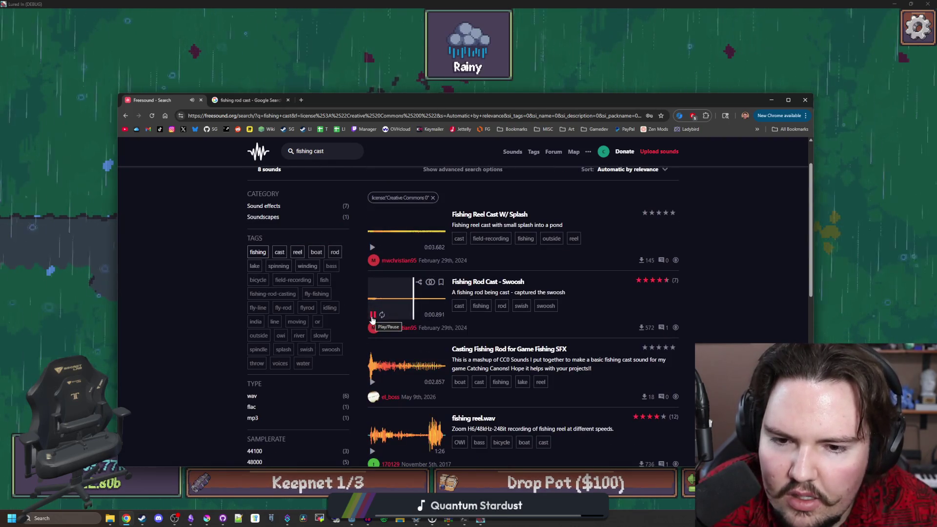
left_click(377, 246)
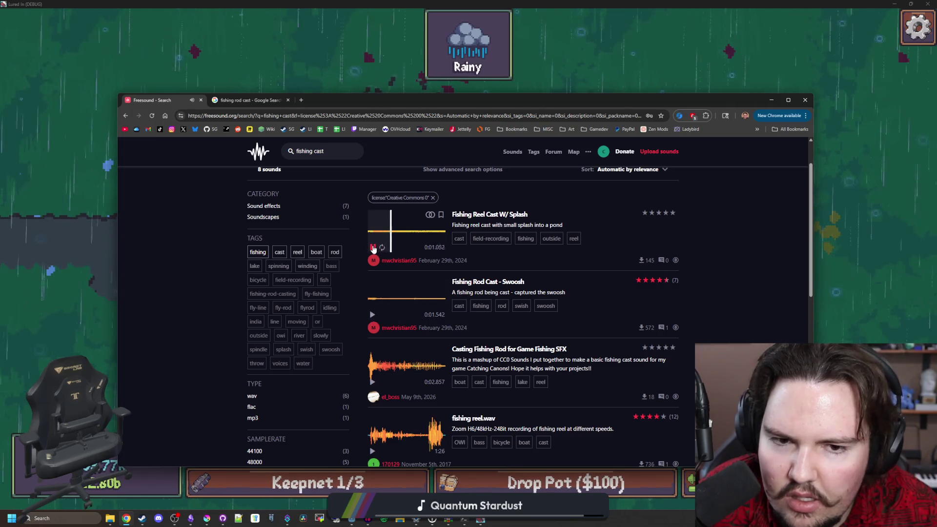
scroll(373, 248, "down", 15)
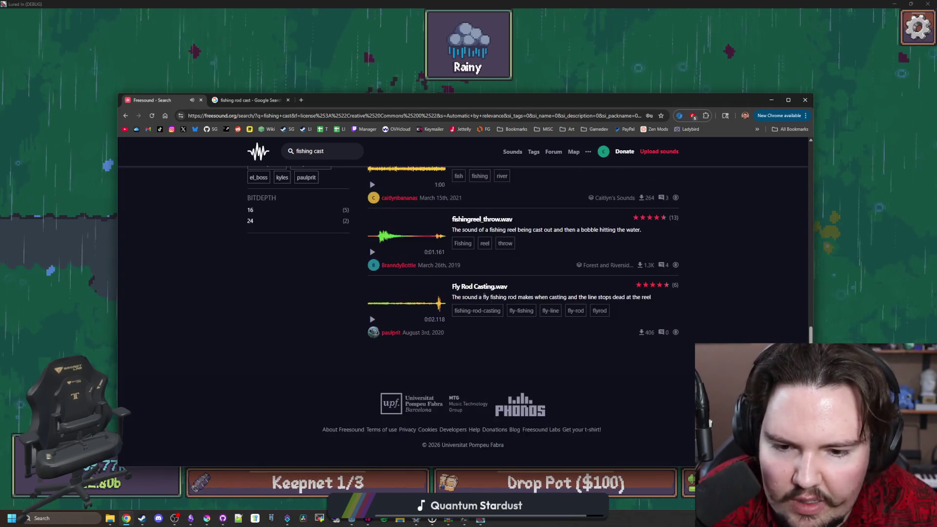
scroll(471, 246, "up", 15)
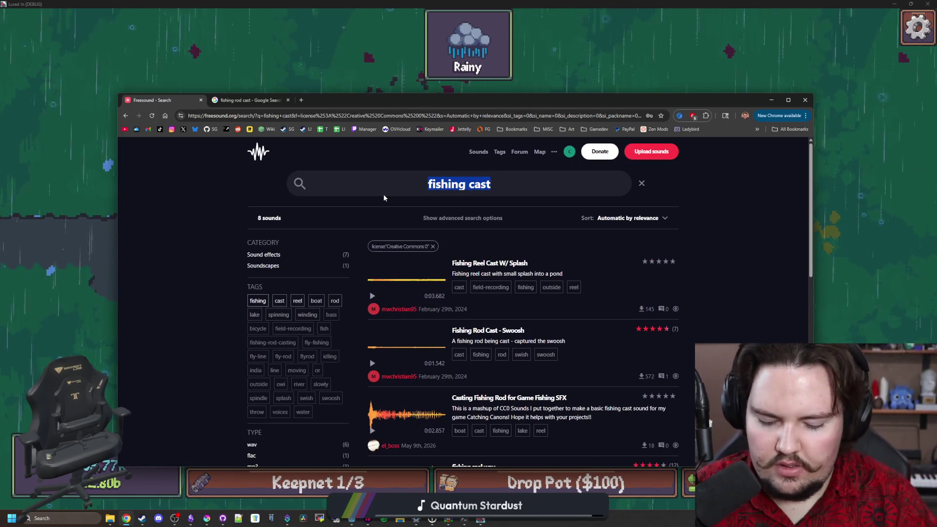
Search 'cast rod' and preview Fly Rod Casting.wav and Fishing Rod Cast - Swoosh
type("cast rod")
key("Return")
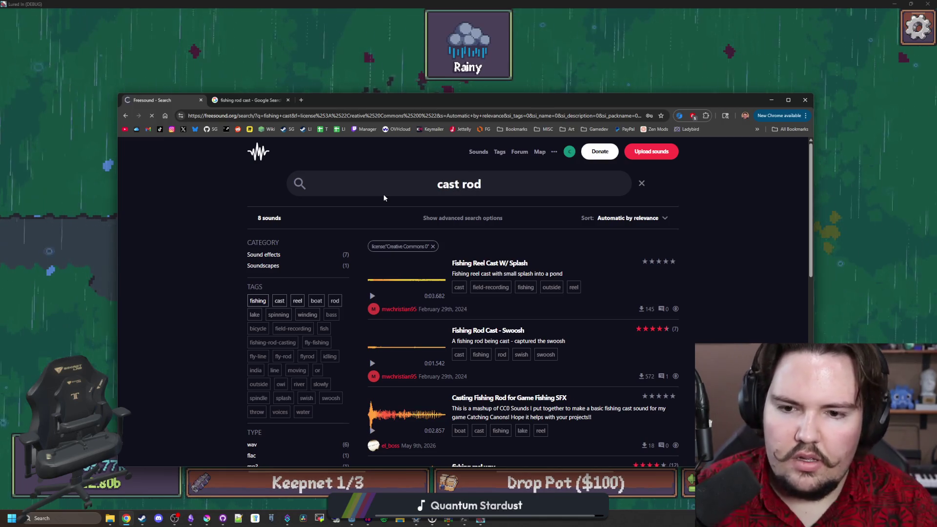
scroll(416, 301, "down", 10)
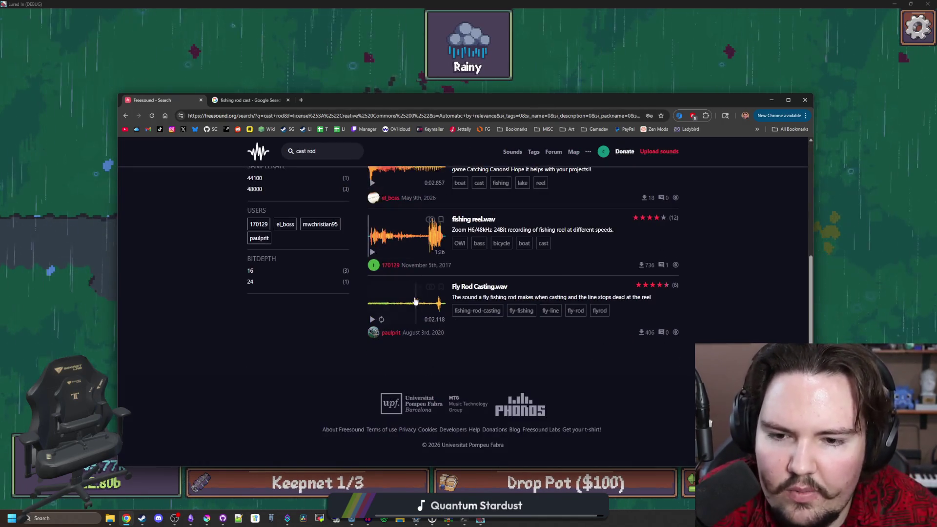
left_click(371, 320)
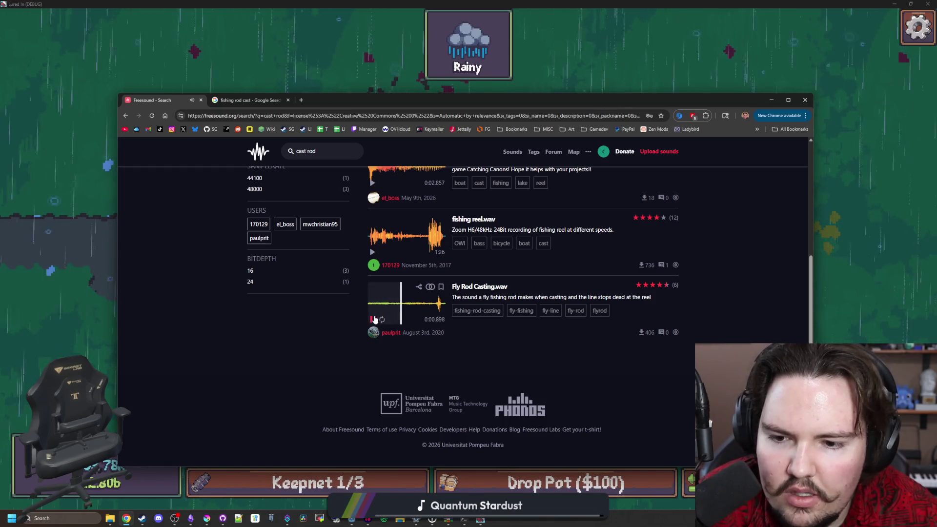
scroll(385, 273, "up", 3)
left_click(385, 260)
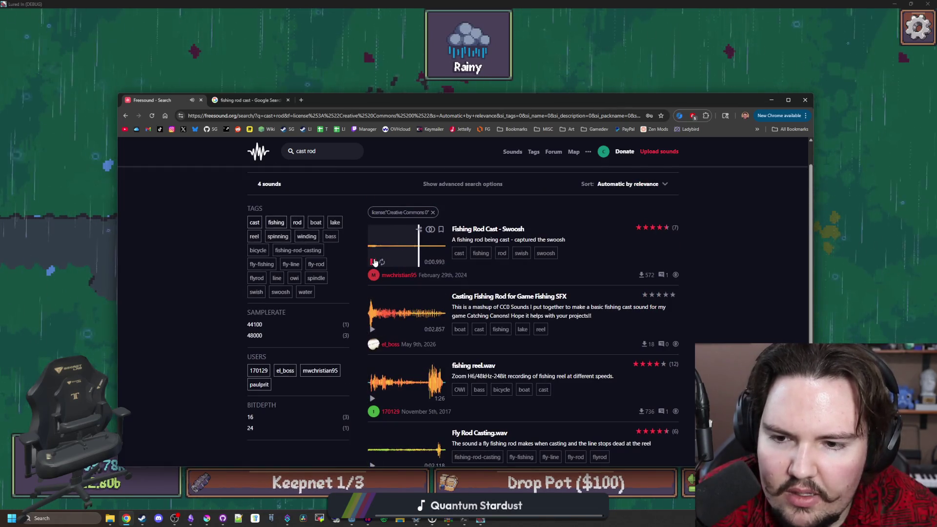
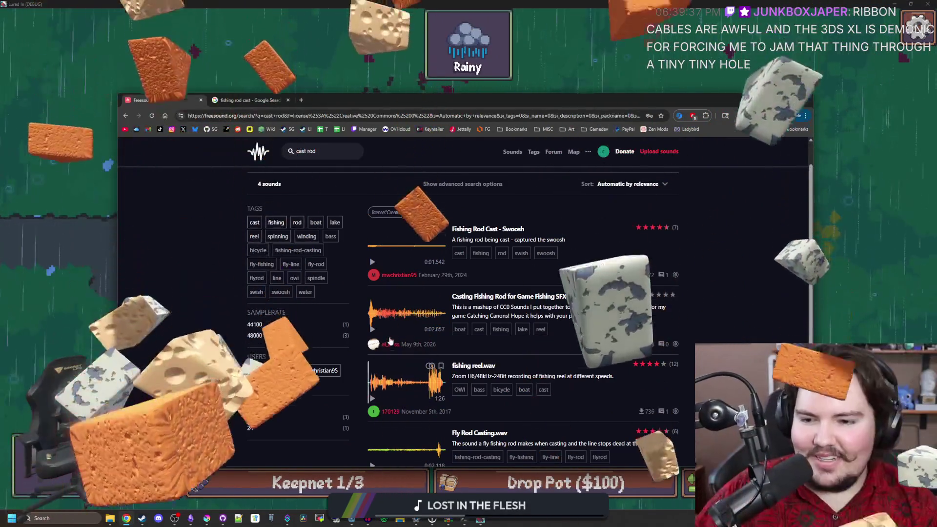
Try the spinning tag filter on the cast rod results, then remove it again
left_click(278, 236)
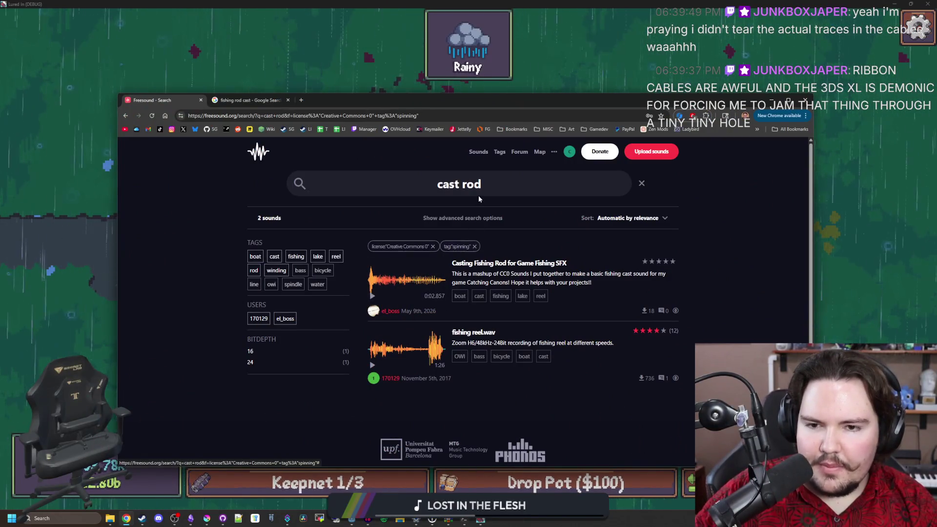
key("ctrl+a")
key("BackSpace")
key("Return")
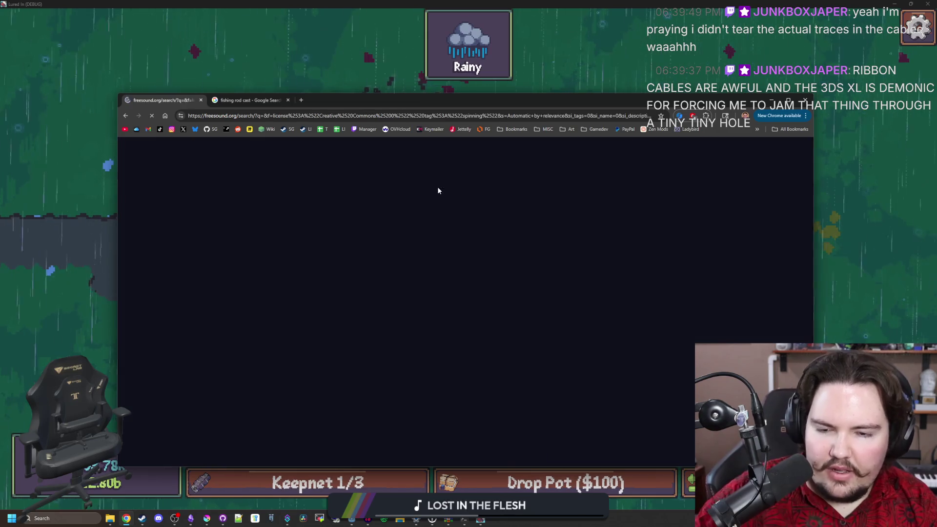
scroll(397, 322, "down", 3)
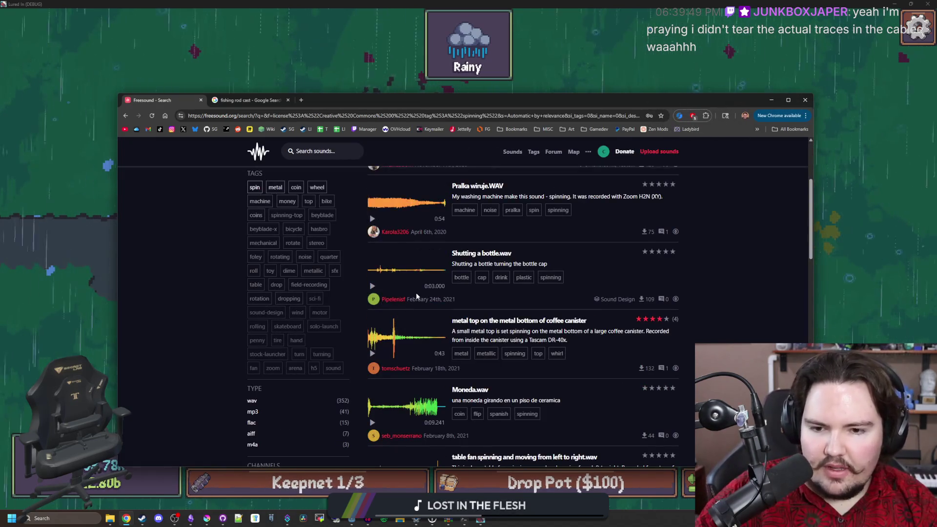
key("alt+Left")
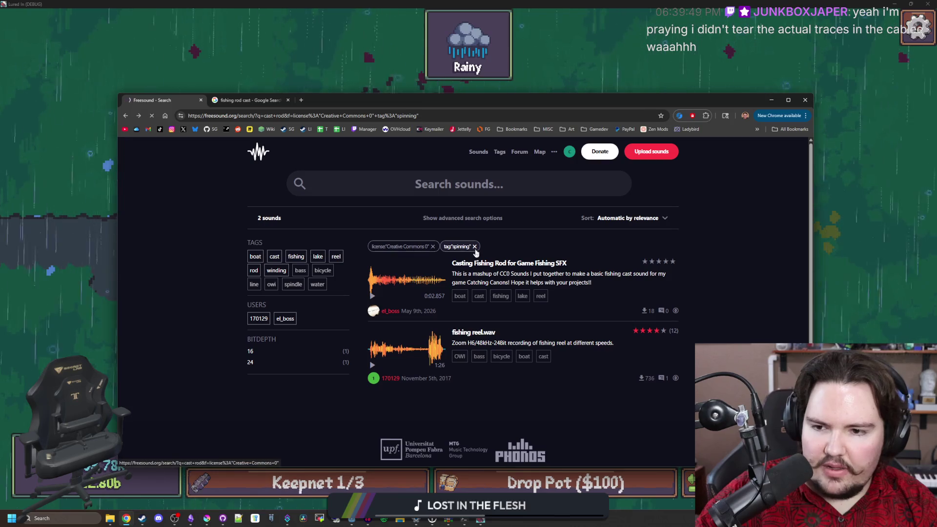
left_click(474, 247)
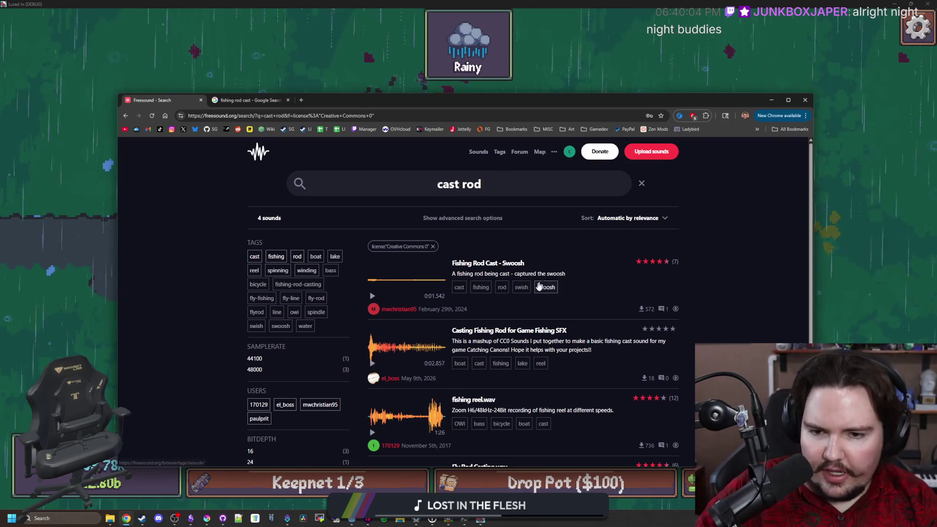
Play the Fly Rod Casting and Fishing Rod Cast - Swoosh previews
scroll(540, 285, "down", 10)
scroll(541, 285, "up", 10)
scroll(439, 341, "down", 2)
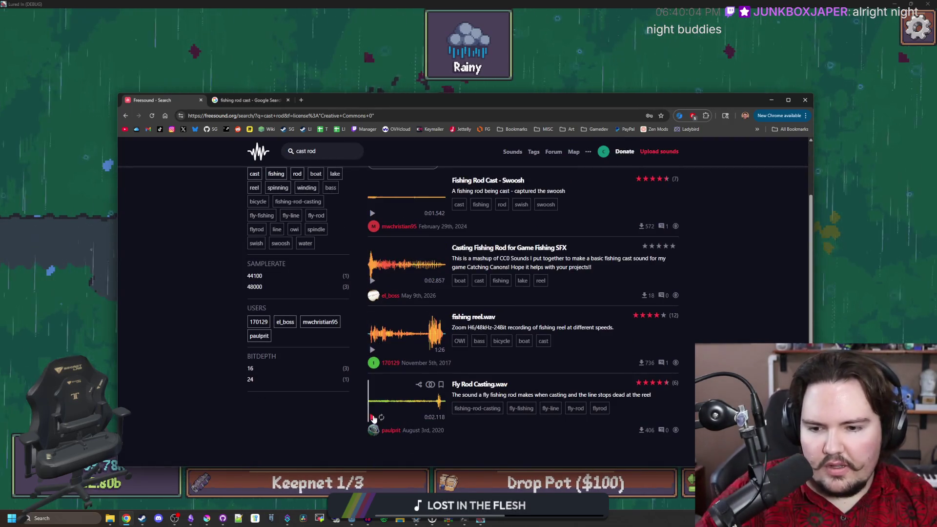
left_click(372, 417)
scroll(380, 320, "up", 3)
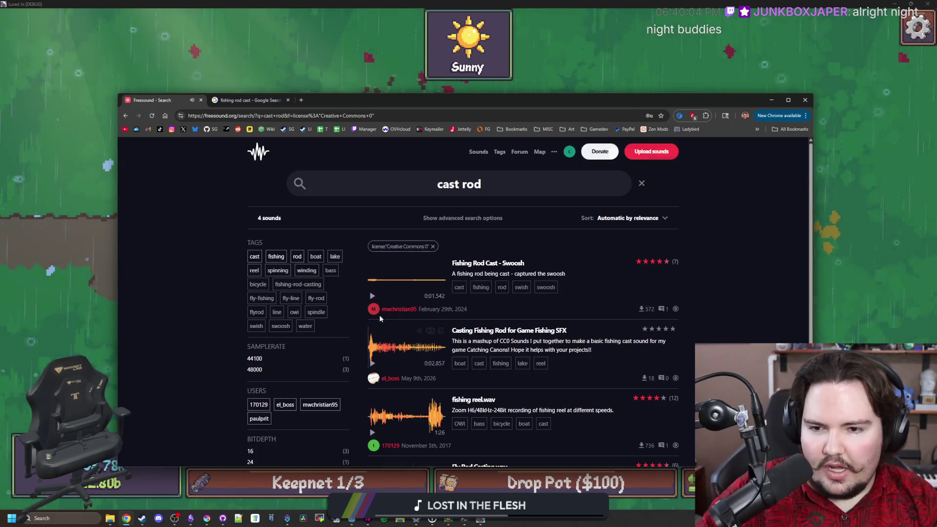
left_click(372, 294)
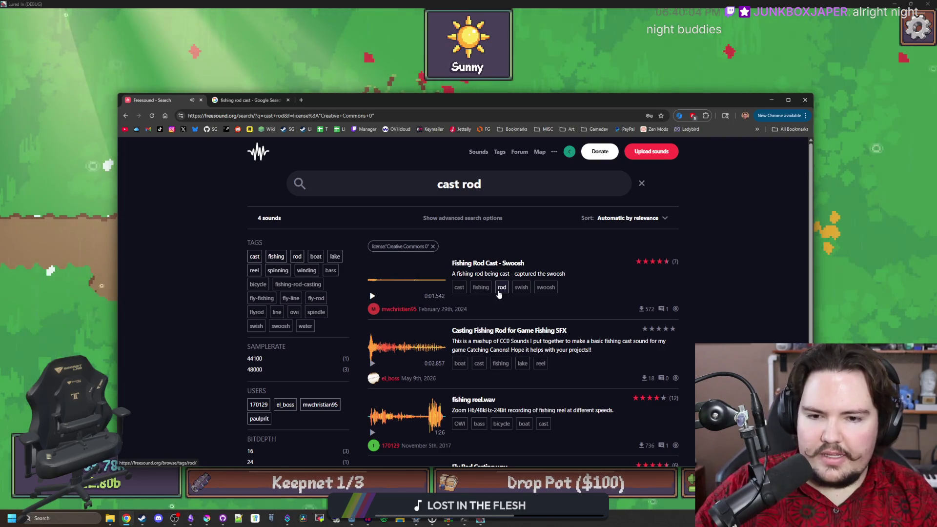
Browse fishing-tagged sounds, previewing Casting Fishing Rod for Game Fishing SFX and Fishing Lure-Sinker Hitting water
left_click(481, 287)
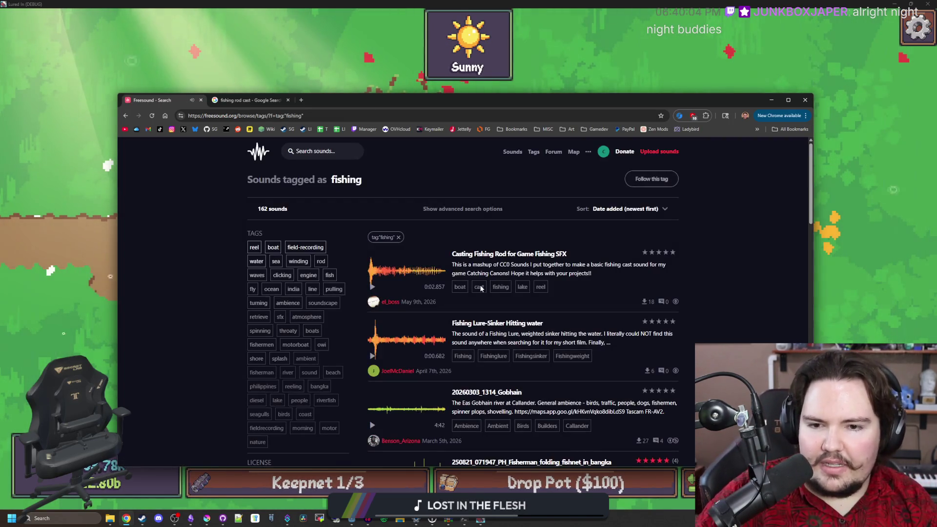
left_click(373, 286)
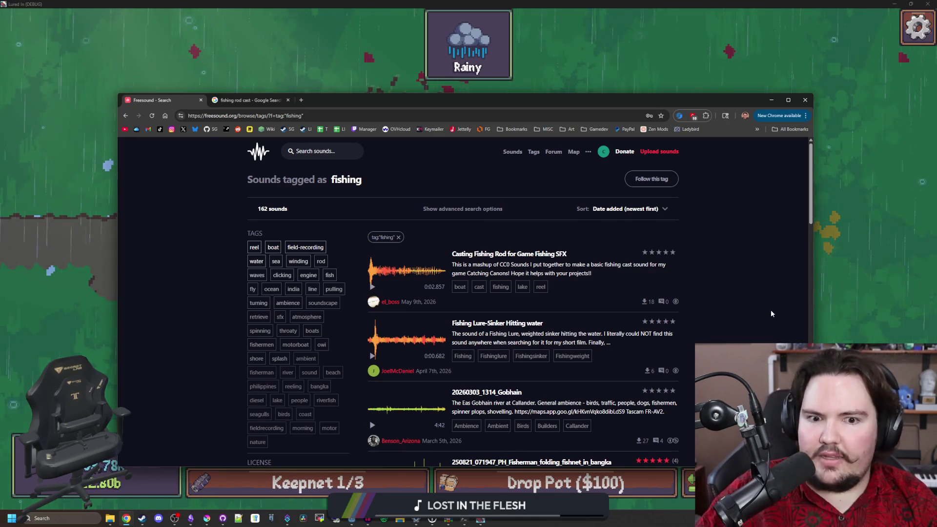
scroll(633, 316, "down", 1)
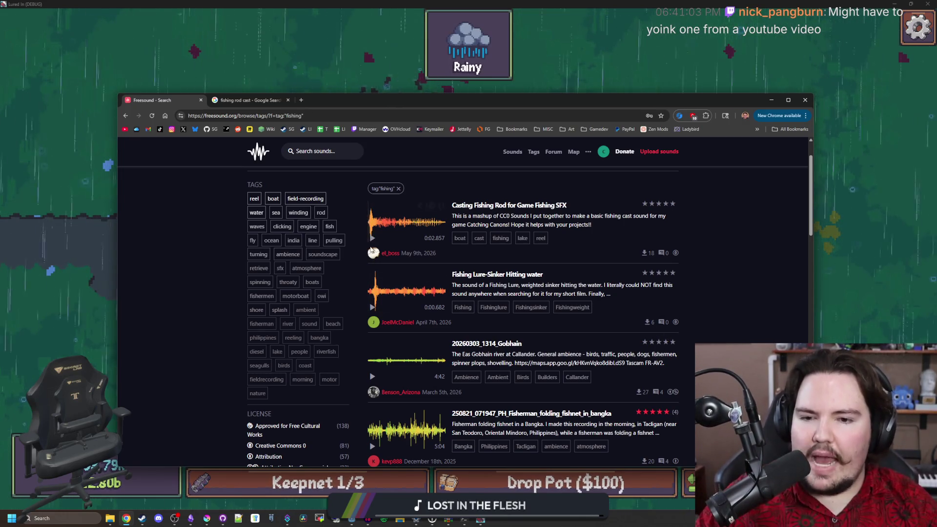
mouse_move(383, 296)
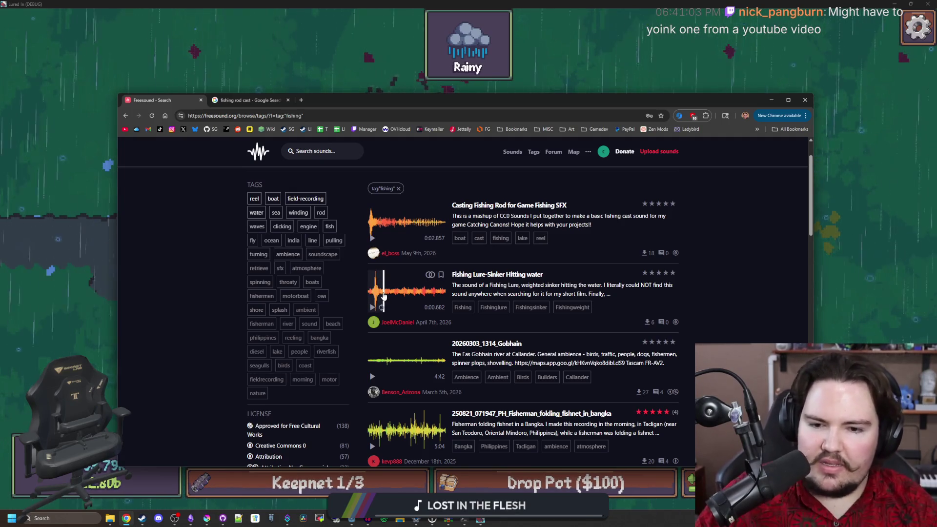
left_click(383, 295)
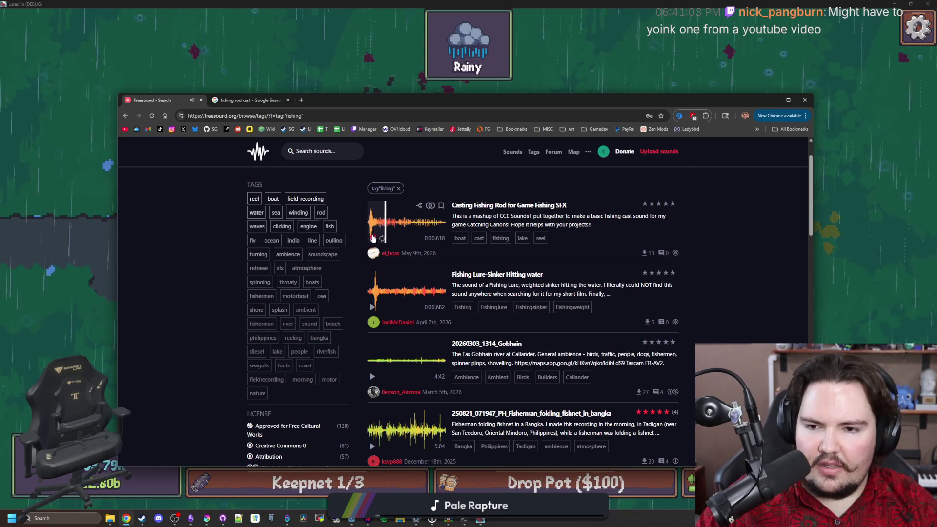
Skip ahead in the Gobhain recording, then move to the second results page
scroll(373, 238, "down", 2)
left_click(403, 266)
scroll(376, 277, "down", 6)
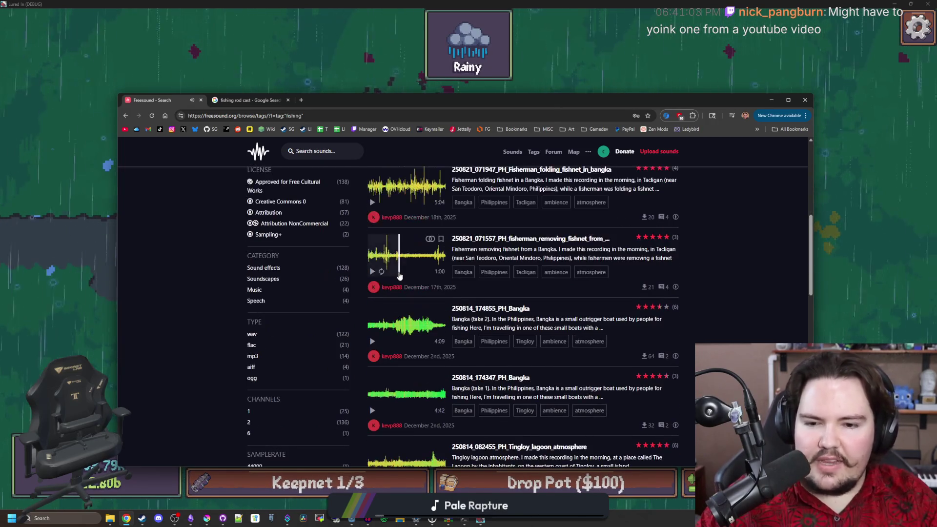
scroll(415, 295, "down", 3)
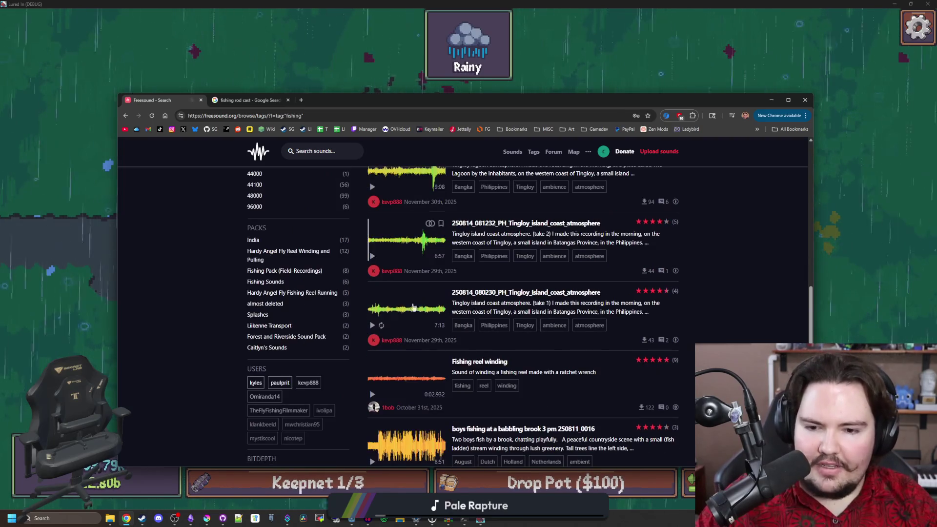
scroll(374, 396, "down", 8)
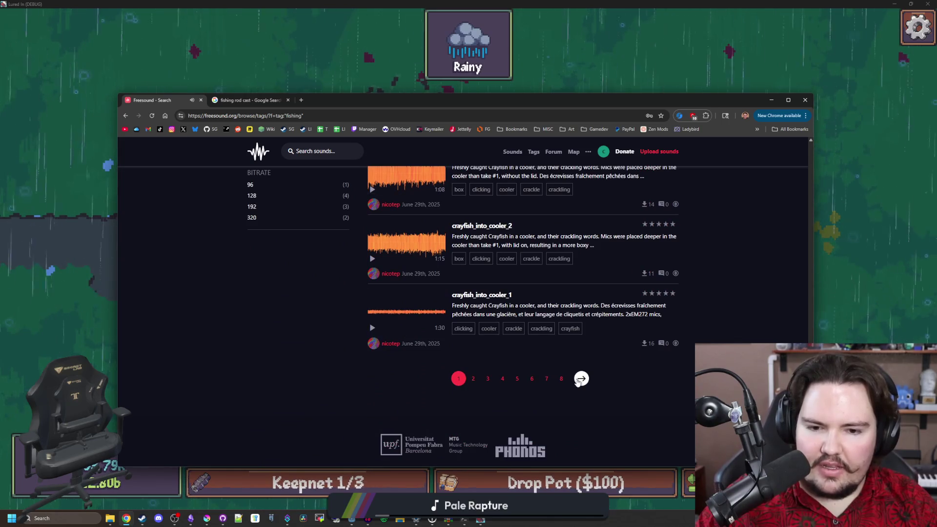
left_click(580, 378)
Preview the Leyte soundscape, FieldRecording_FishingReelMechanism_3 and Lakeside Ambience recordings
left_click(389, 301)
left_click(416, 312)
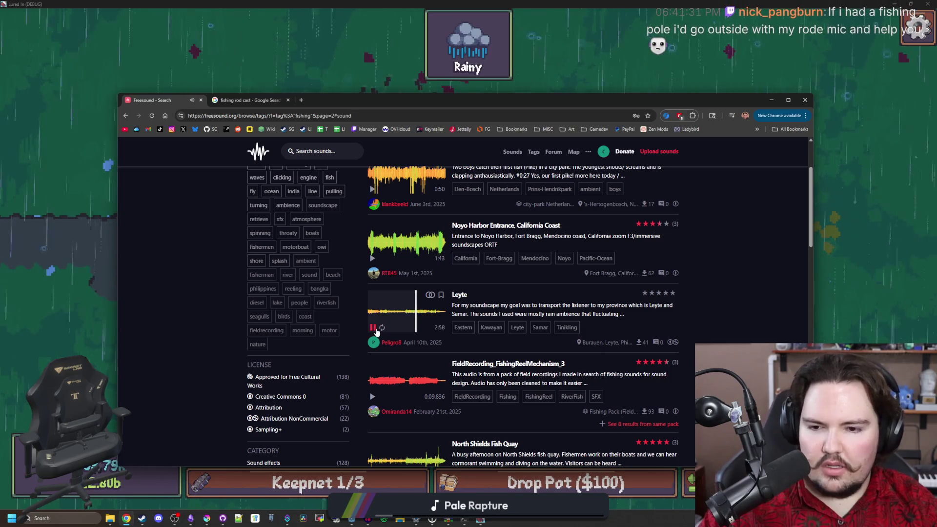
left_click(376, 332)
scroll(380, 330, "down", 1)
left_click(383, 329)
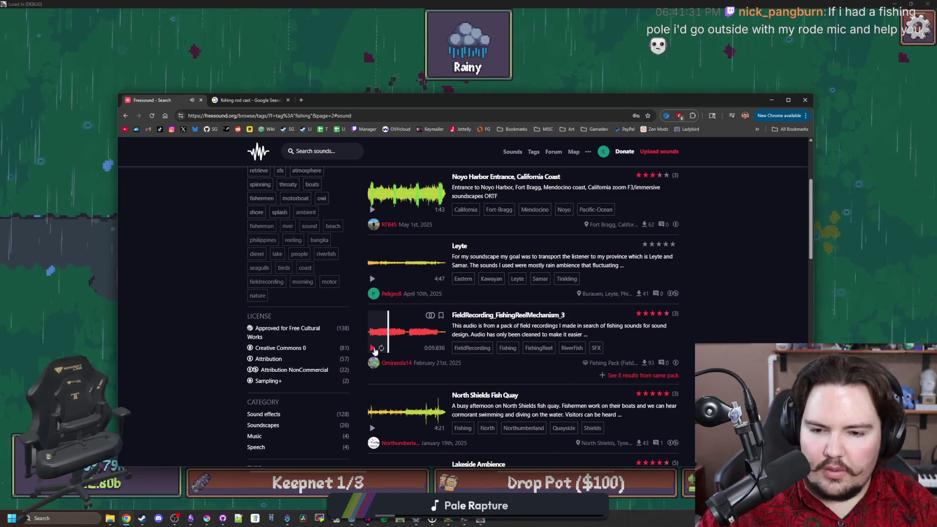
scroll(381, 342, "down", 3)
left_click(407, 342)
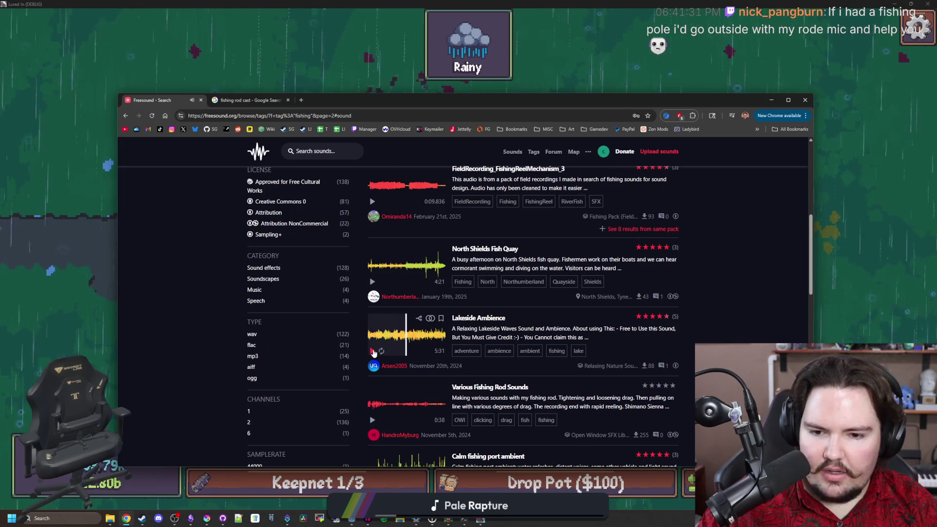
scroll(373, 353, "down", 2)
Audition Various Fishing Rod Sounds, Fishing Rod Cast - Swoosh, Fishing Reel Cast W/ Splash and Fishing_Reel_1
left_click(397, 305)
left_click(405, 307)
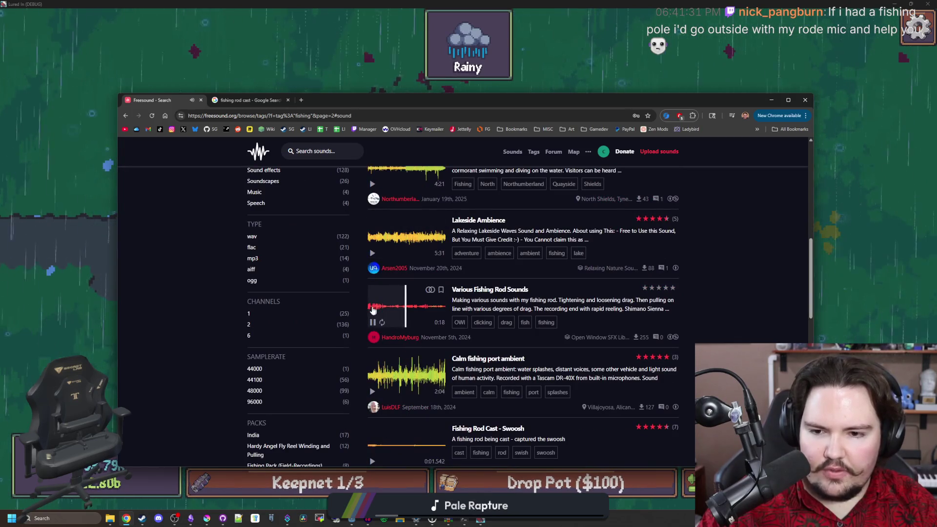
left_click(421, 307)
left_click(369, 314)
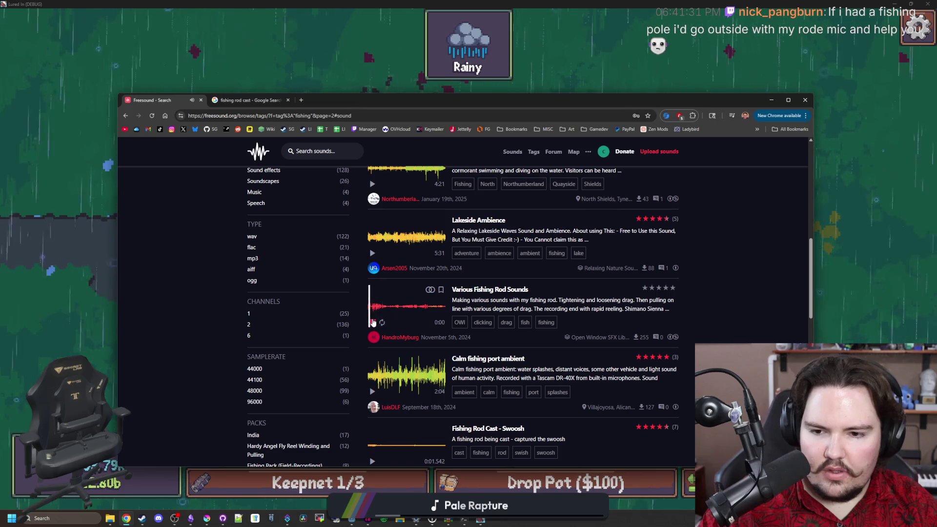
scroll(378, 317, "down", 3)
left_click(373, 315)
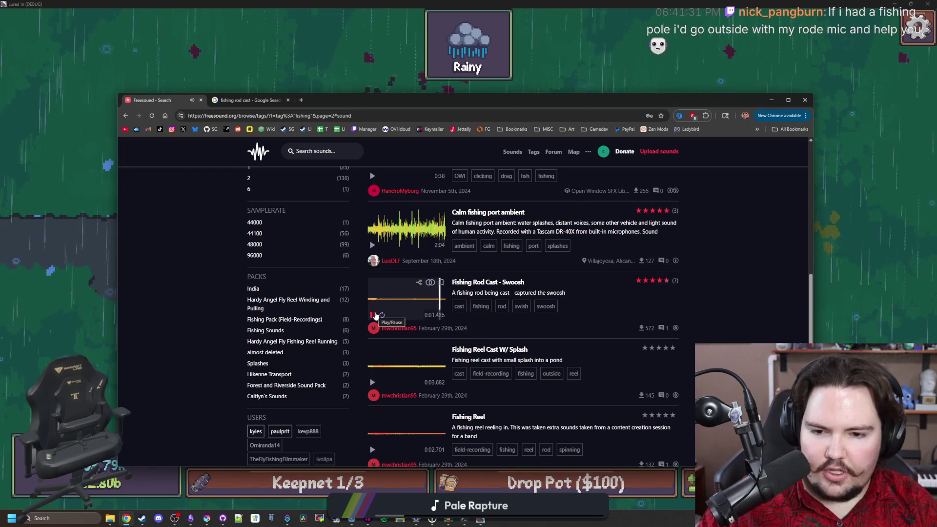
scroll(375, 316, "down", 1)
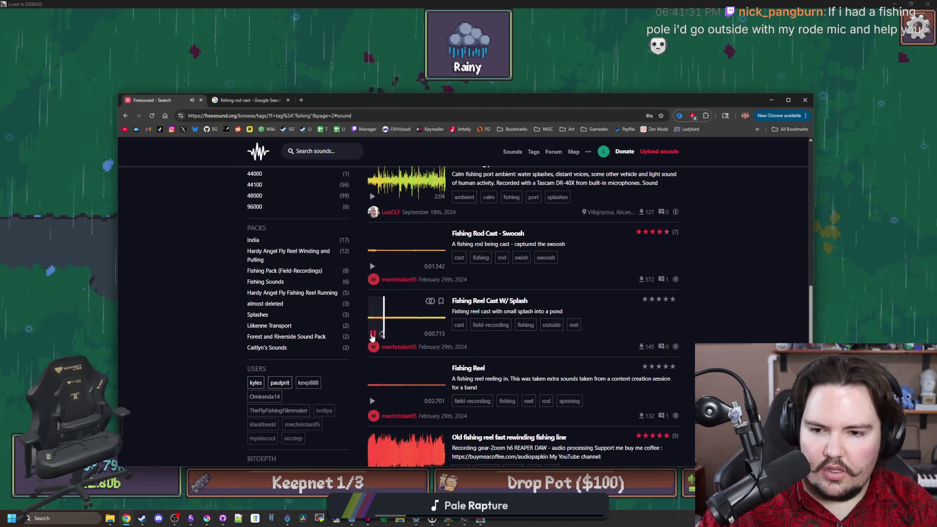
left_click(371, 335)
scroll(371, 322, "down", 3)
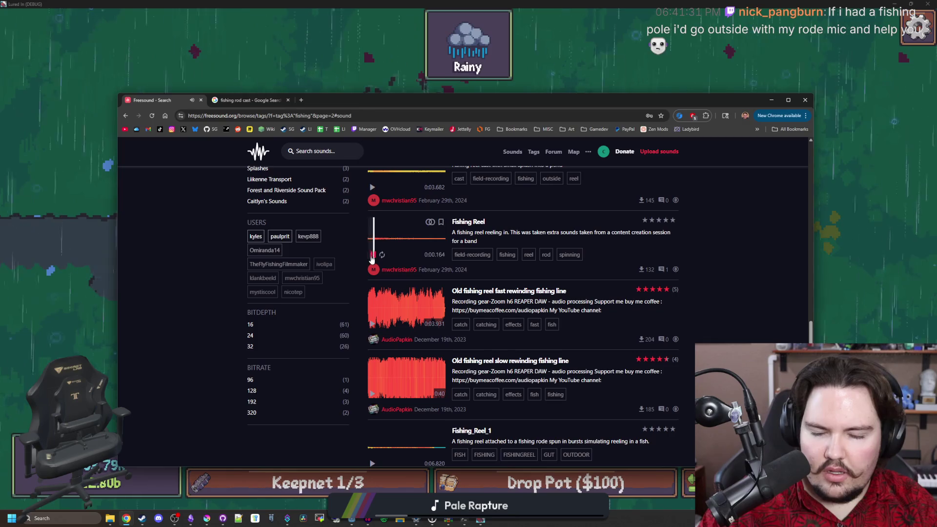
scroll(371, 259, "down", 3)
left_click(371, 321)
On the third results page, preview the reeling, D215 Spear into Water and city marina spinner clips
left_click(594, 432)
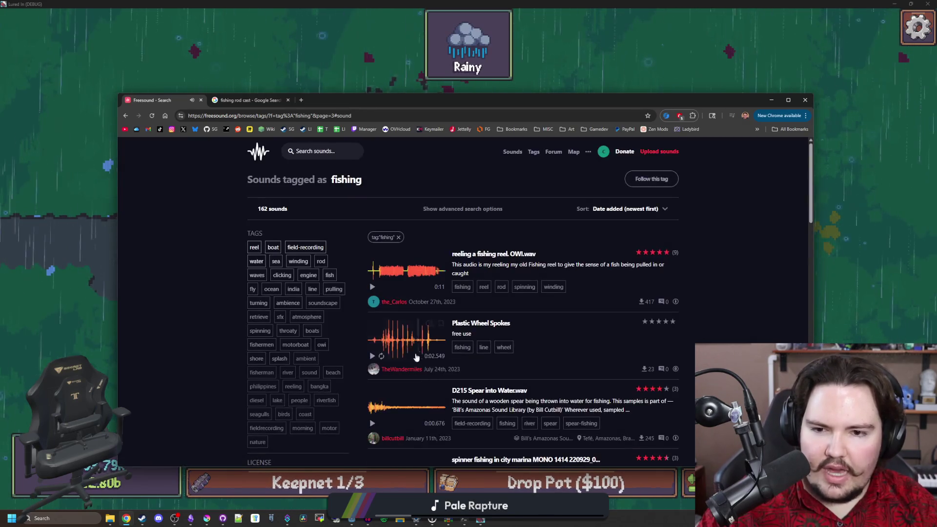
left_click(373, 288)
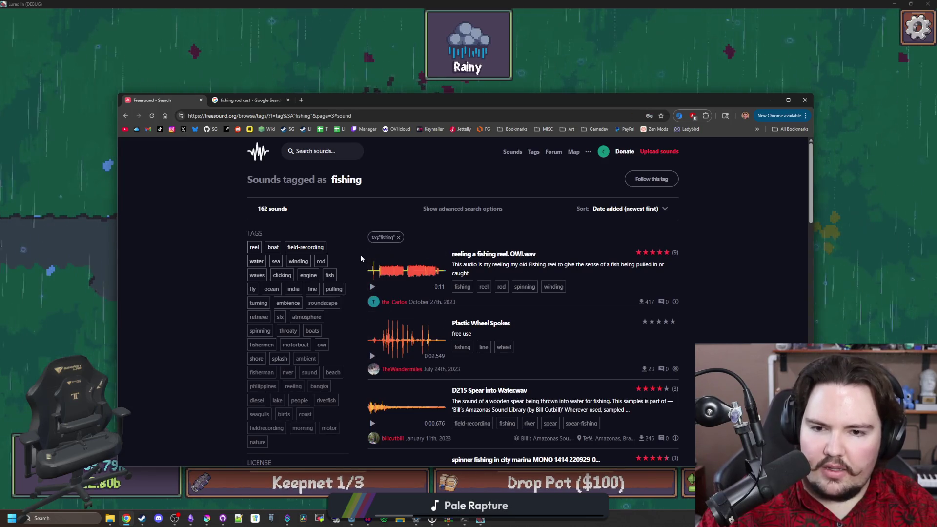
scroll(374, 288, "down", 3)
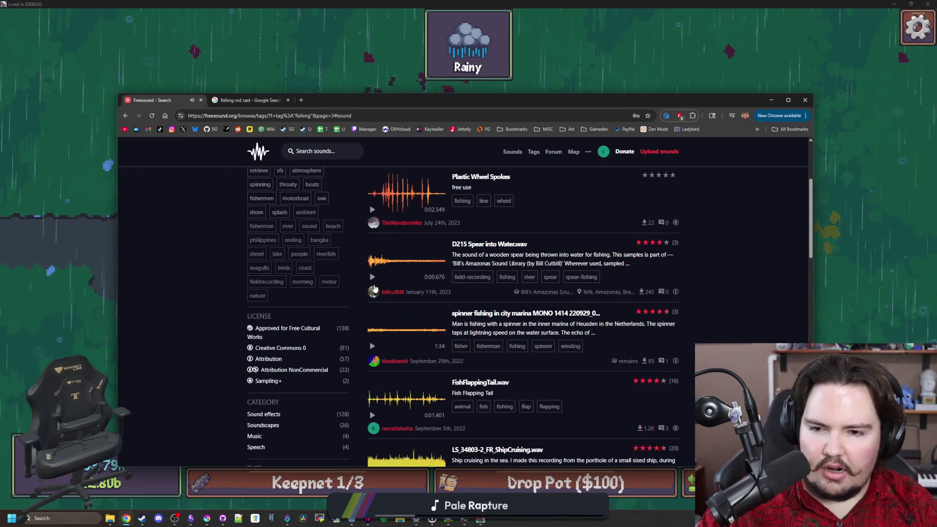
left_click(374, 277)
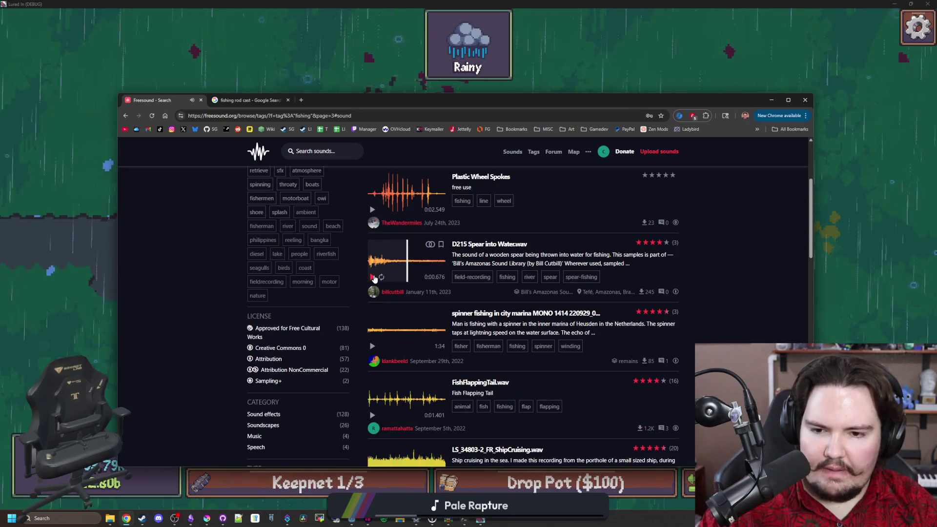
scroll(374, 285, "down", 1)
left_click(373, 297)
Replay the D215 Spear into Water splash repeatedly from different points
left_click(403, 217)
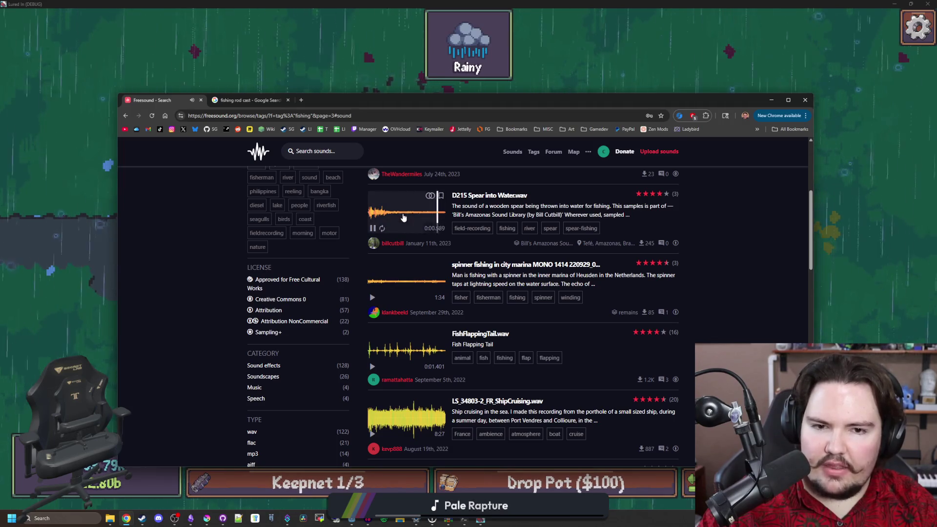
left_click(404, 218)
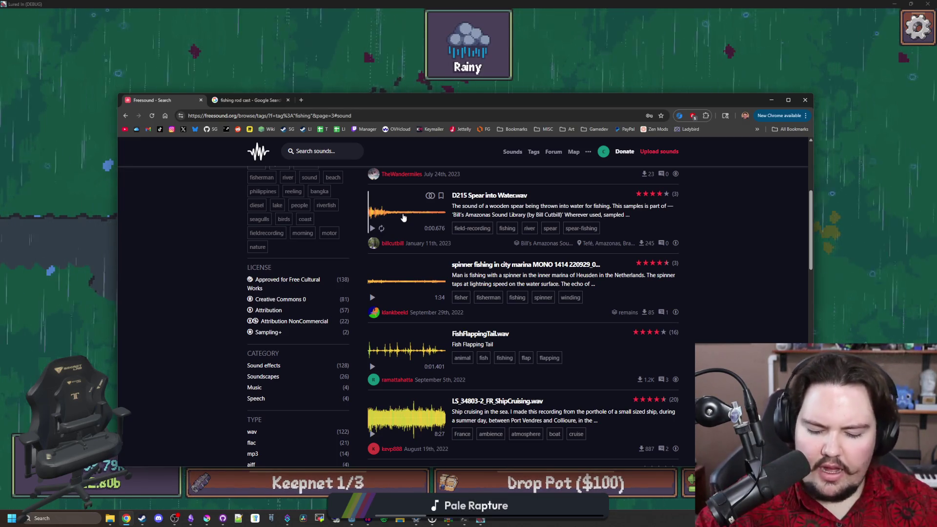
left_click(405, 217)
left_click(410, 217)
left_click(422, 217)
left_click(422, 217)
left_click(424, 217)
left_click(426, 217)
left_click(410, 217)
left_click(401, 218)
Preview the rope handling and fish line strung sounds, then return to the top of the page
scroll(400, 218, "down", 5)
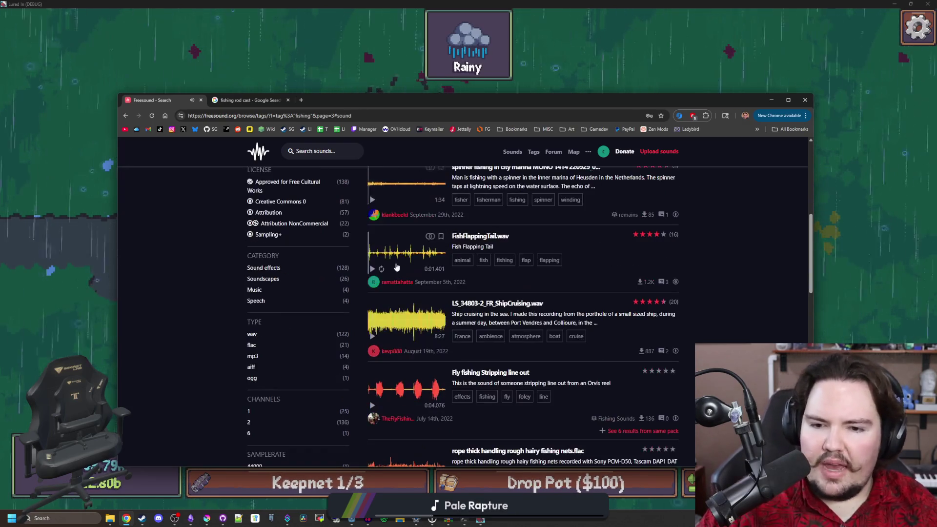
left_click(393, 292)
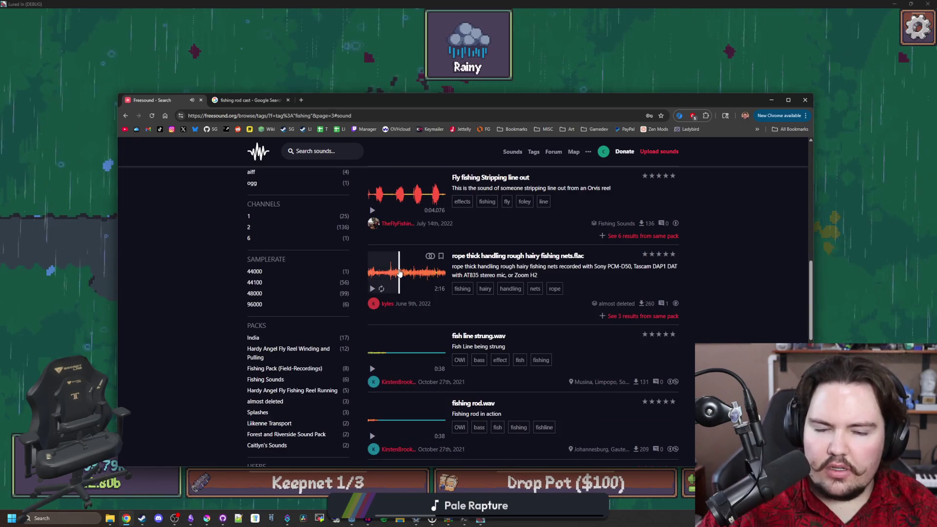
scroll(379, 291, "down", 2)
left_click(375, 262)
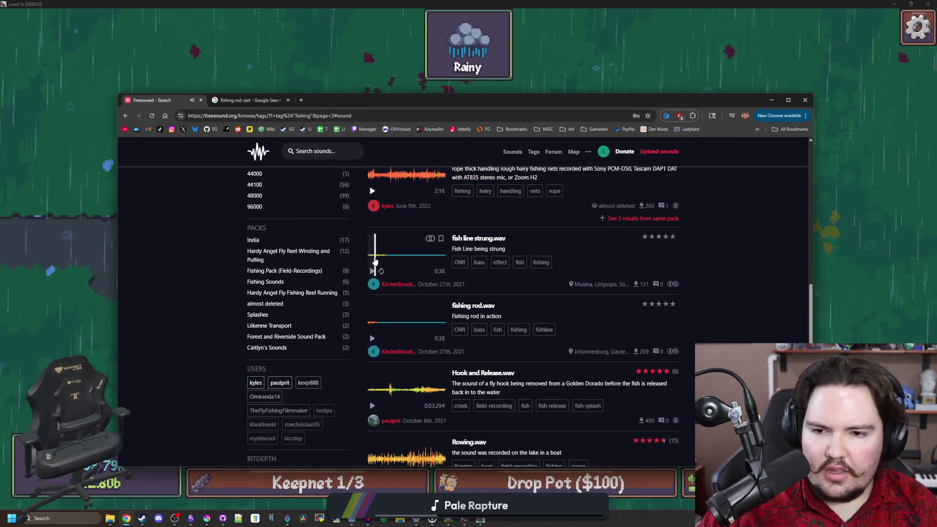
scroll(377, 268, "down", 5)
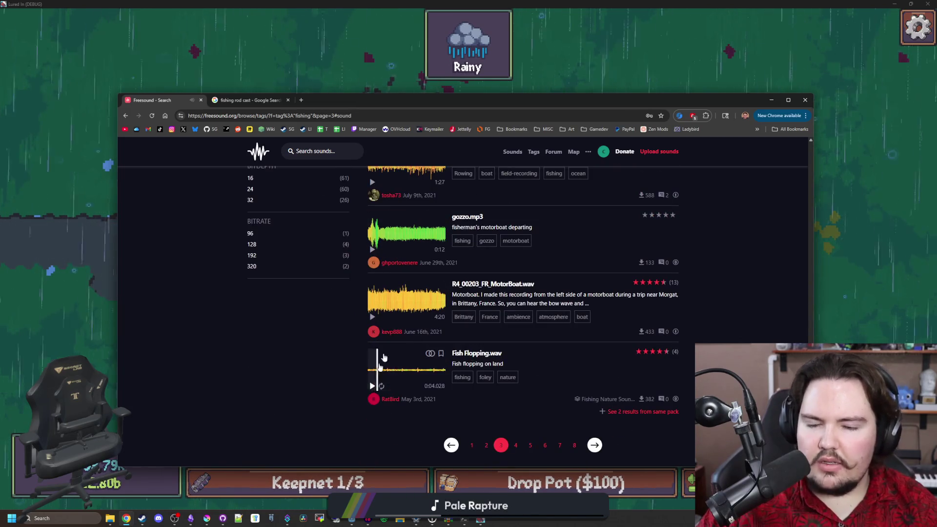
scroll(379, 378, "up", 15)
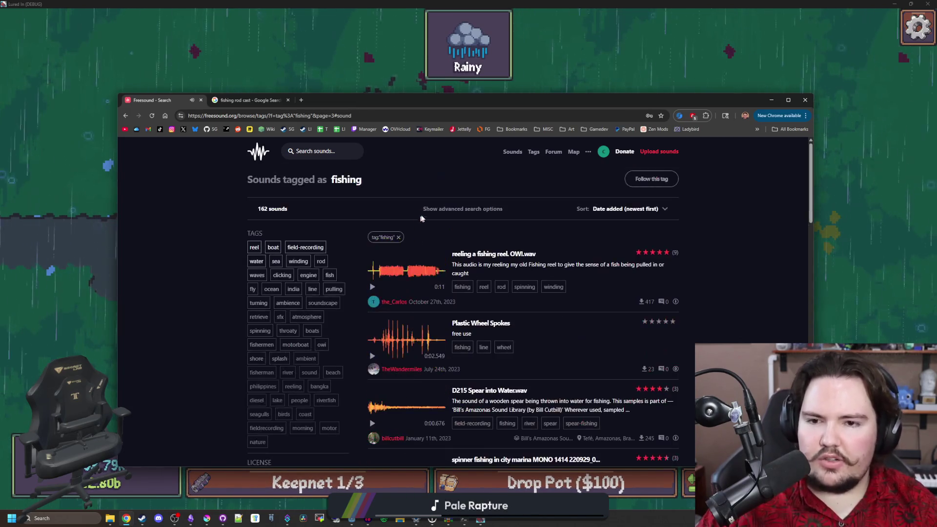
left_click(333, 152)
Search Freesound for 'rope moving'
type("string")
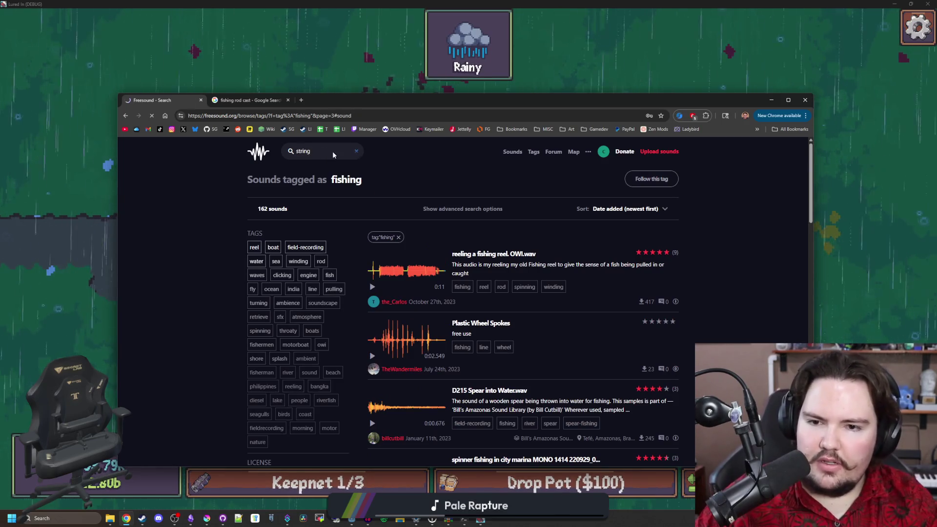
key("ctrl+a")
type("rope")
key("Return")
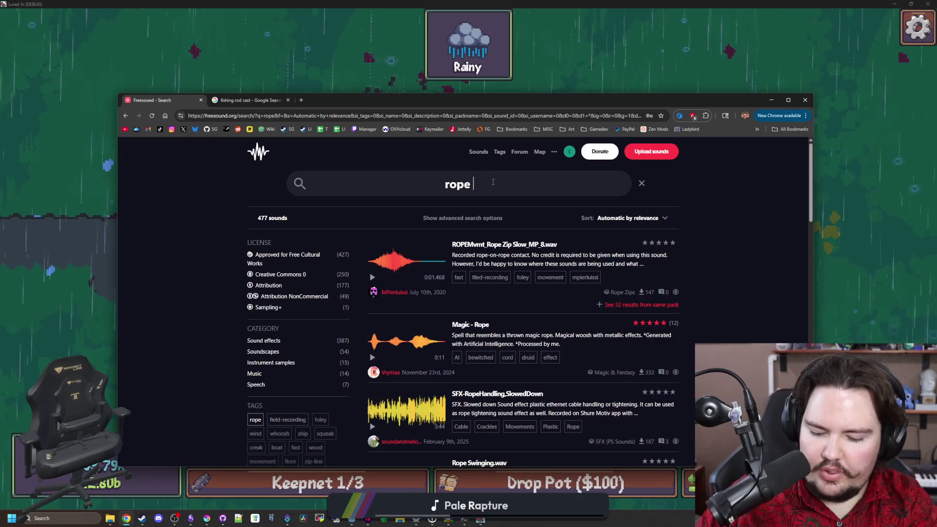
type("moving")
key("Return")
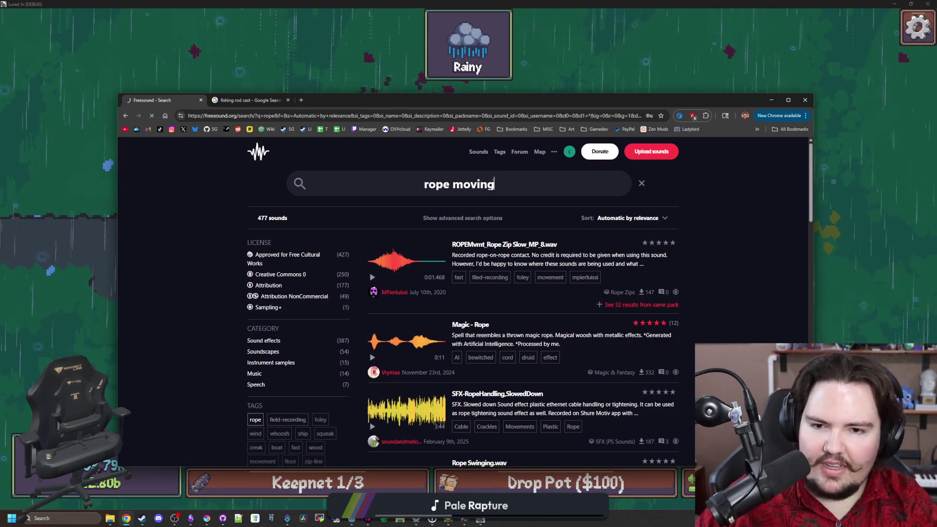
Preview Rope Cracking, Rope making machine, jump rope swishing and the 22 and 23 Saltar Lazo clips
left_click(389, 266)
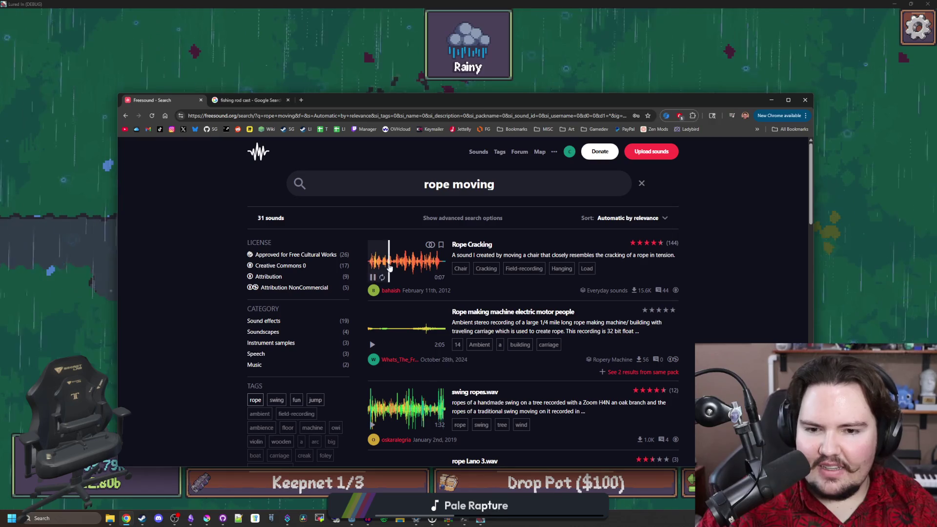
left_click(409, 329)
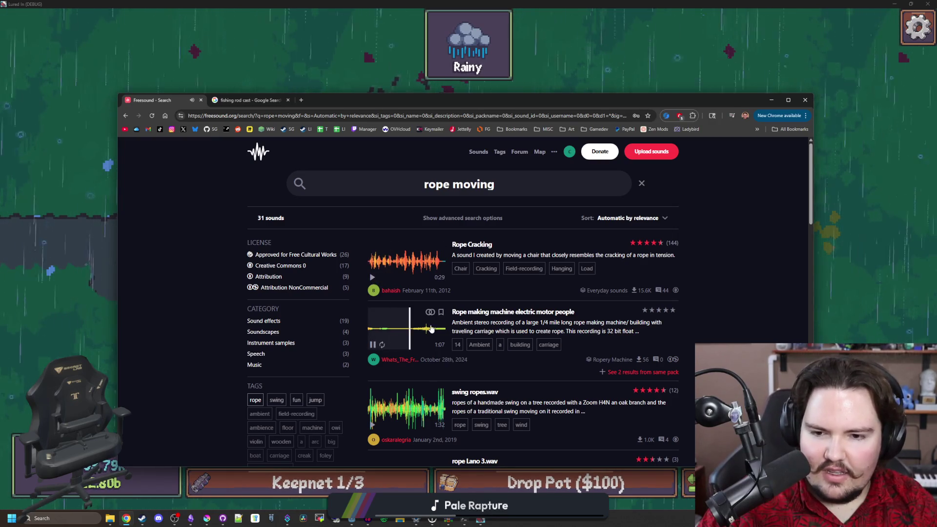
scroll(403, 299, "down", 3)
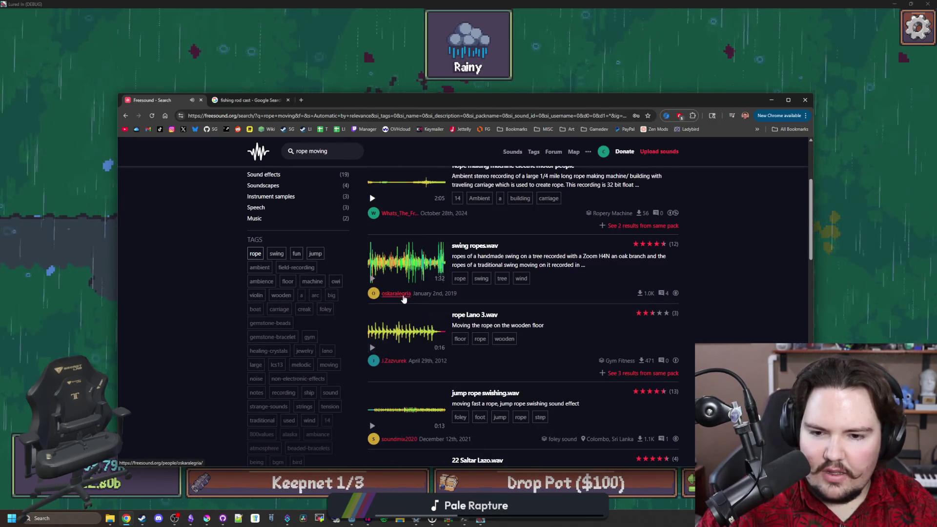
scroll(403, 299, "down", 3)
left_click(393, 332)
left_click(401, 276)
left_click(373, 281)
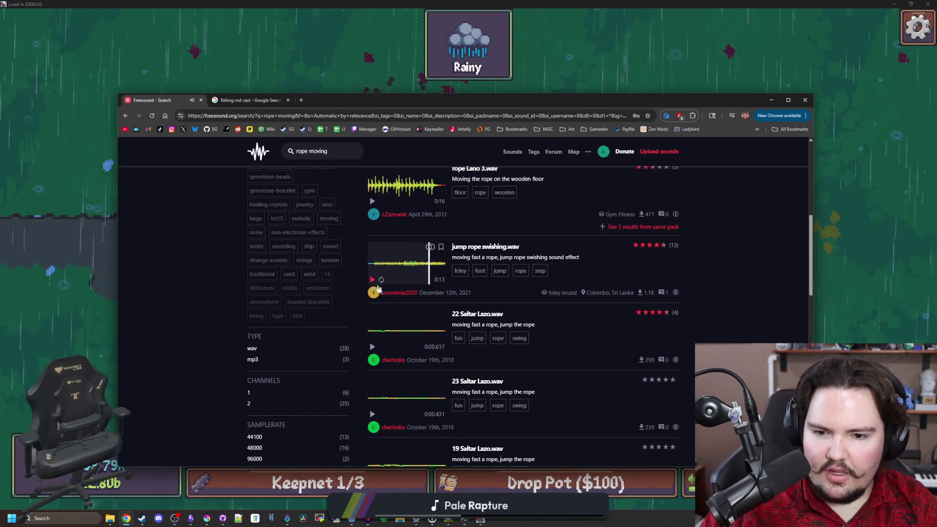
scroll(374, 284, "down", 2)
left_click(402, 306)
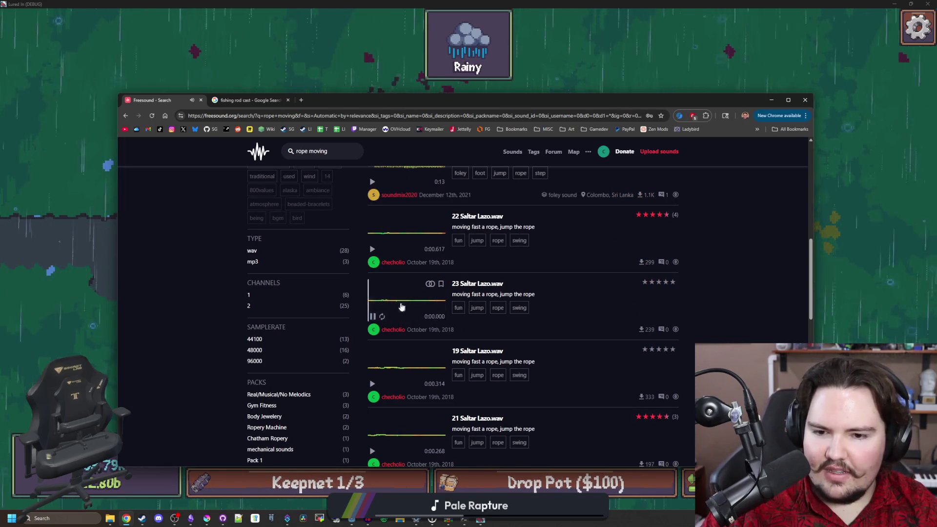
scroll(403, 317, "down", 6)
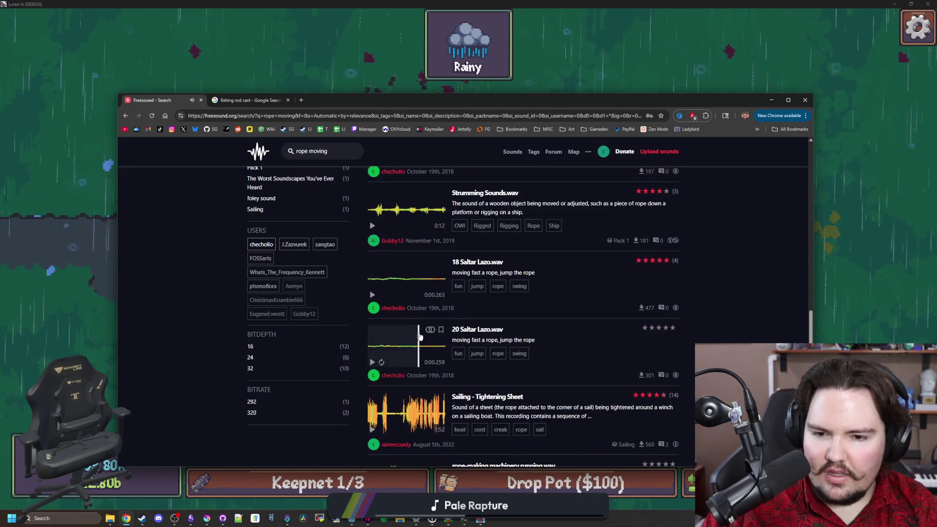
scroll(419, 336, "down", 3)
scroll(446, 317, "down", 2)
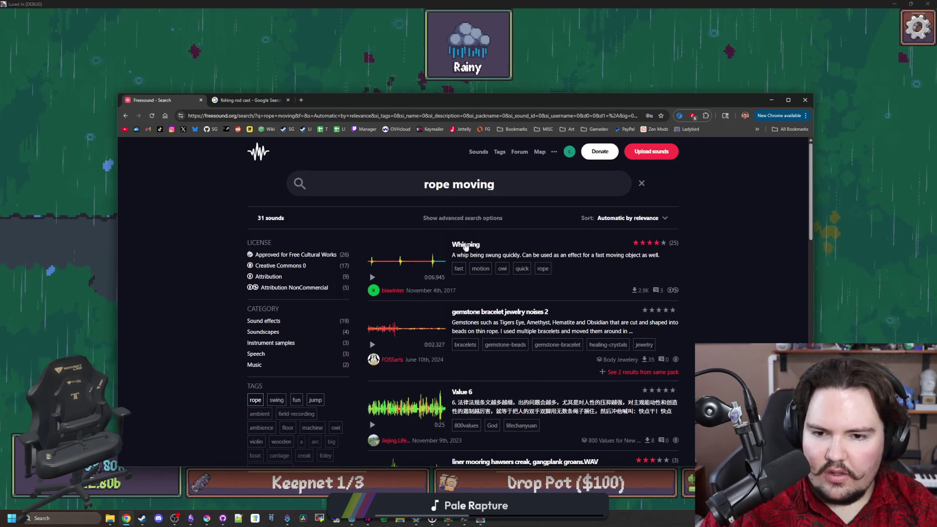
scroll(476, 232, "down", 5)
scroll(476, 232, "up", 5)
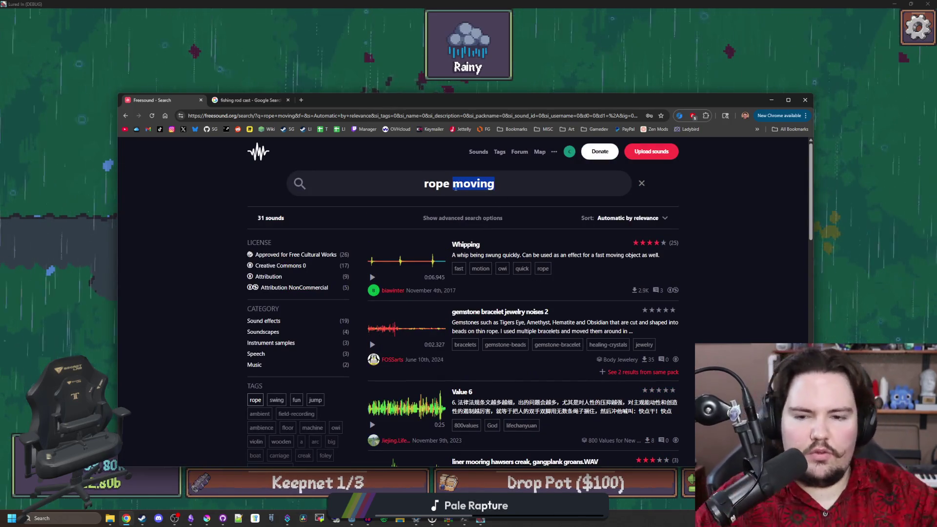
Replace the two-result 'rope scraping' search with 'string' and scroll through its 12,008 results
type("scrap")
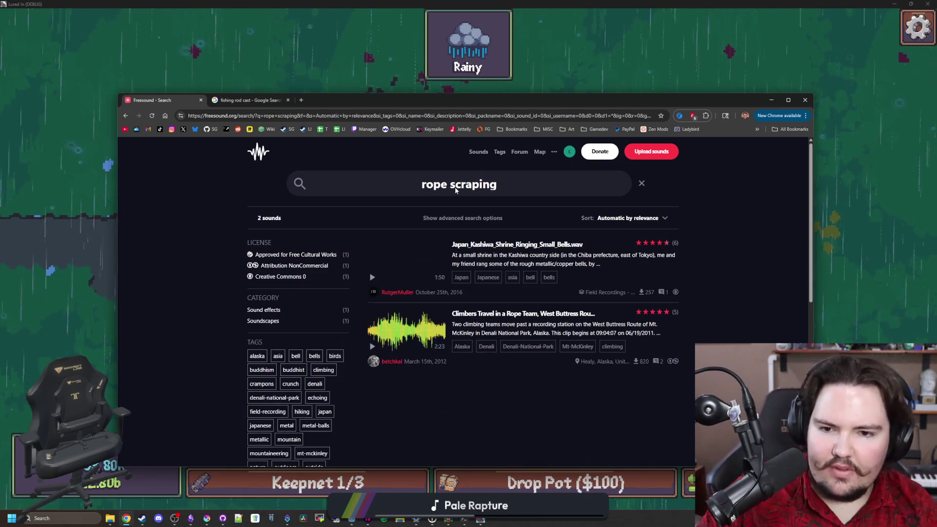
triple_click(525, 185)
type("string")
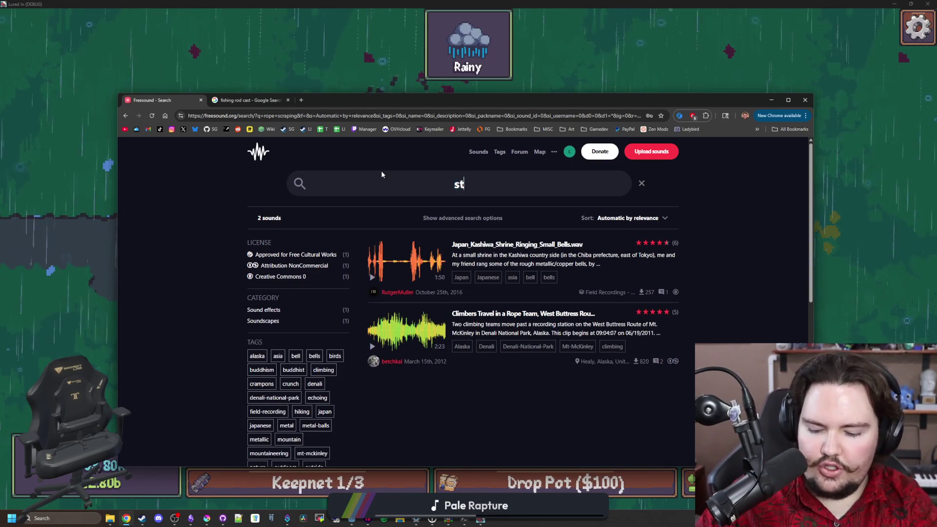
key("Return")
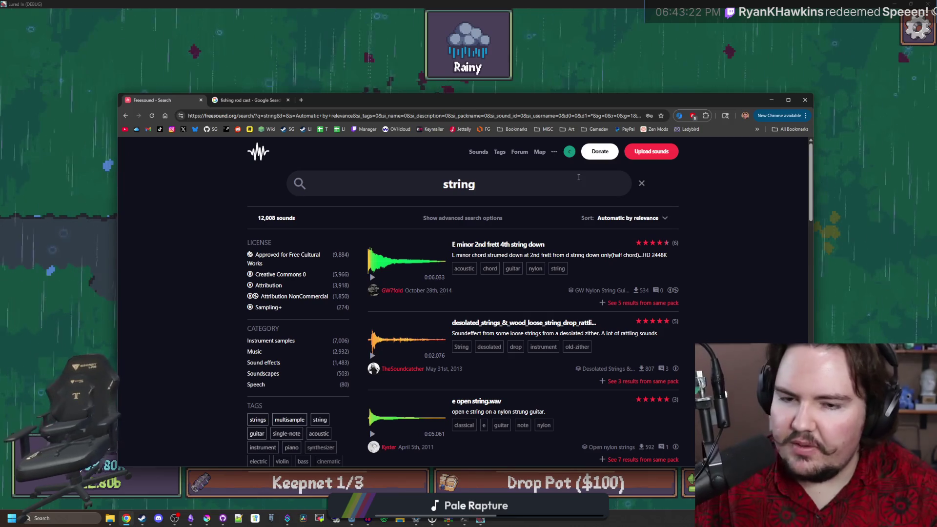
scroll(538, 195, "down", 4)
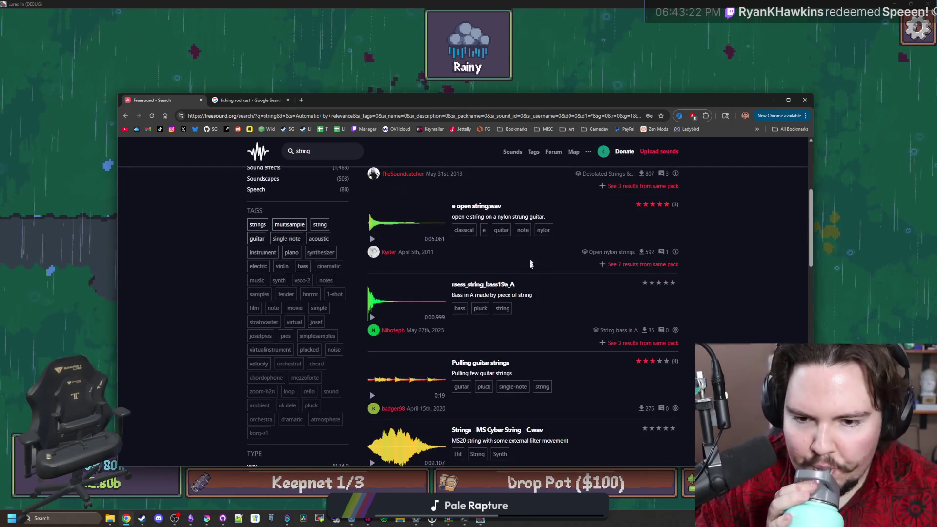
scroll(531, 258, "down", 15)
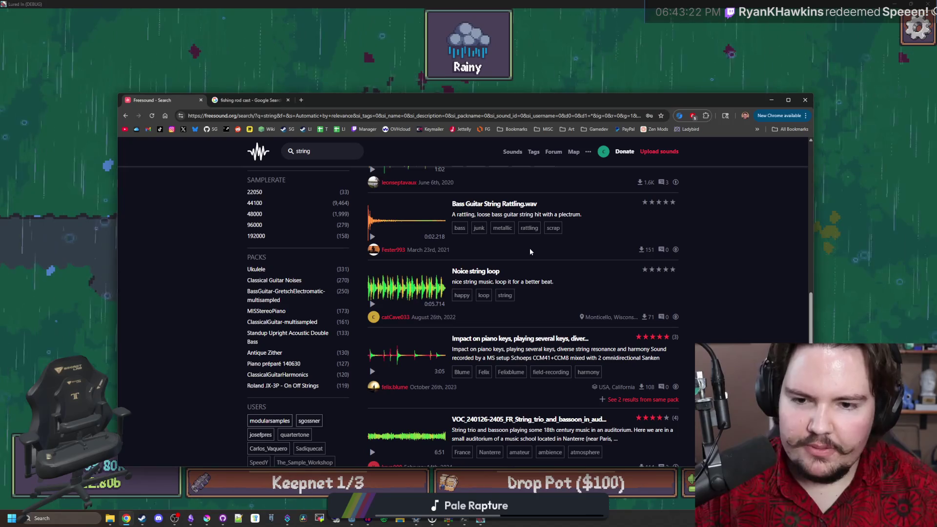
scroll(529, 248, "down", 4)
scroll(473, 281, "down", 2)
scroll(473, 281, "up", 14)
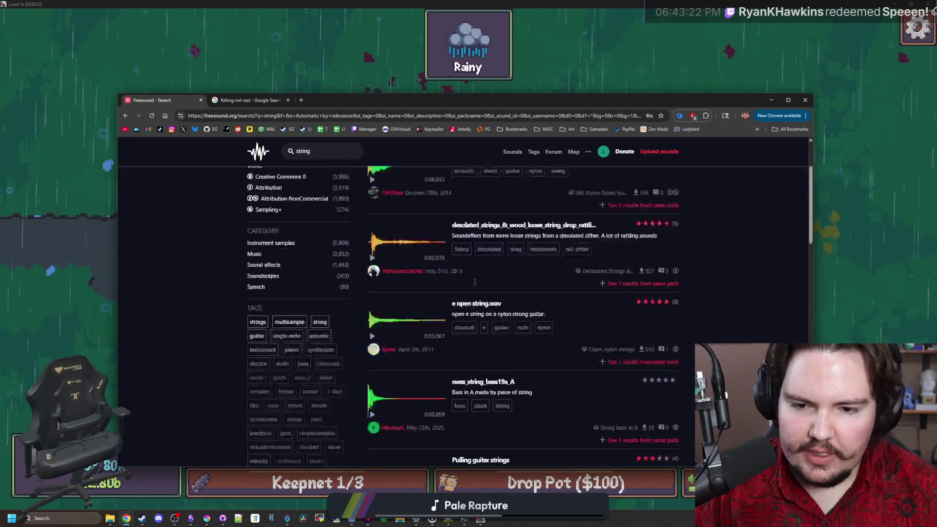
scroll(474, 282, "up", 5)
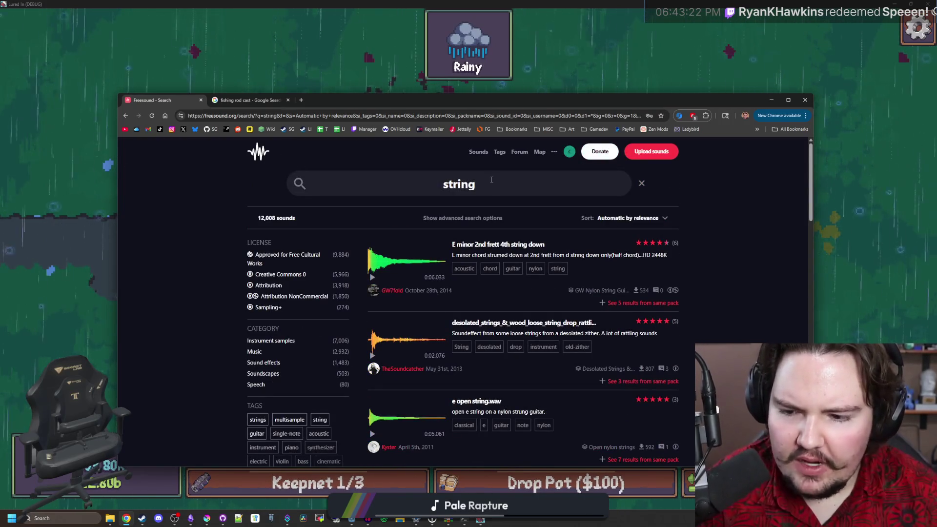
Search 'fabric moving' and preview Moving_Fabric, Rustle of rough fabric and Rustling Fabric 2
type("oving")
key("Return")
left_click(372, 278)
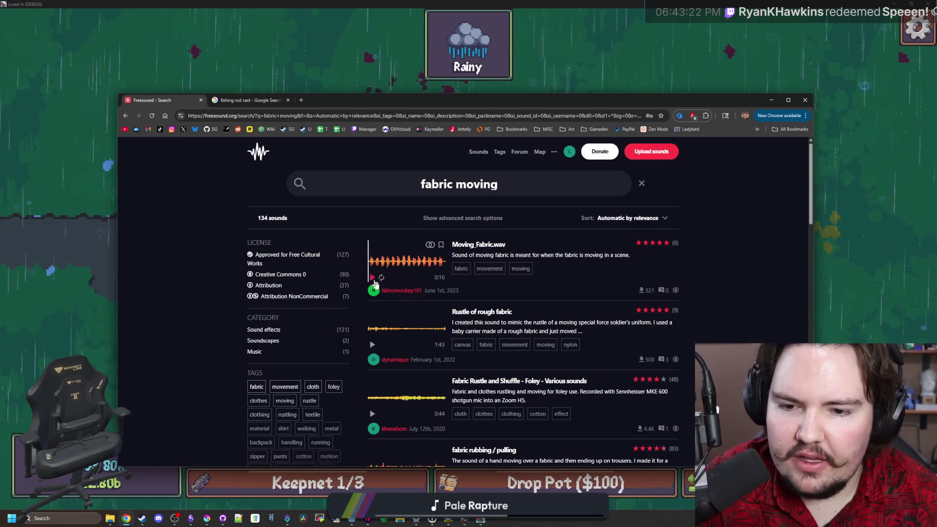
left_click(391, 323)
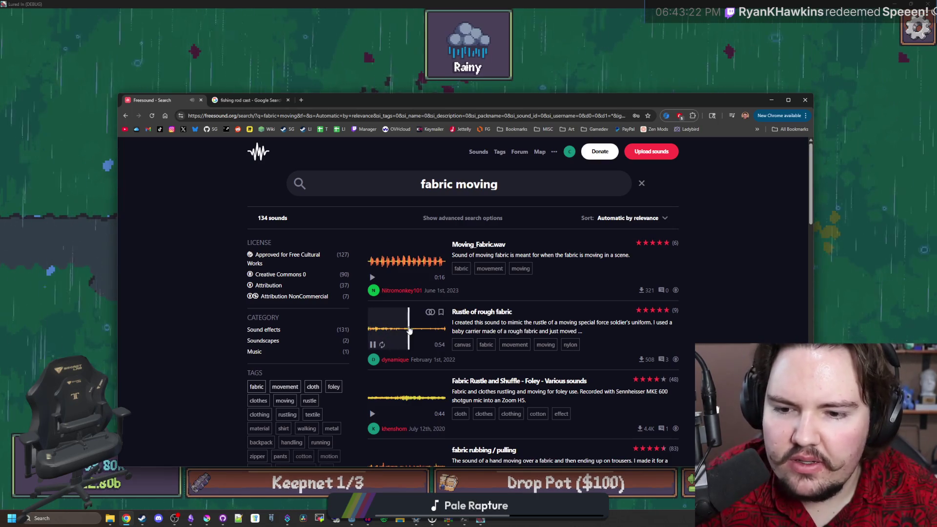
scroll(385, 327, "down", 4)
scroll(385, 327, "down", 2)
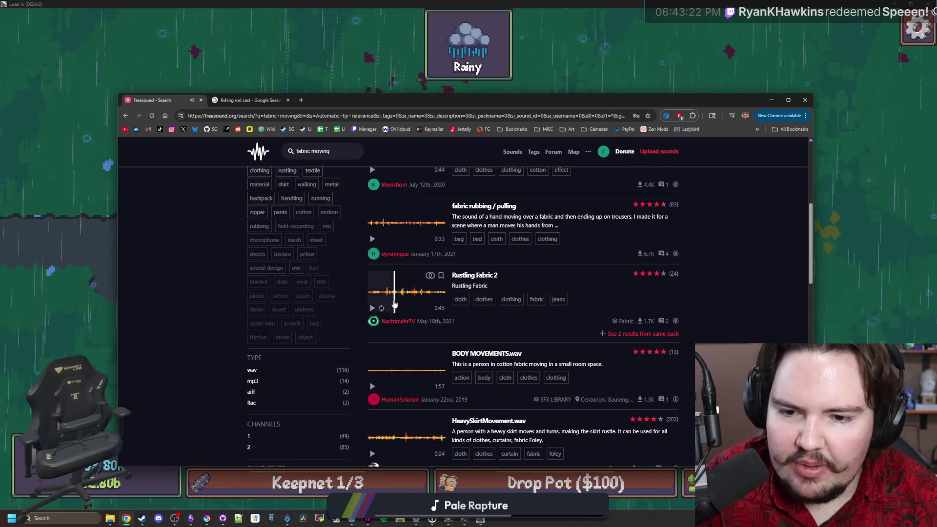
left_click(391, 319)
scroll(376, 343, "down", 10)
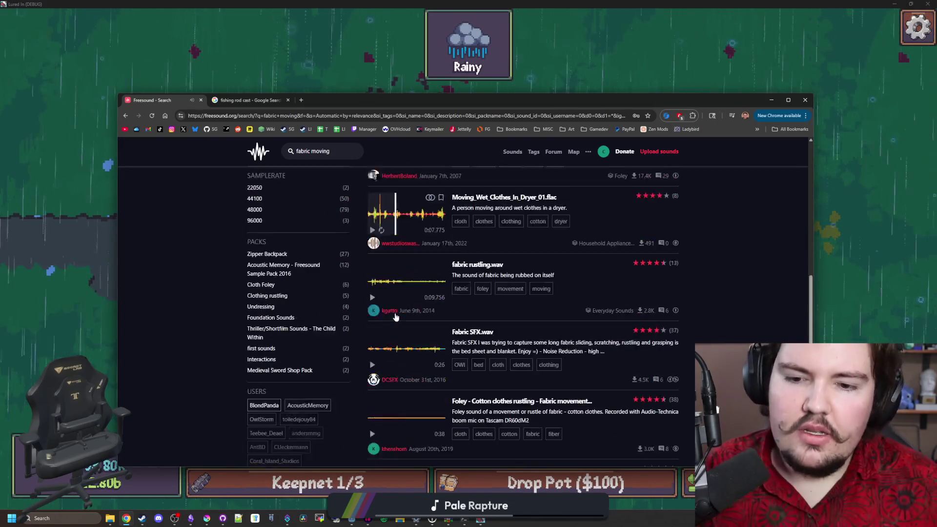
scroll(428, 315, "down", 3)
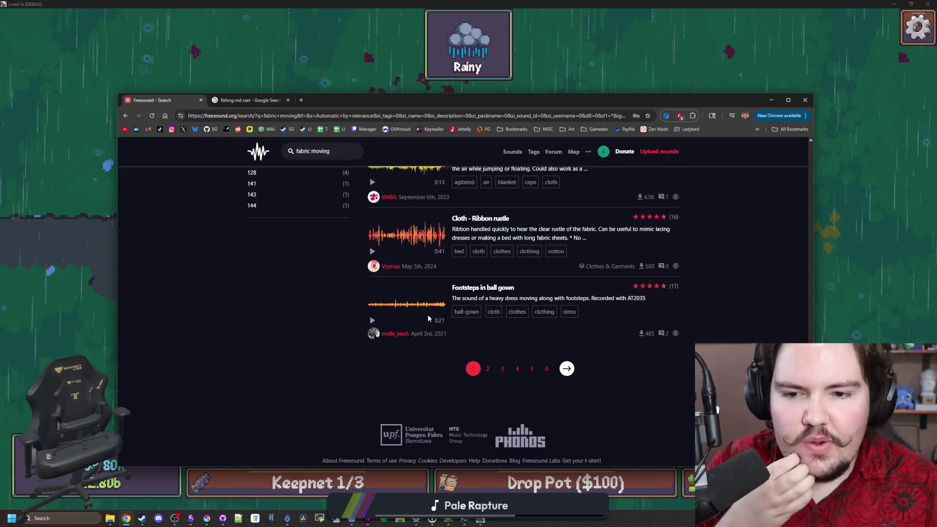
scroll(431, 302, "up", 20)
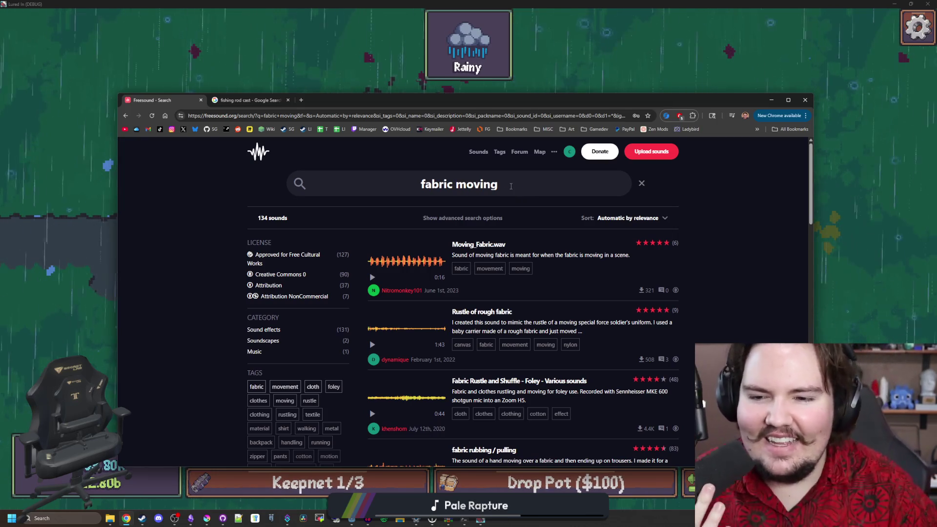
left_click_drag(505, 194, 403, 196)
Rerun 'rope moving', preview Rope making machine and page two, then search 'rope slipping'
type("rope moving")
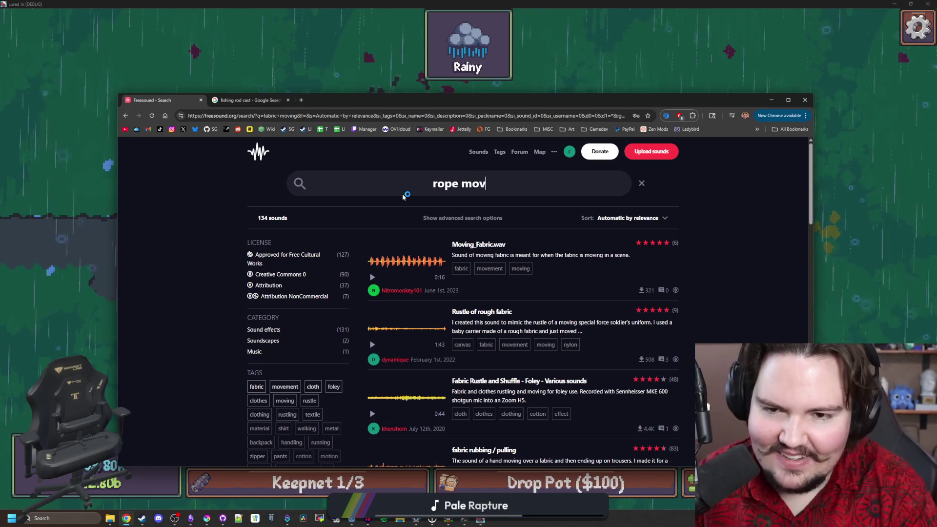
key("Return")
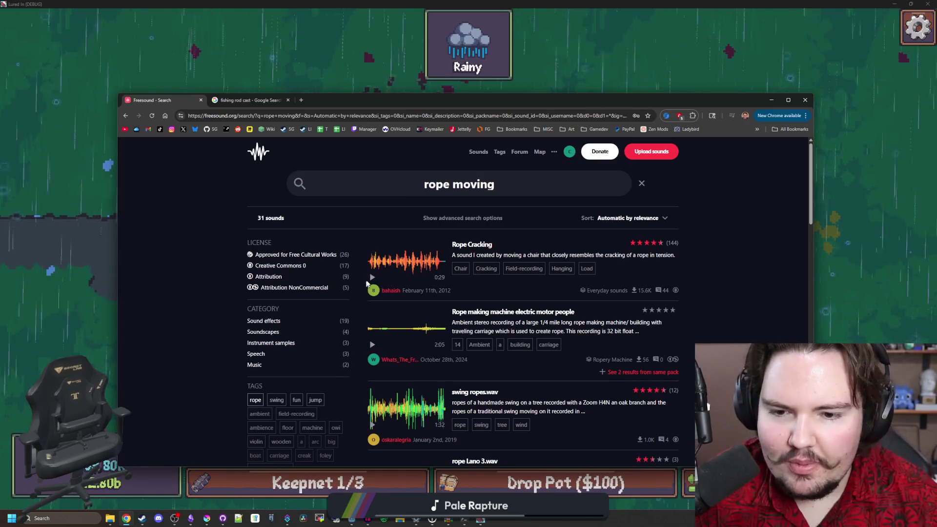
left_click(377, 344)
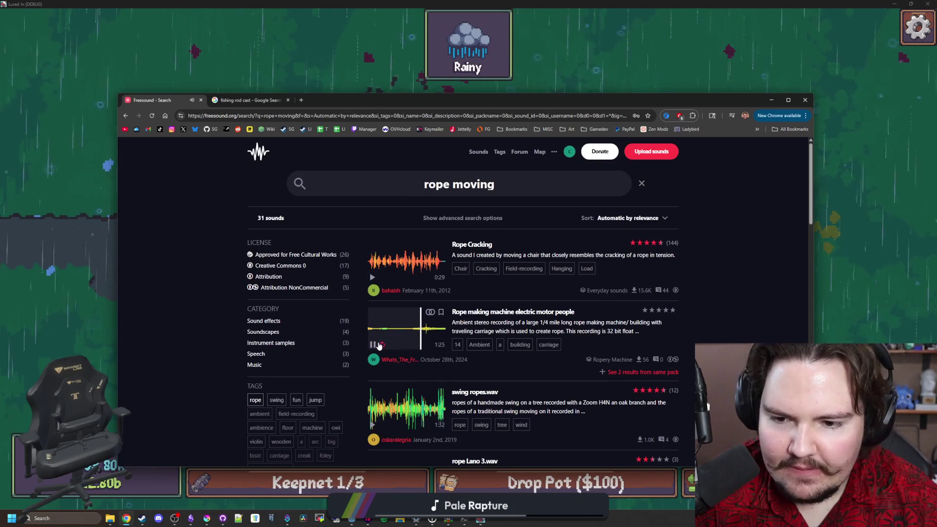
scroll(420, 293, "down", 4)
scroll(420, 292, "down", 15)
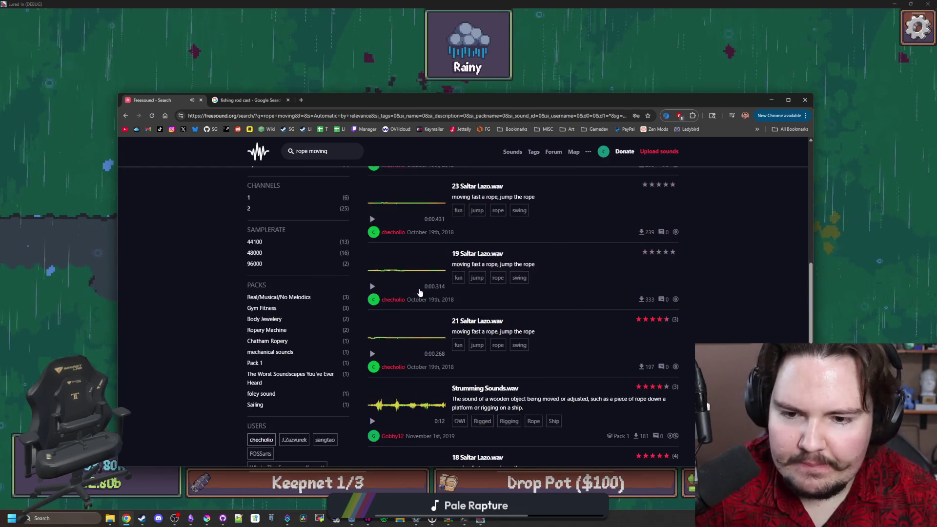
left_click(538, 342)
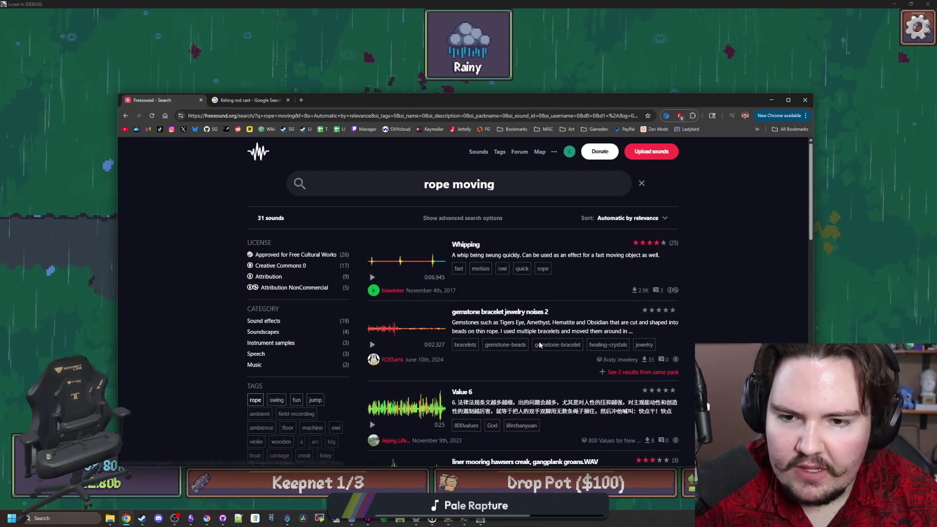
scroll(404, 317, "down", 15)
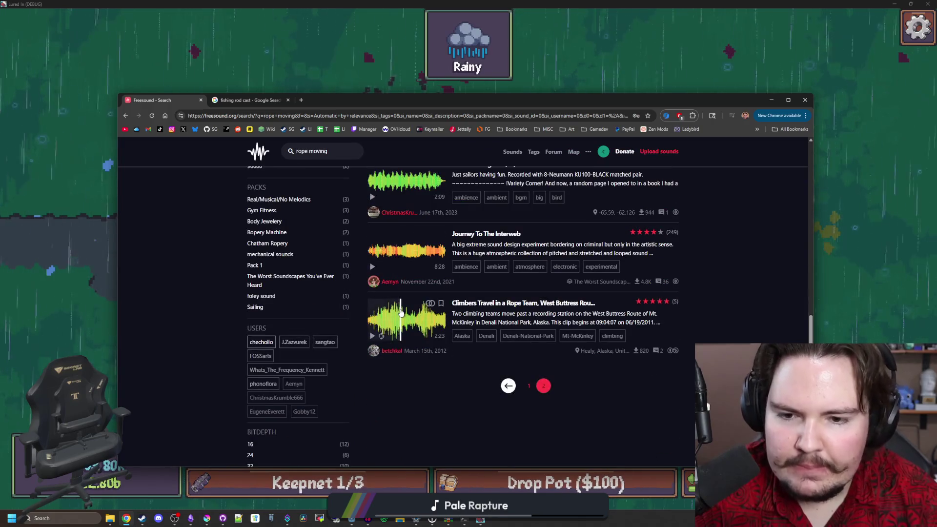
scroll(439, 268, "up", 15)
left_click_drag(506, 186, 448, 187)
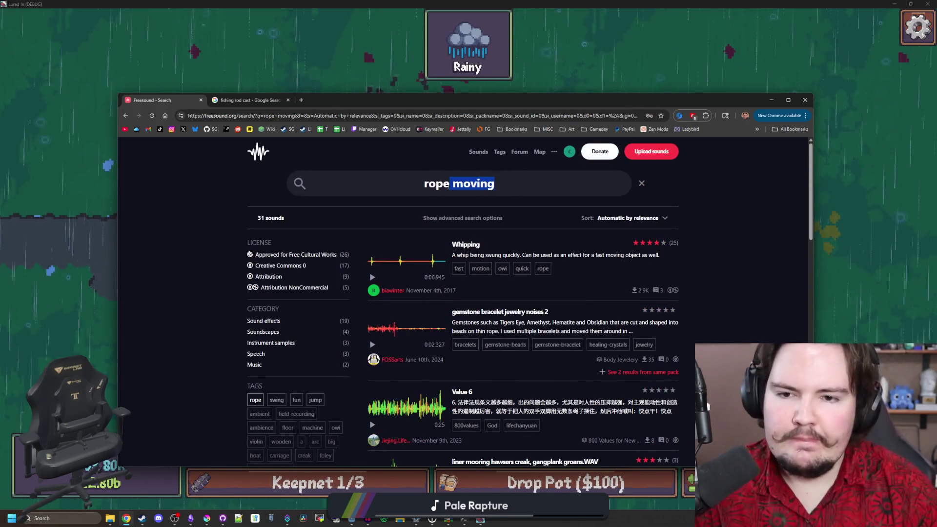
type("slipping")
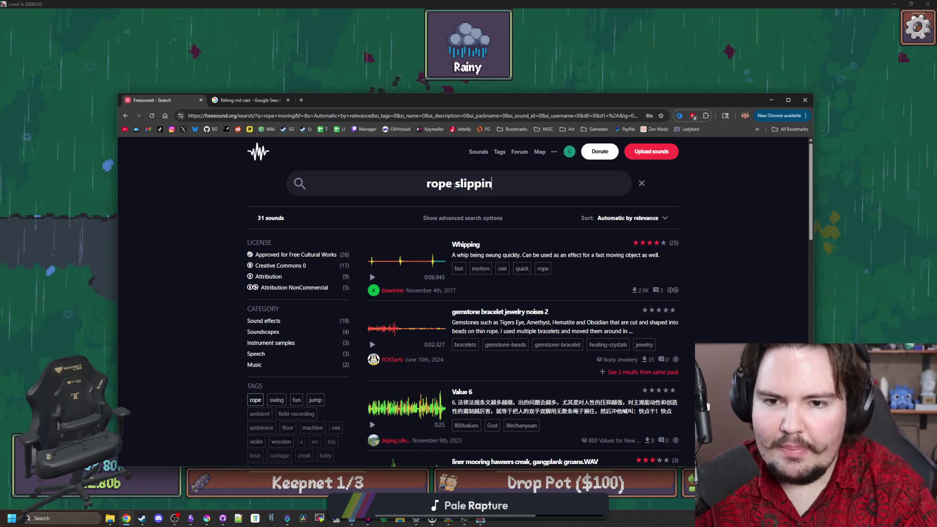
key("Return")
Change the search to 'zipline' and play the Zipline.mp3 preview
triple_click(396, 177)
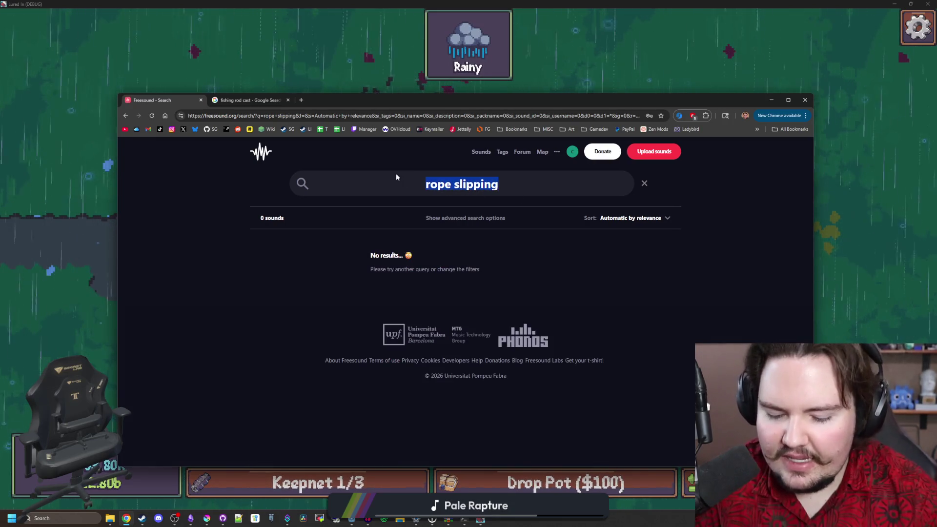
left_click(396, 177)
double_click(438, 184)
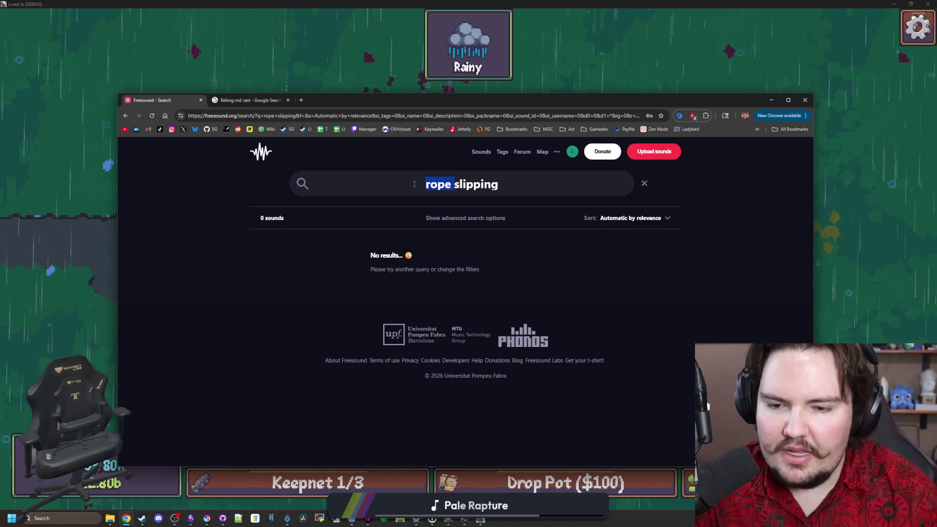
key("BackSpace")
double_click(512, 182)
type("zipline")
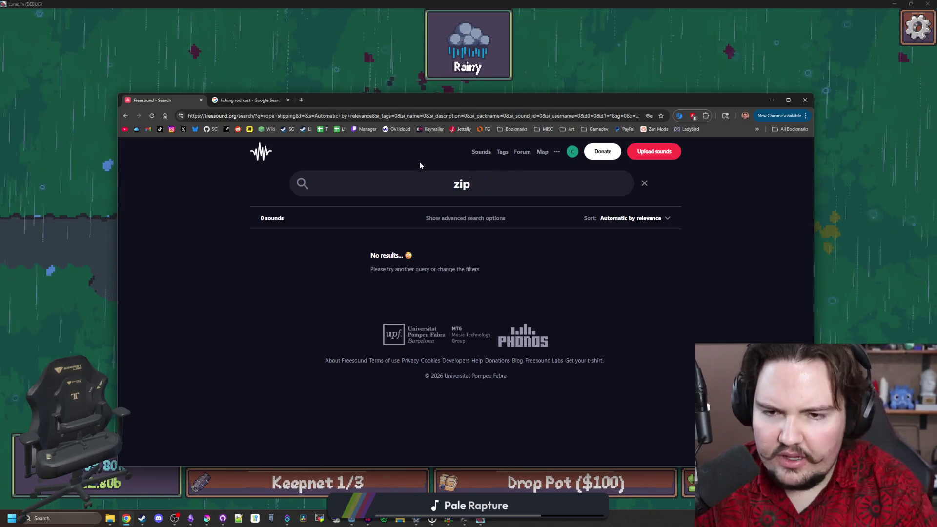
key("Return")
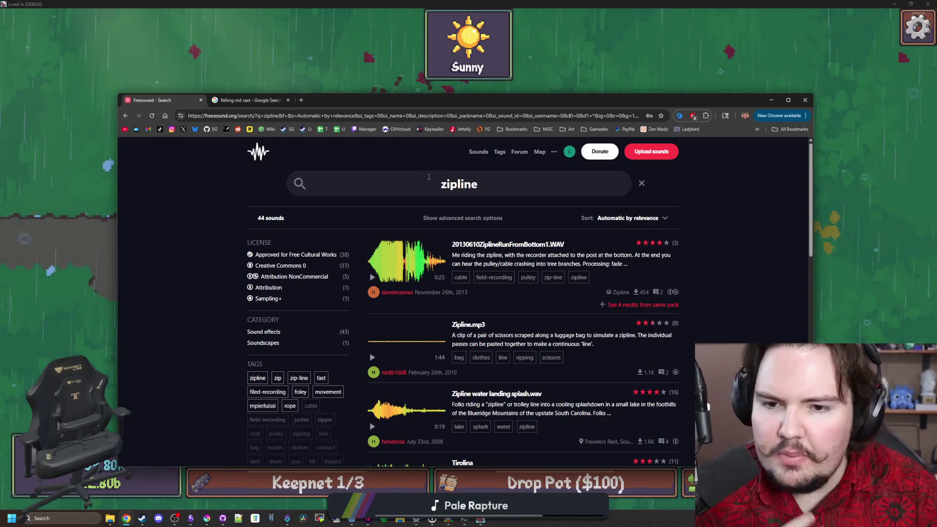
scroll(379, 299, "down", 1)
left_click(380, 298)
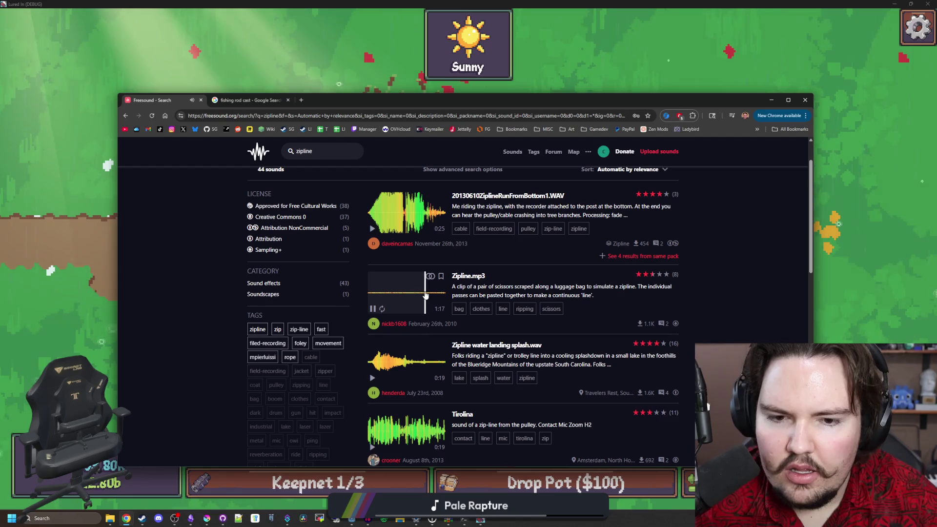
left_click(381, 306)
Quit the running game test from its pause menu, then replay Zipline.mp3
key("alt+Tab")
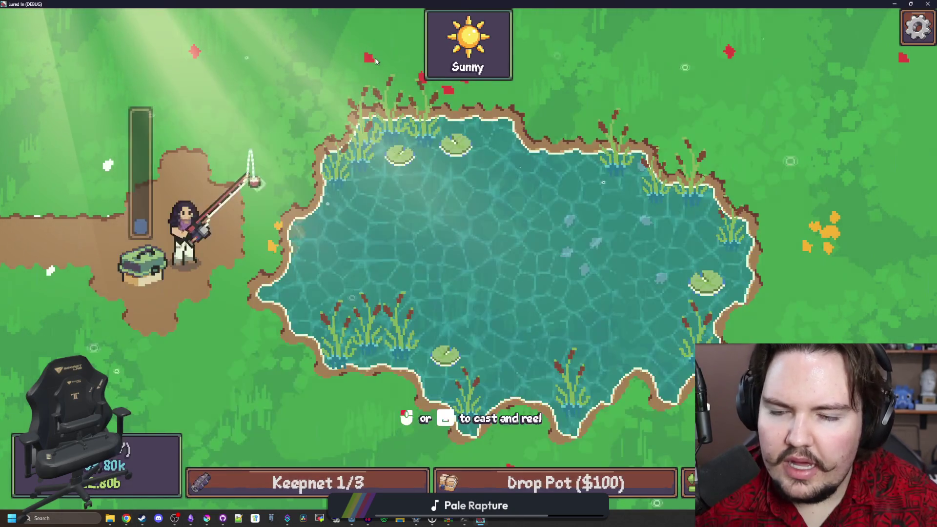
key("Escape")
left_click(469, 298)
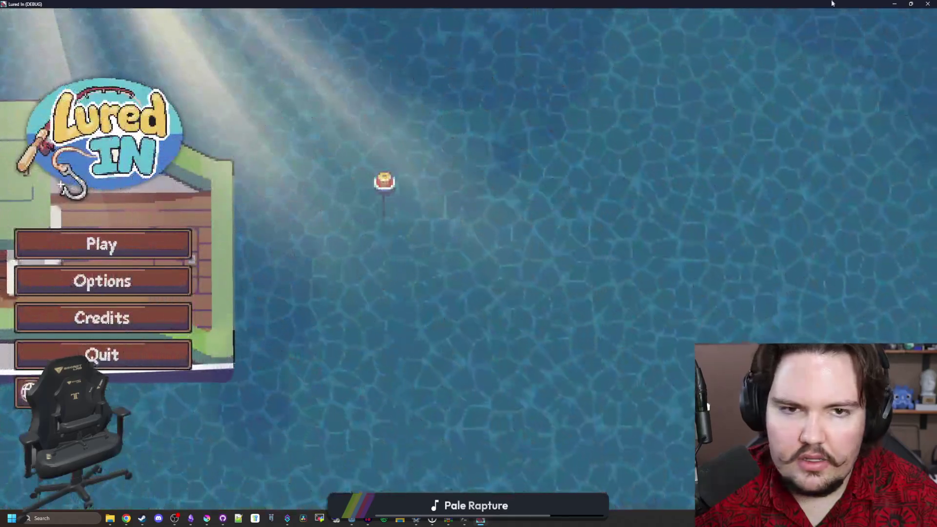
double_click(804, 5)
left_click(453, 218)
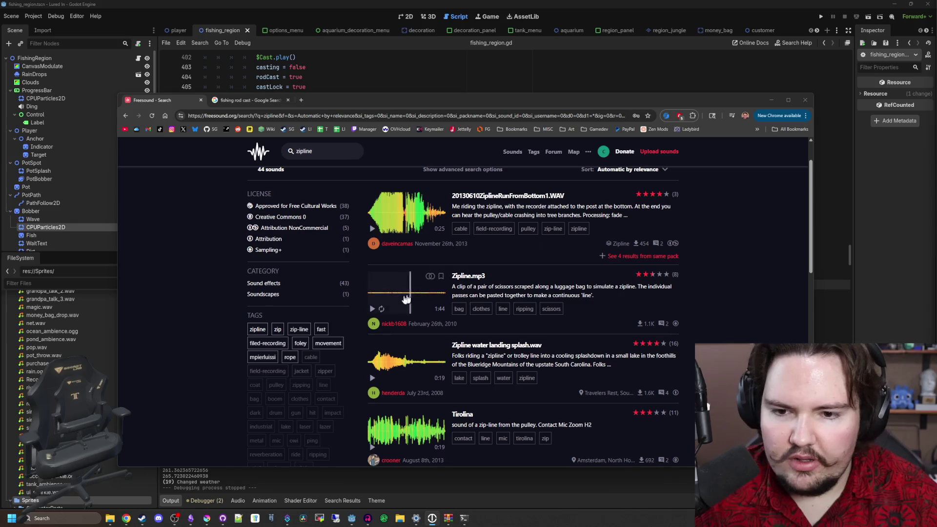
left_click(373, 309)
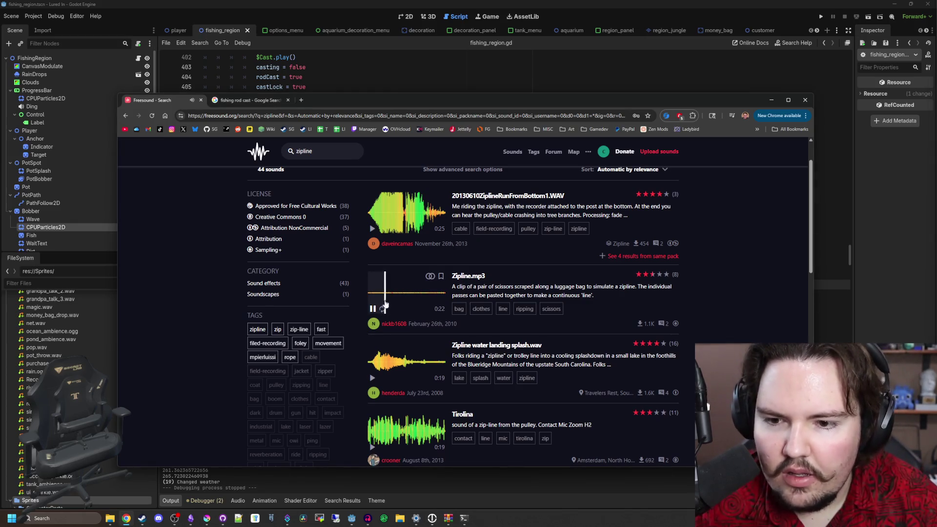
Limit the zipline results to Creative Commons 0 sounds and preview the Tirolina clip
scroll(378, 305, "up", 2)
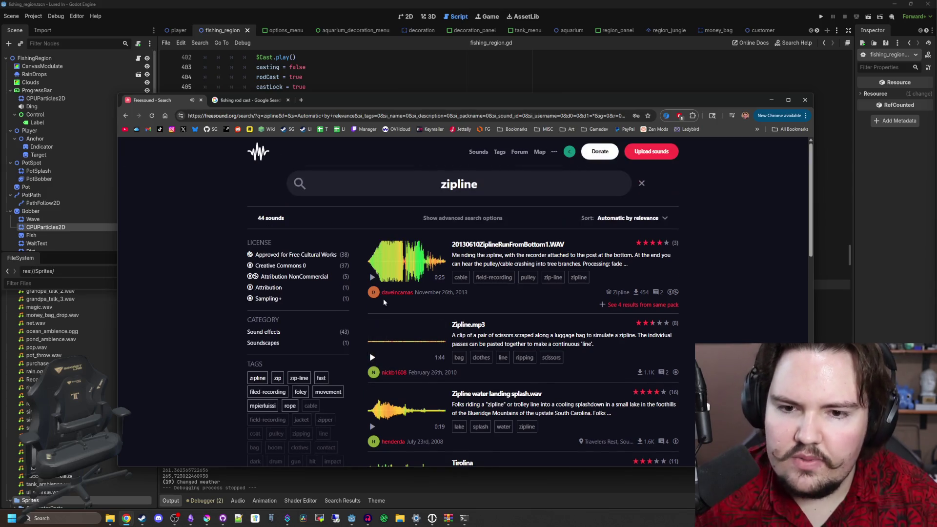
left_click(287, 264)
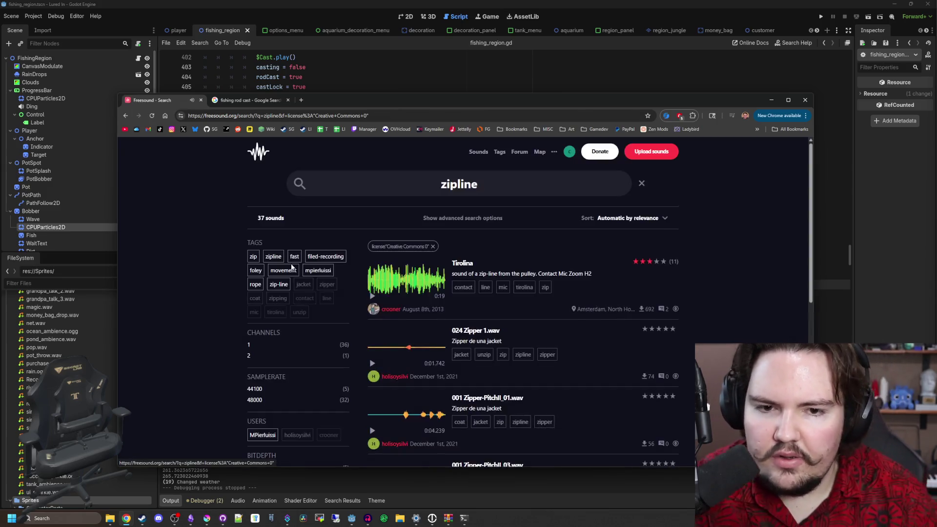
scroll(418, 304, "down", 3)
scroll(418, 304, "down", 2)
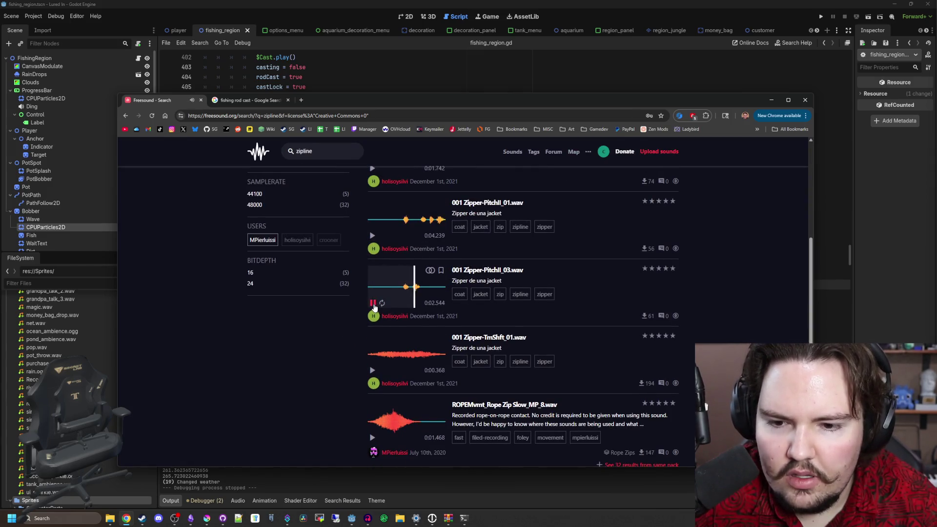
scroll(376, 306, "up", 4)
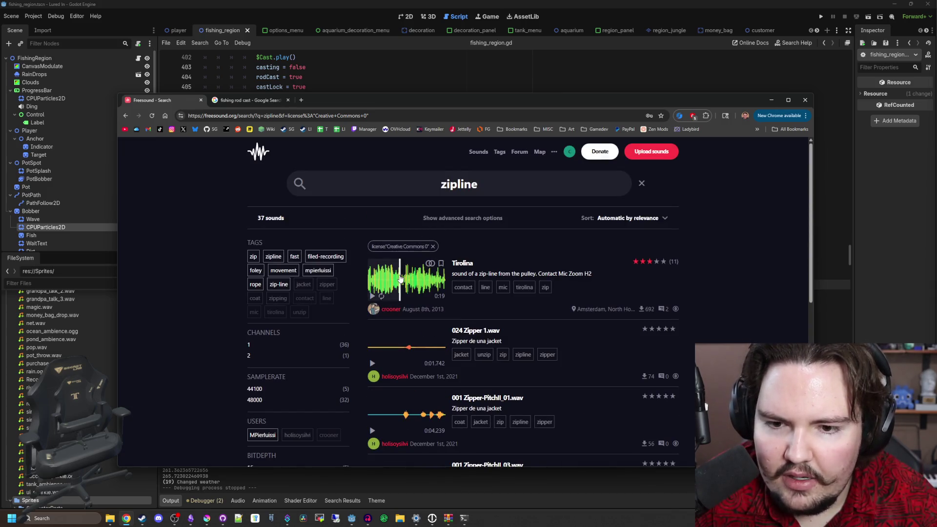
left_click(400, 278)
scroll(374, 303, "down", 10)
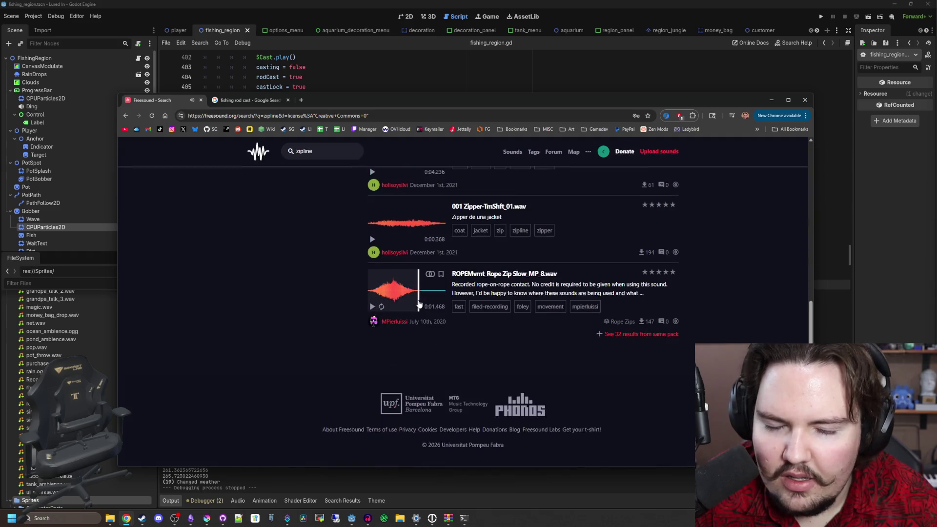
scroll(419, 304, "up", 10)
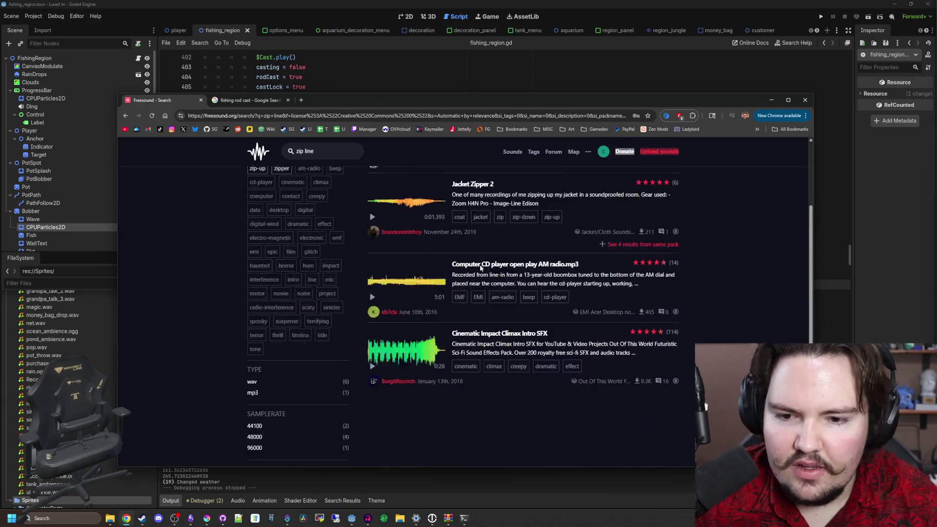
Preview the 001 Zipper-TmShft_01.wav sound from the results
type("zi")
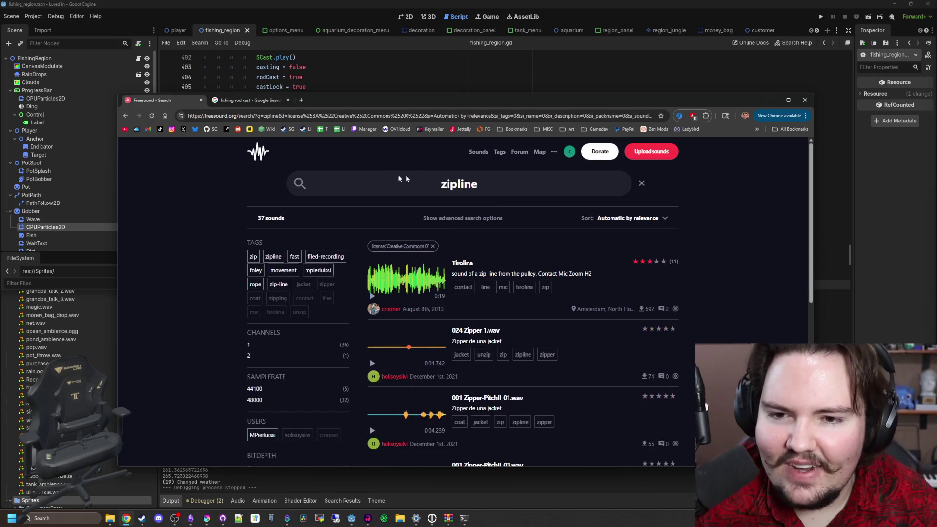
scroll(430, 179, "down", 3)
scroll(438, 229, "down", 3)
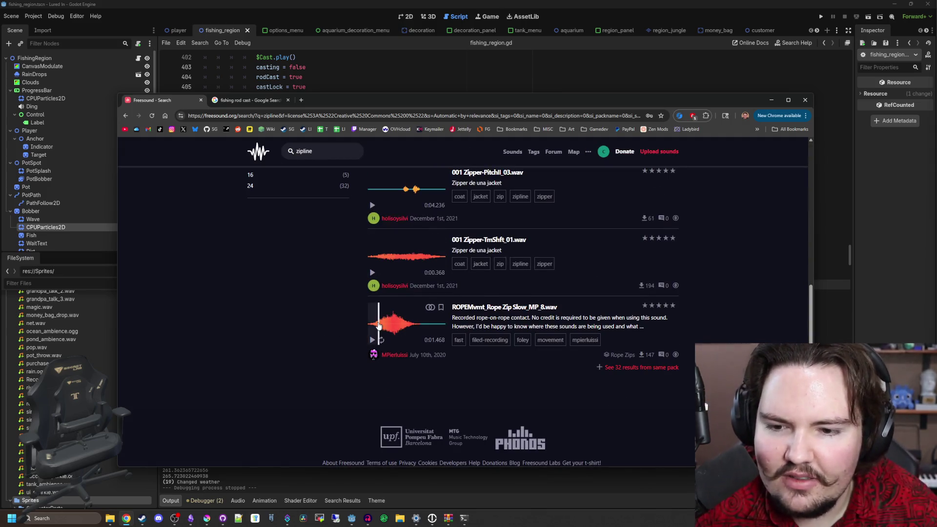
left_click(394, 256)
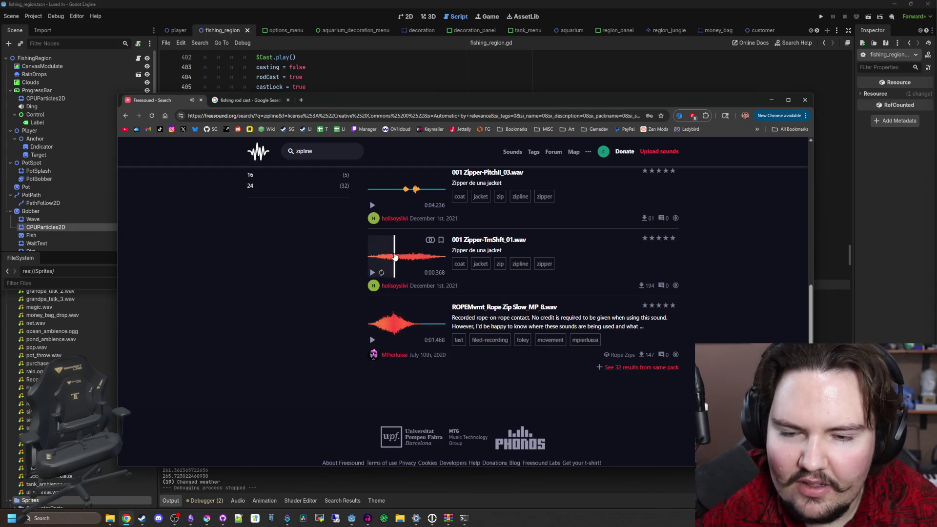
scroll(451, 288, "up", 5)
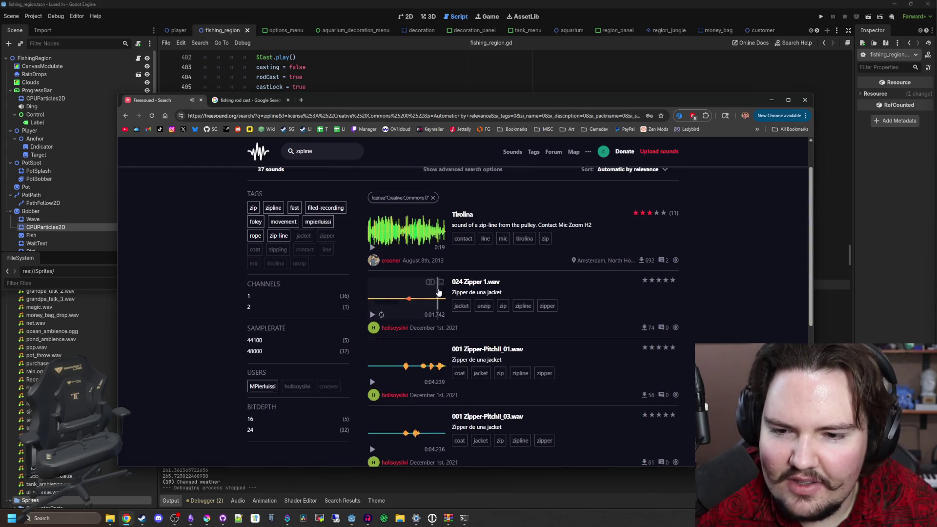
scroll(361, 278, "up", 1)
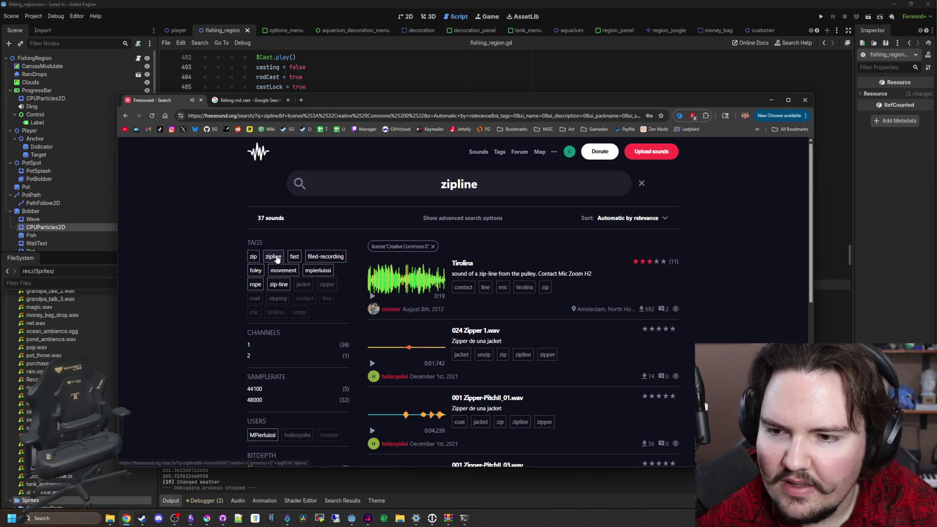
Filter by the zipline tag with an empty query for 37 results, then open the Sprites folder
left_click(274, 256)
key("ctrl+a")
key("BackSpace")
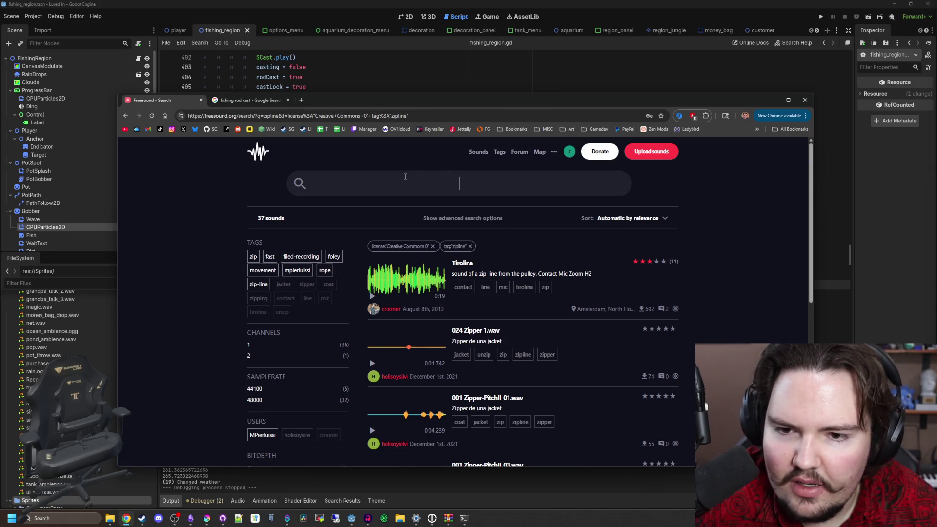
key("Return")
scroll(476, 254, "down", 4)
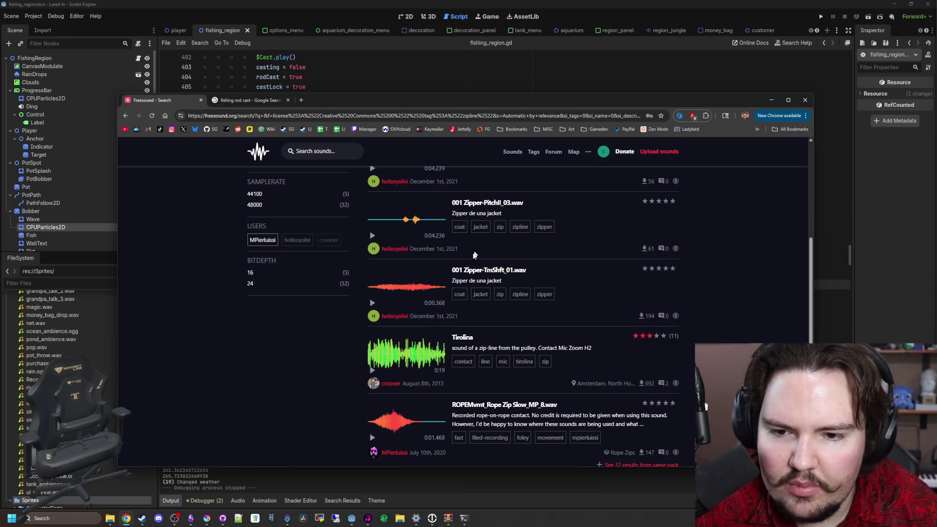
scroll(475, 254, "down", 3)
scroll(440, 277, "up", 7)
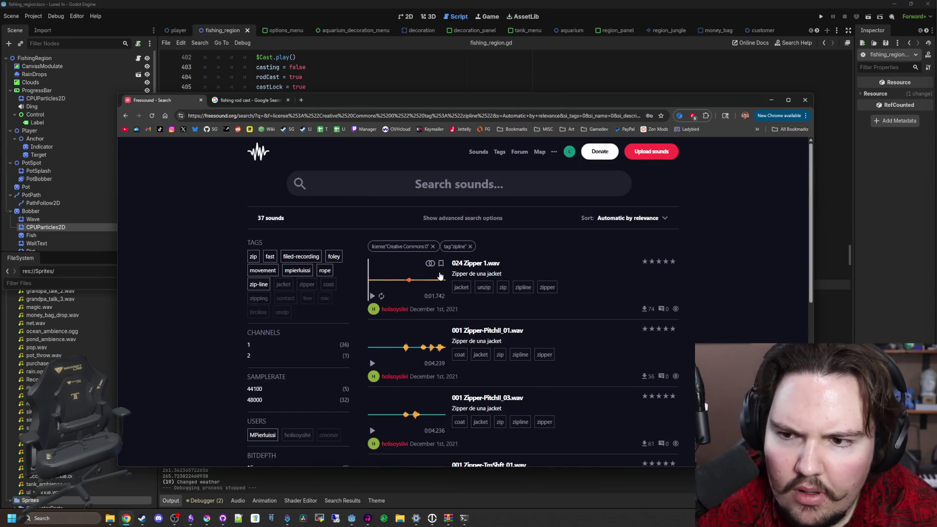
scroll(198, 262, "down", 3)
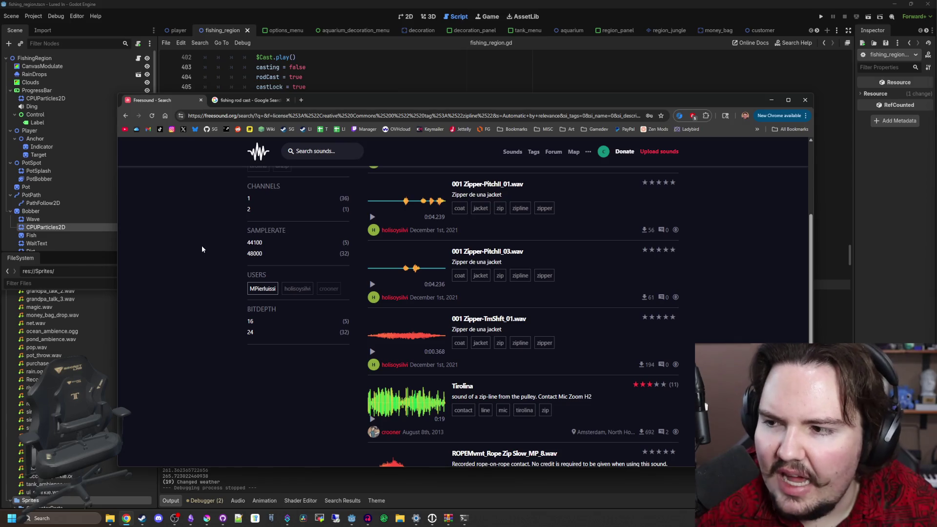
scroll(202, 250, "down", 3)
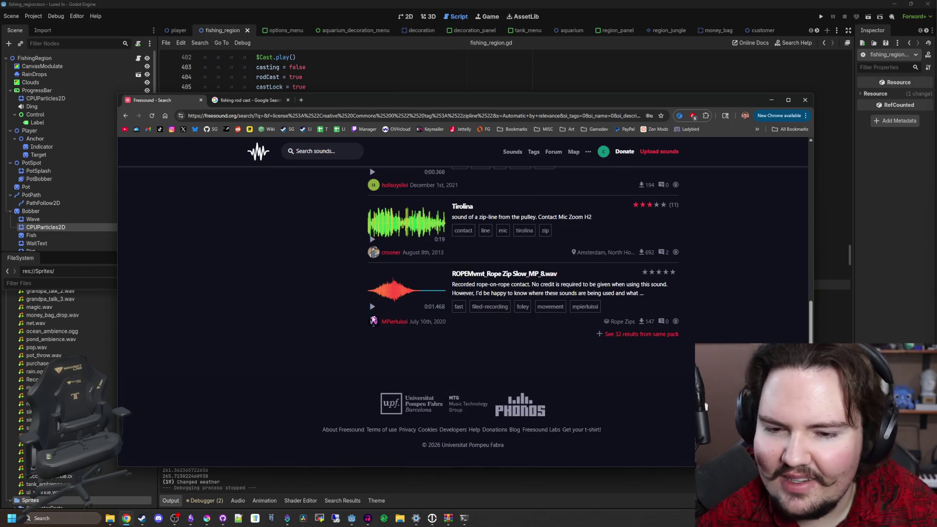
scroll(353, 313, "up", 6)
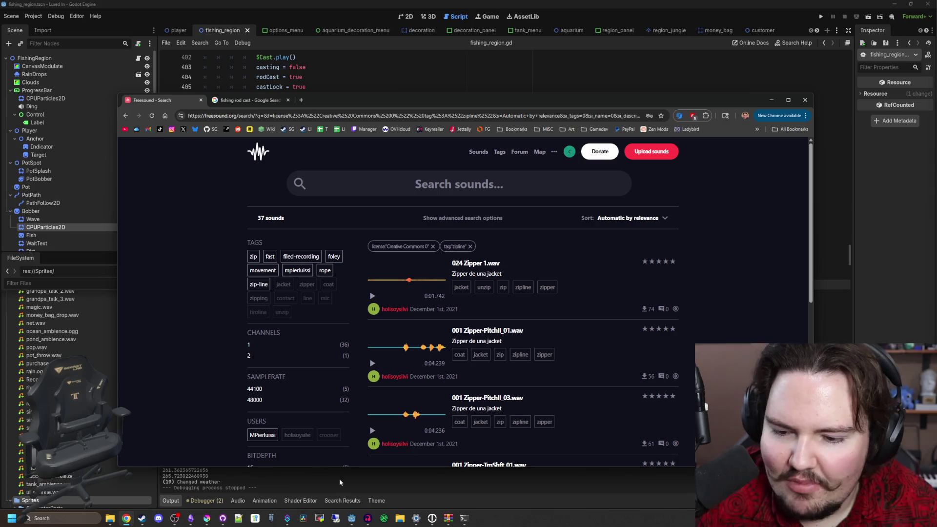
left_click(110, 518)
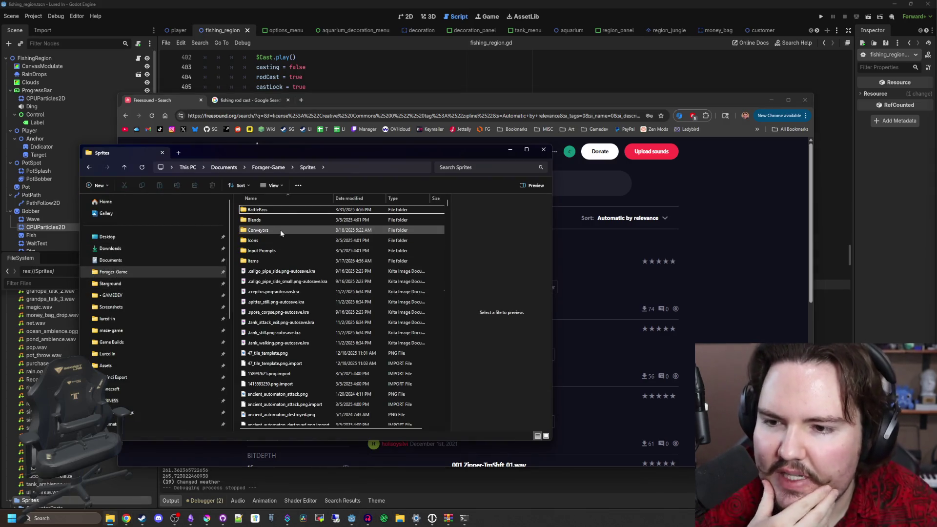
Play zipline.wav from Forager-Game > Sounds > Sound Effects, then switch back to Audacity
left_click(268, 167)
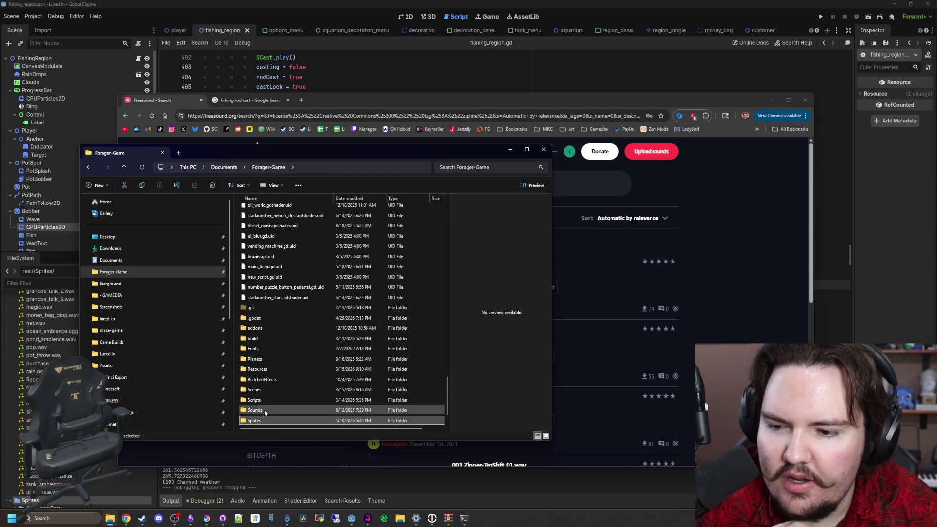
double_click(264, 409)
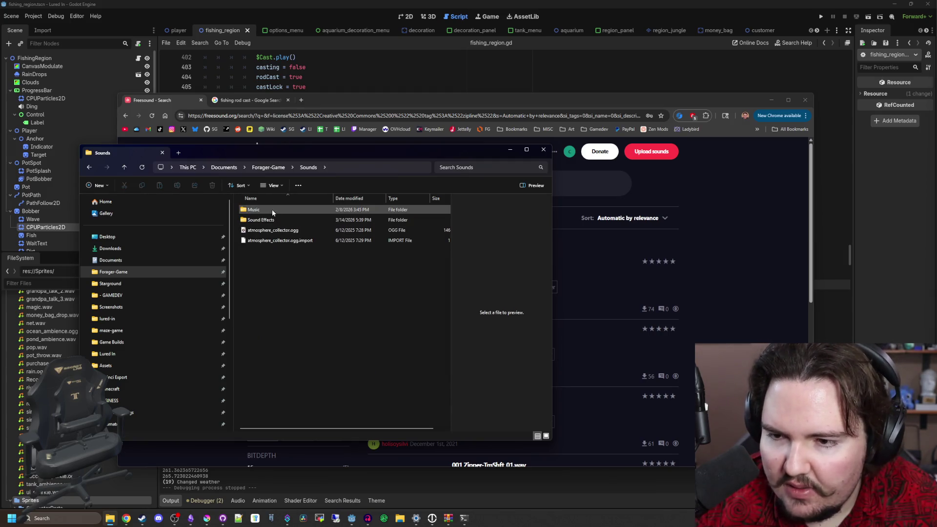
left_click(263, 221)
double_click(262, 221)
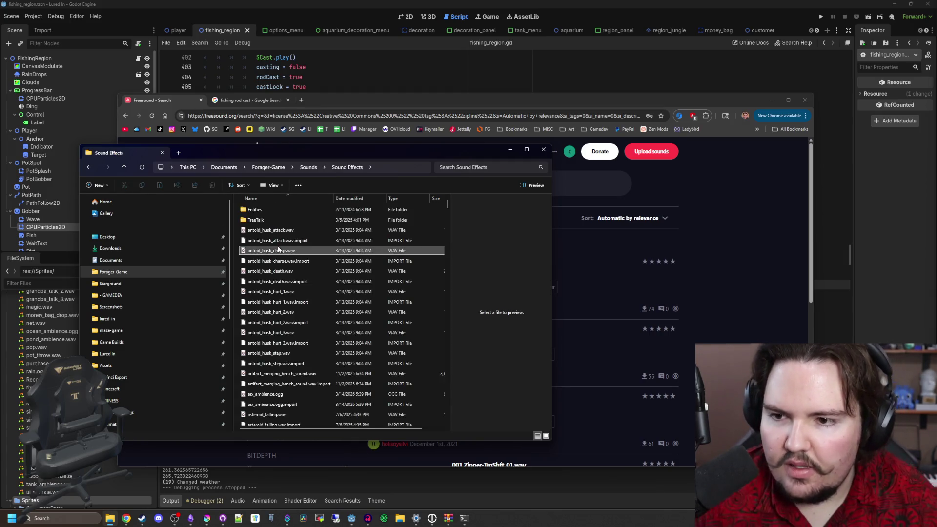
key("z")
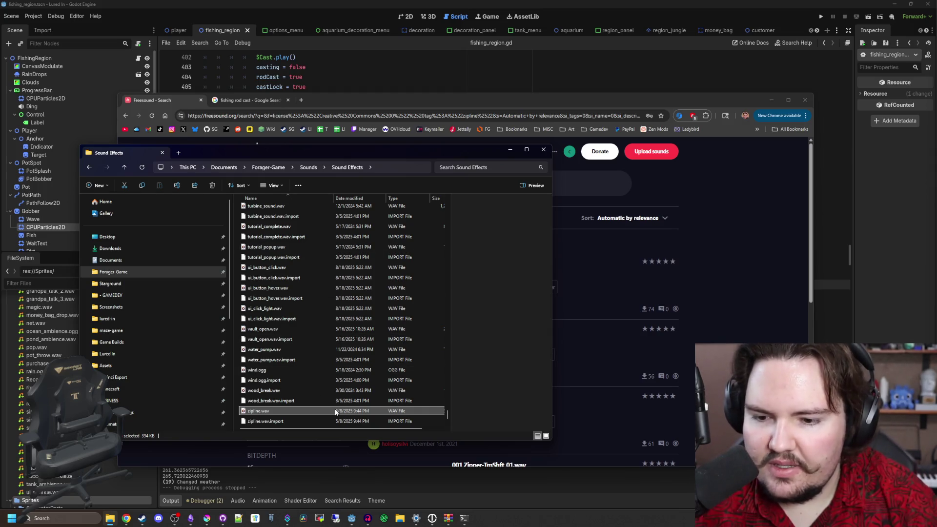
double_click(335, 411)
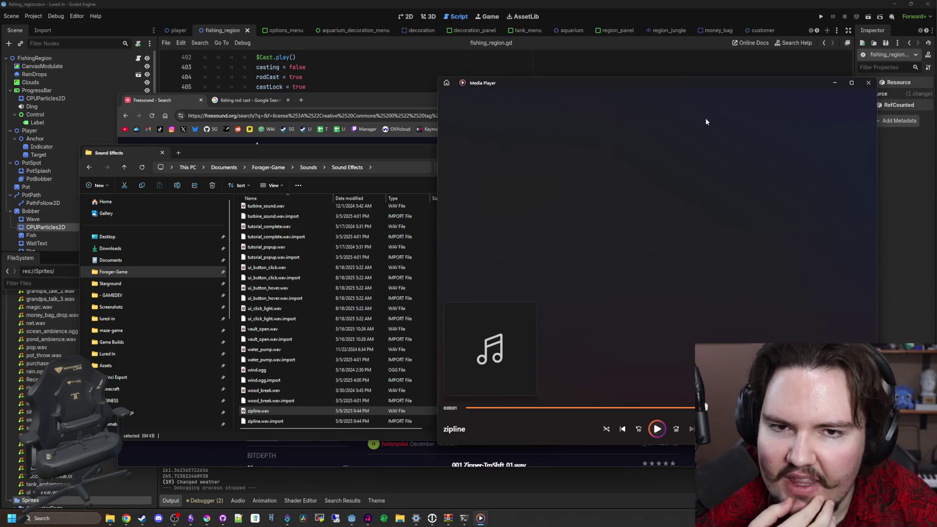
left_click(867, 83)
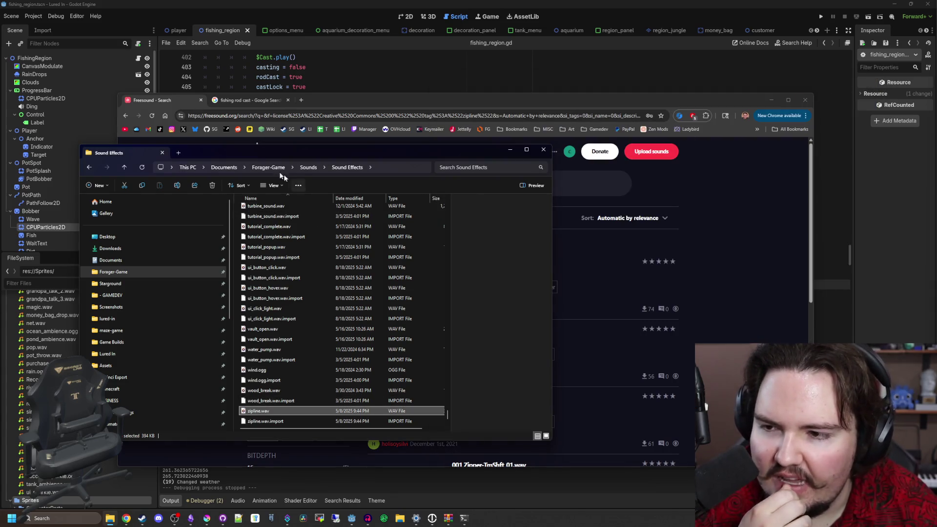
left_click_drag(266, 157, 419, 127)
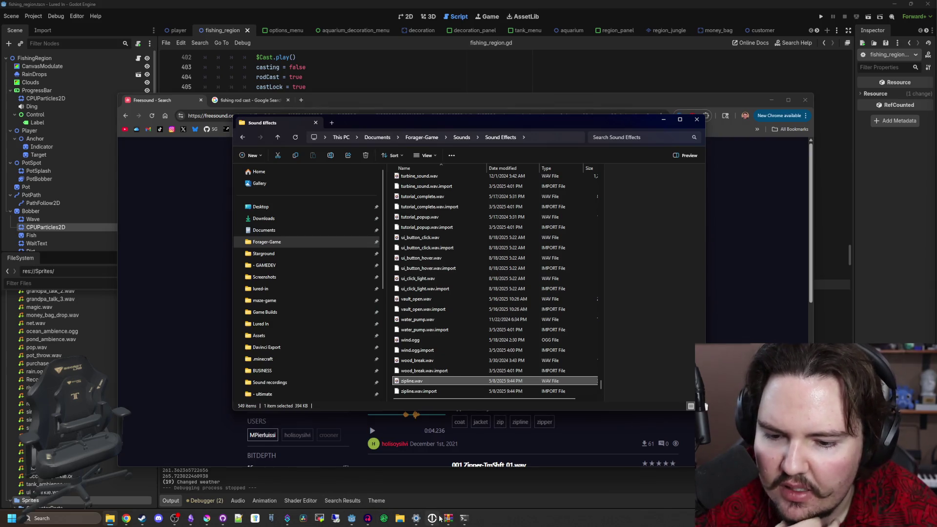
left_click(369, 518)
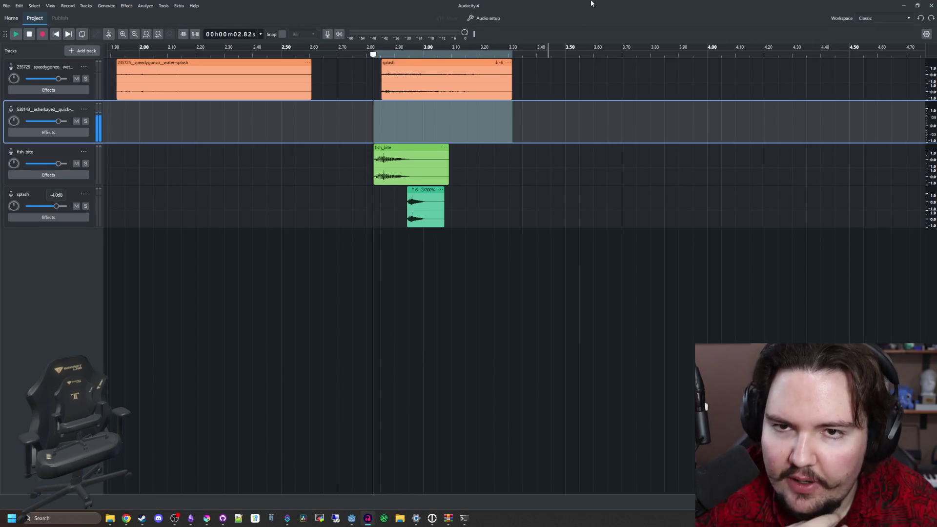
Import zipline.wav as a new track and move its clip to start near 3.9 s
left_click(369, 518)
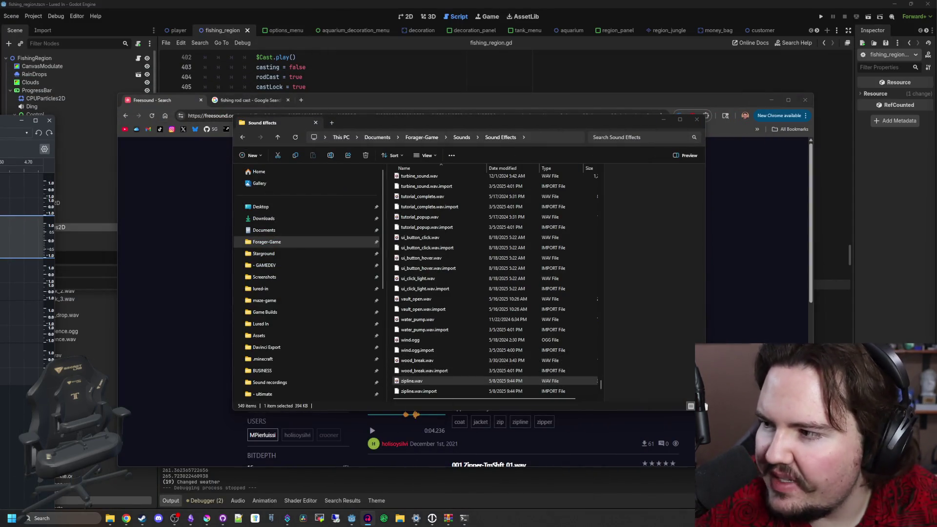
left_click_drag(597, 381, 438, 4)
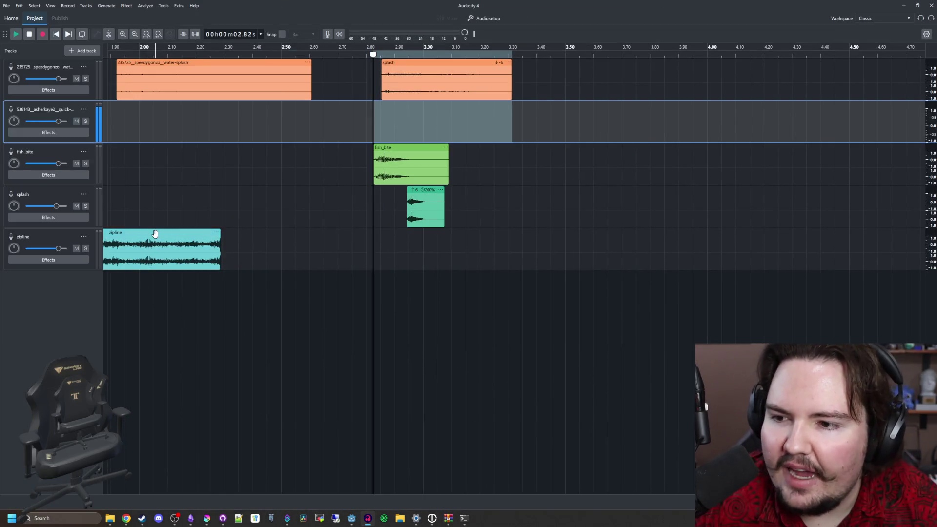
key("Home")
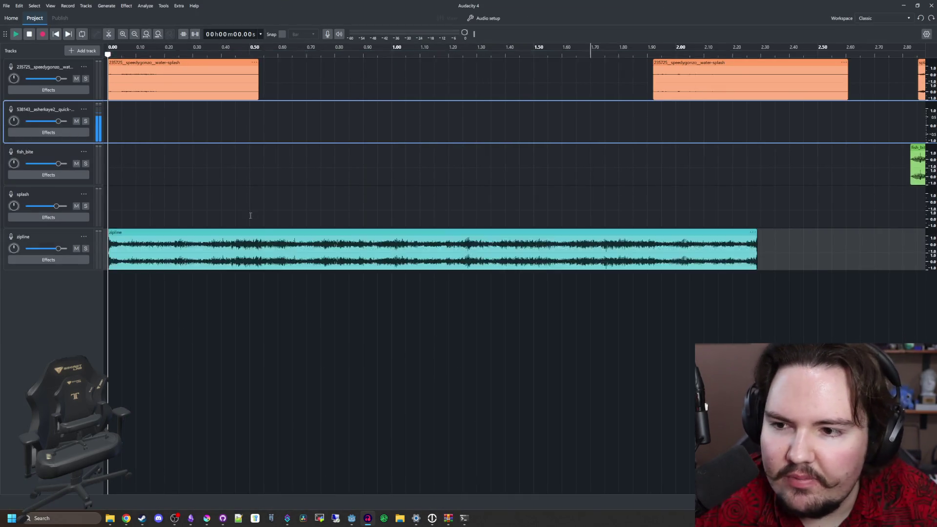
scroll(251, 215, "down", 3, "ctrl")
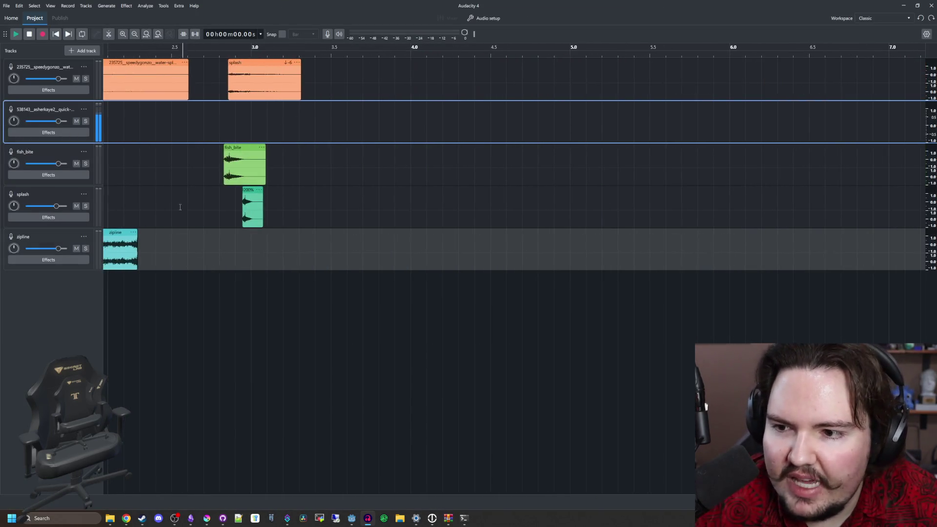
left_click_drag(112, 232, 733, 232)
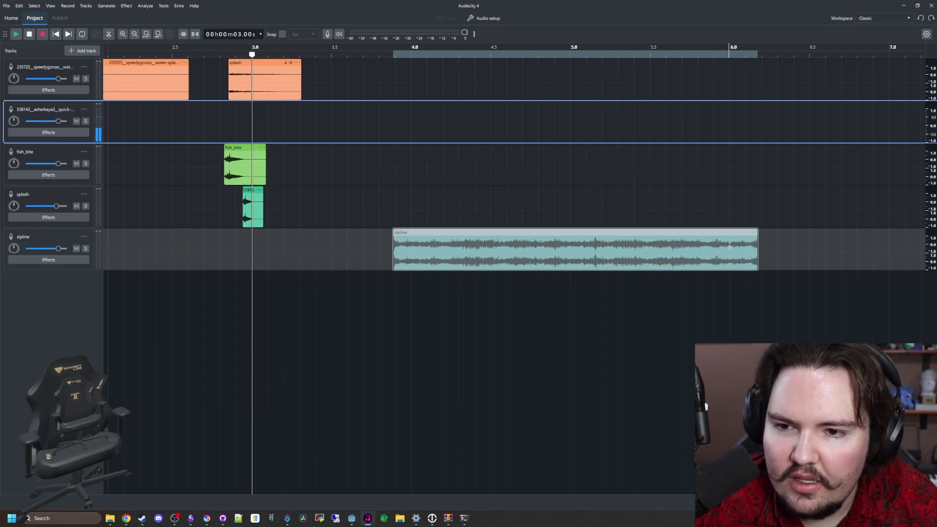
scroll(667, 225, "up", 1, "ctrl")
scroll(390, 234, "right", 3)
scroll(324, 236, "down", 2, "ctrl")
scroll(367, 233, "up", 2, "ctrl")
Raise the zipline clip's pitch by 12 semitones and play the project back to check it
left_click(366, 232)
scroll(367, 232, "down", 1, "ctrl")
right_click(393, 234)
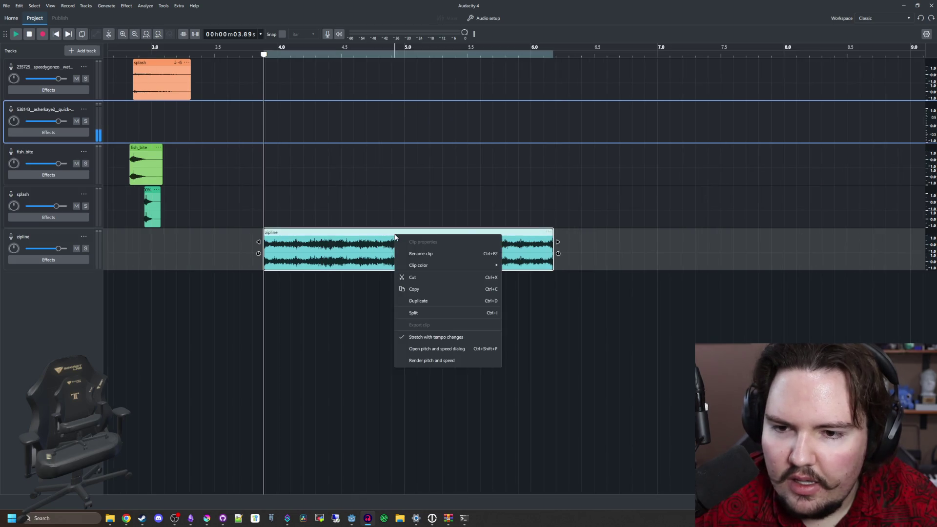
left_click(437, 348)
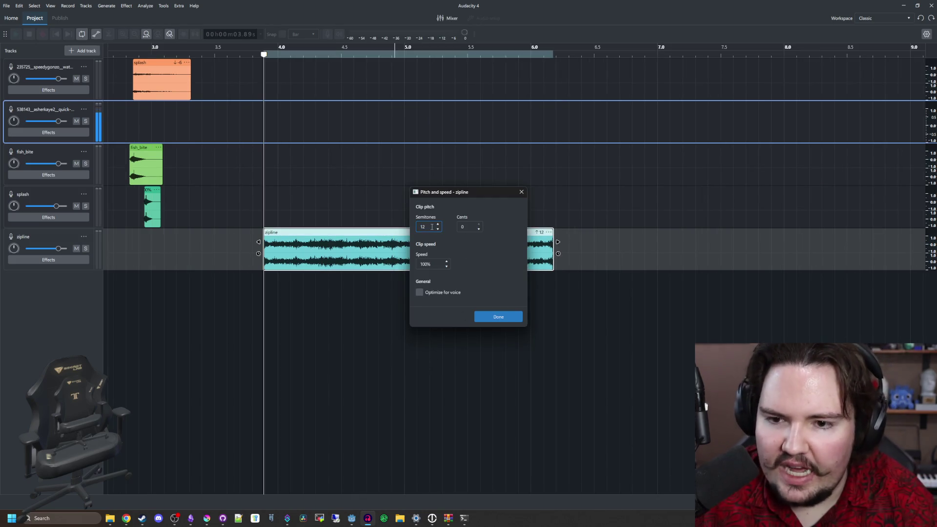
left_click(499, 315)
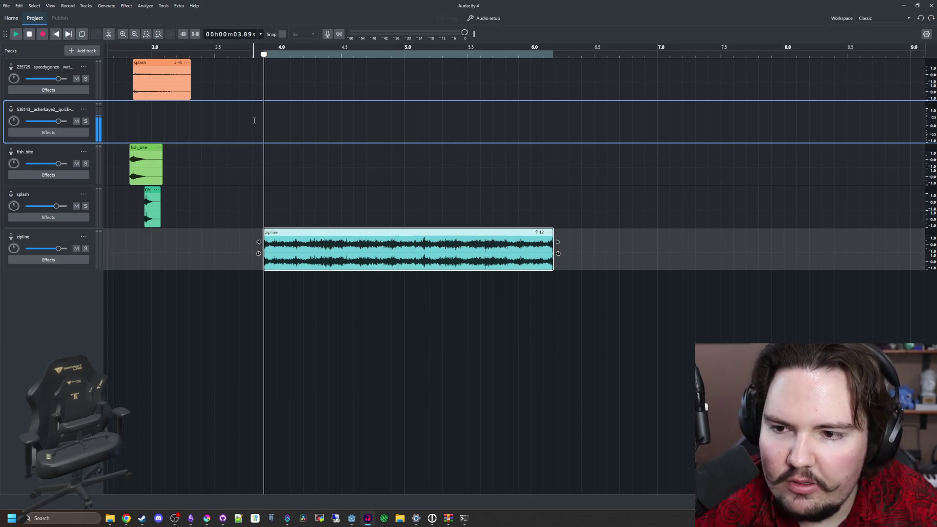
key("space")
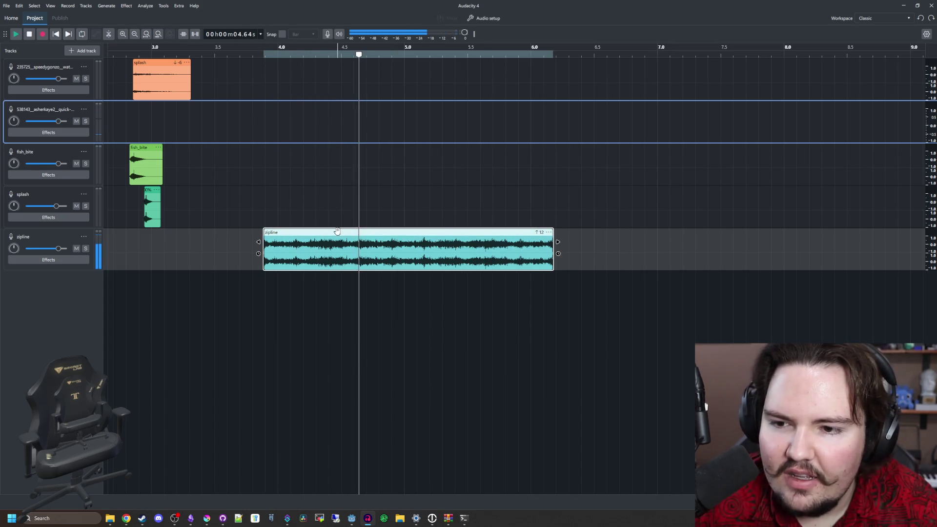
right_click(338, 233)
left_click(380, 345)
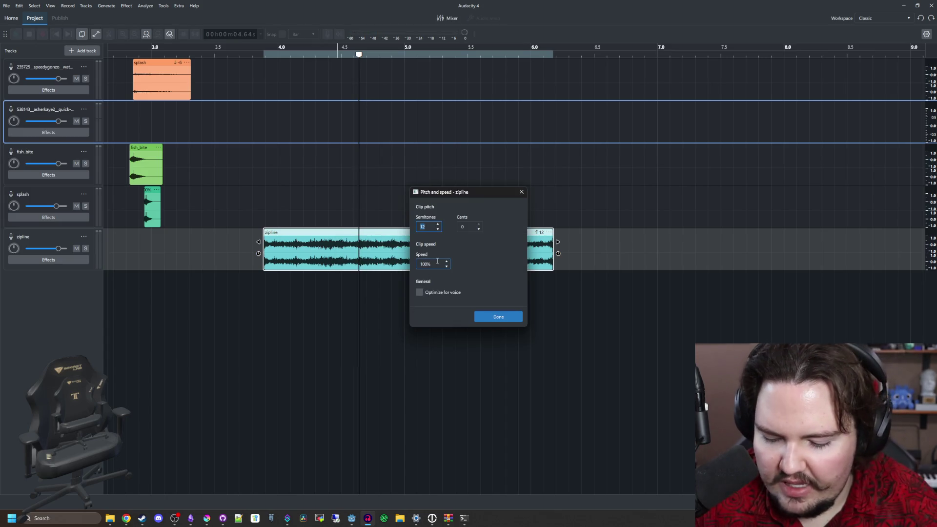
left_click(497, 317)
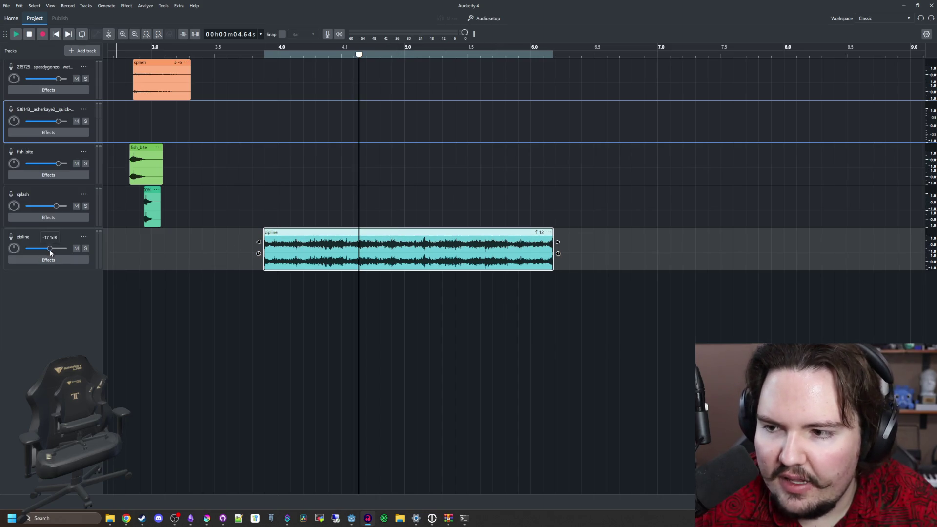
left_click(250, 182)
key("space")
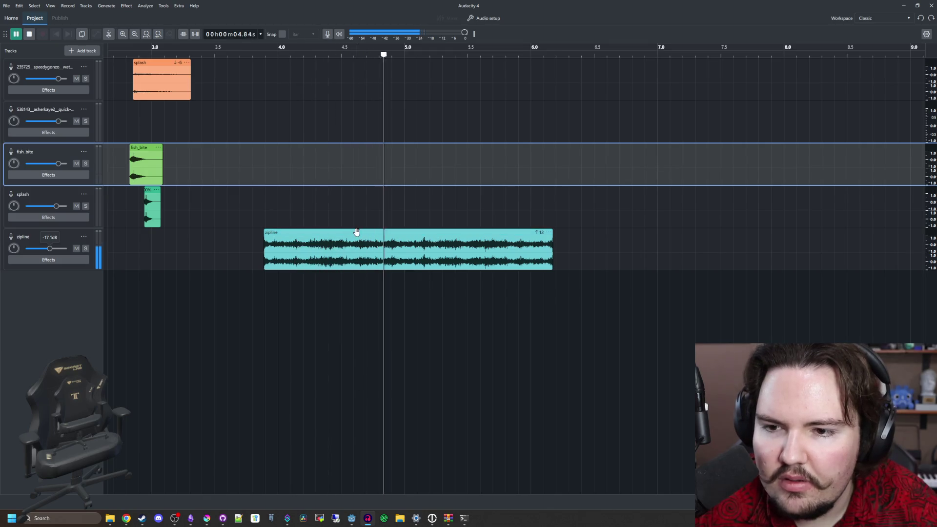
left_click(246, 214)
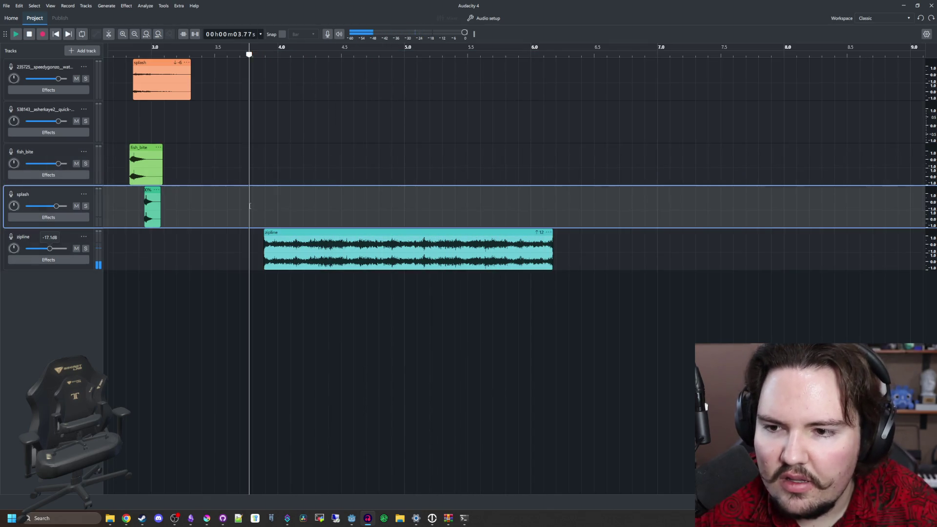
Recheck the zipline clip's pitch and speed settings unchanged, then browse the Effect menu
left_click(324, 233)
right_click(324, 233)
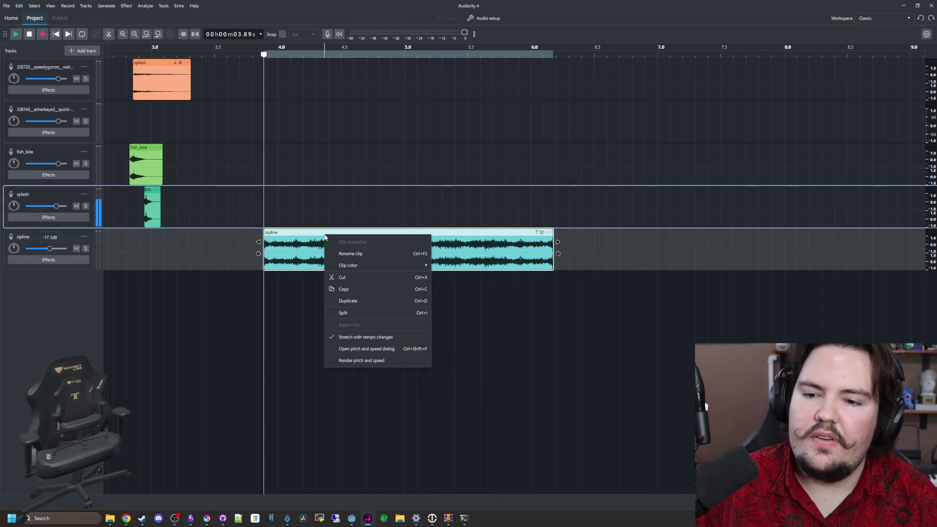
left_click(384, 349)
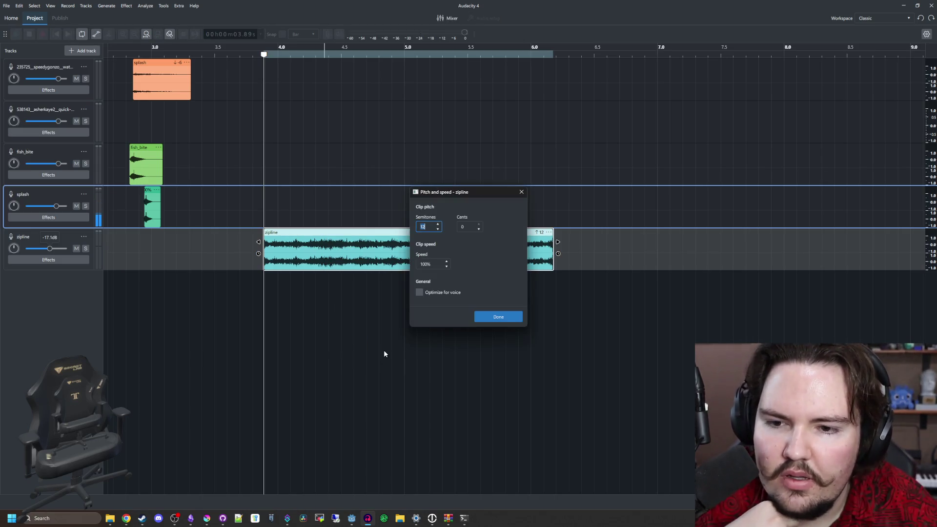
left_click(521, 193)
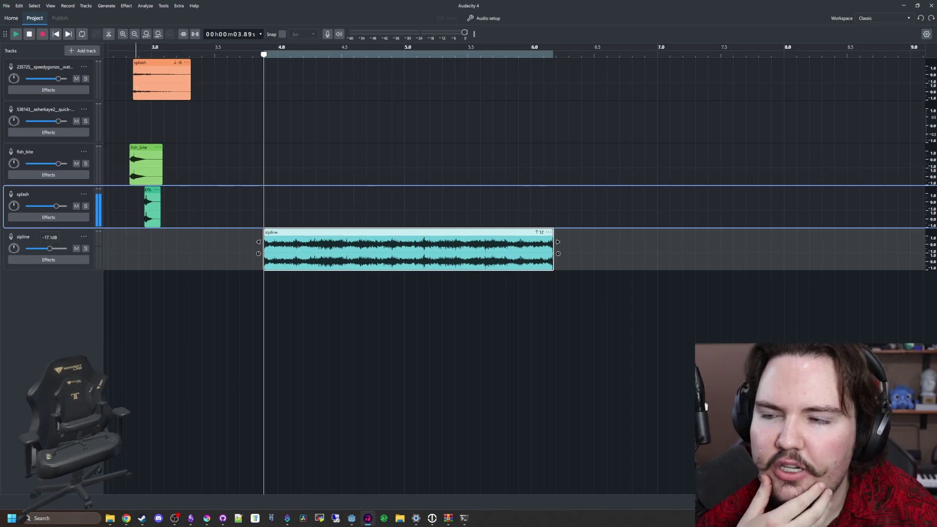
left_click(126, 6)
left_click(127, 6)
left_click(126, 6)
Open the Graphic EQ for the zipline clip, reset it to the default preset, and preview
mouse_move(160, 124)
mouse_move(159, 78)
left_click(214, 77)
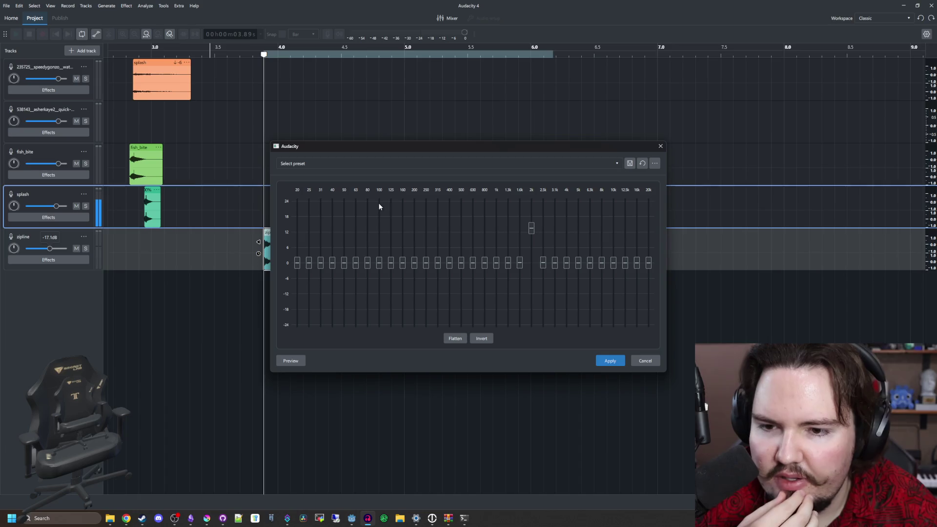
left_click_drag(413, 151, 632, 122)
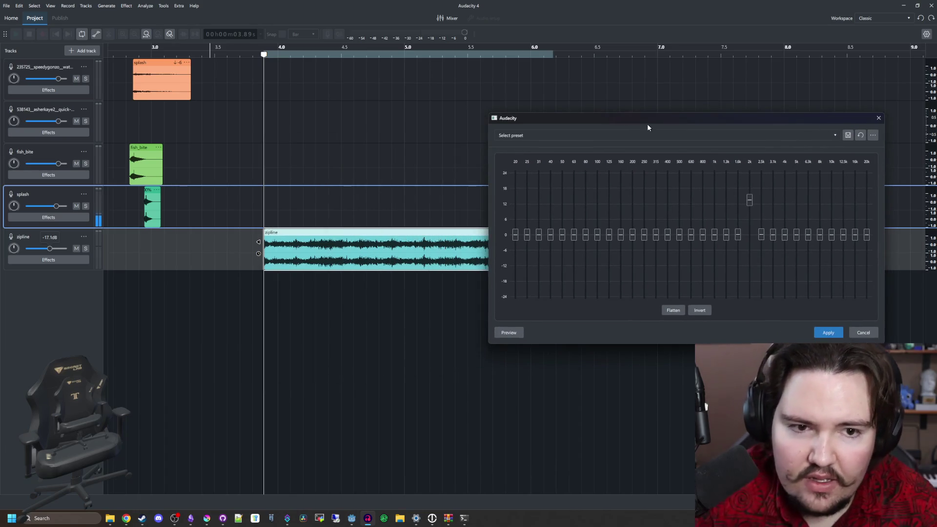
left_click(678, 136)
left_click(526, 110)
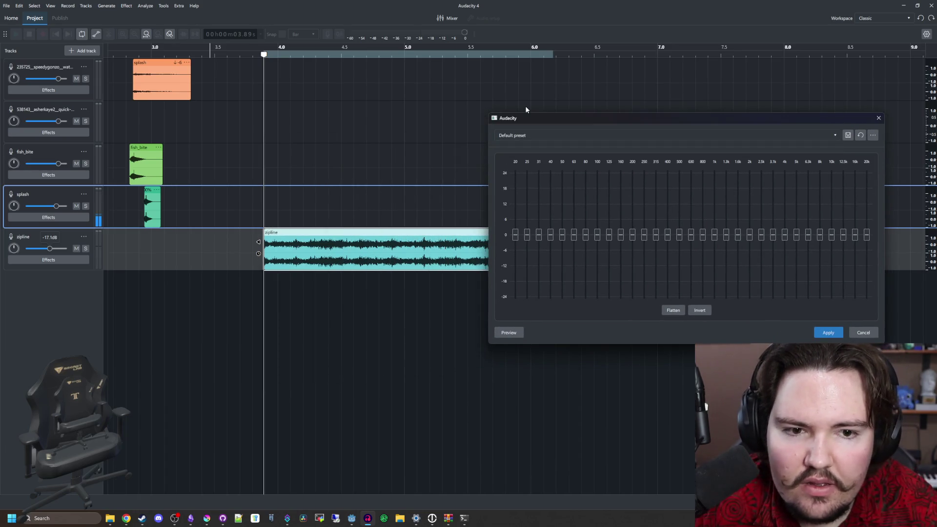
left_click(490, 277)
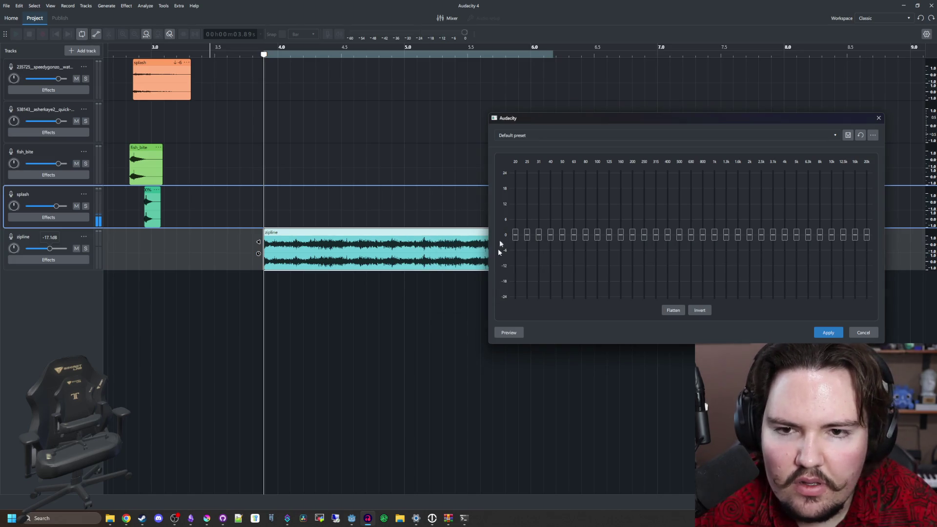
left_click(516, 333)
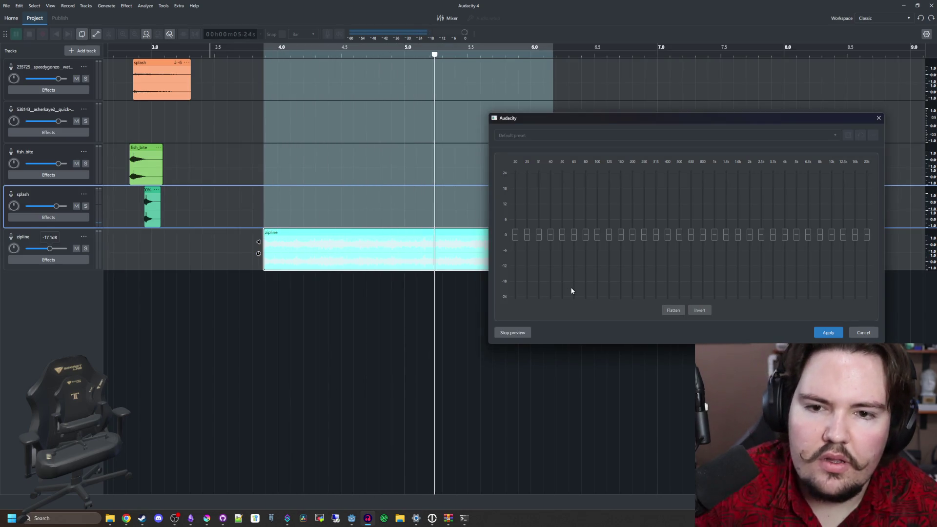
Cut 20–250 Hz to -25 dB and shape the 1.6k–4k bands into a rising curve
left_click_drag(644, 235, 643, 298)
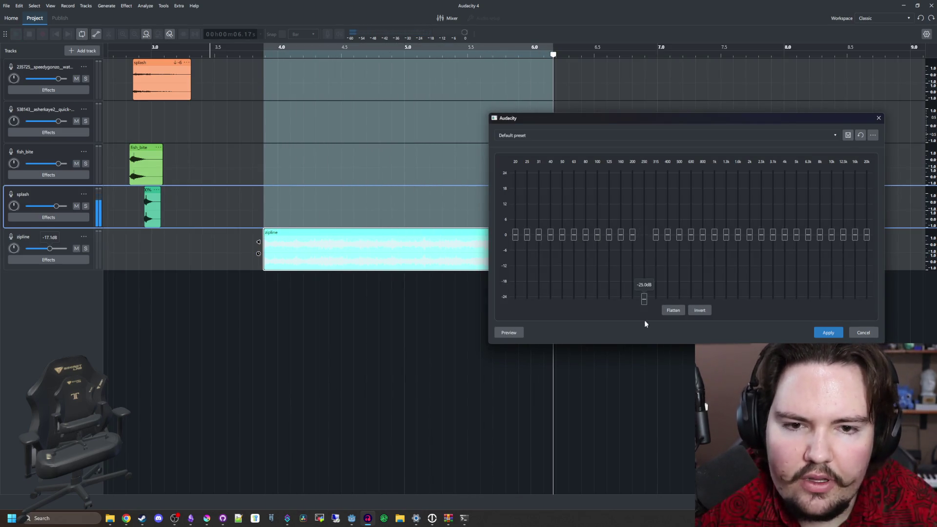
left_click_drag(632, 236, 632, 298)
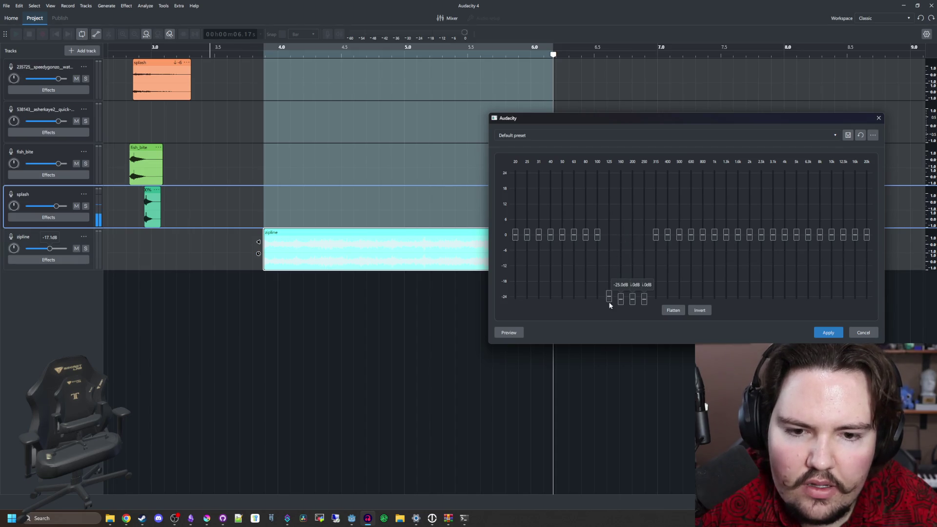
left_click(517, 332)
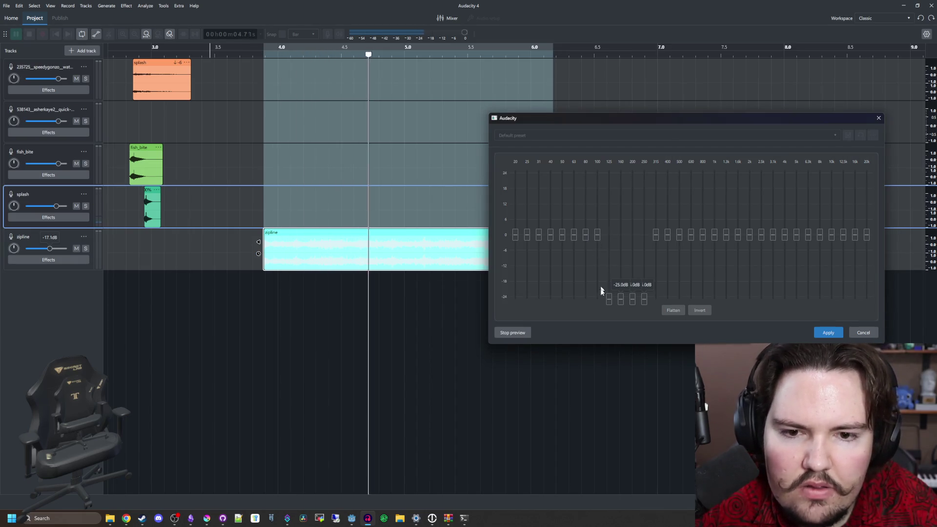
mouse_move(772, 234)
left_mouse_down()
mouse_move(695, 259)
mouse_move(726, 293)
mouse_move(778, 301)
left_mouse_up()
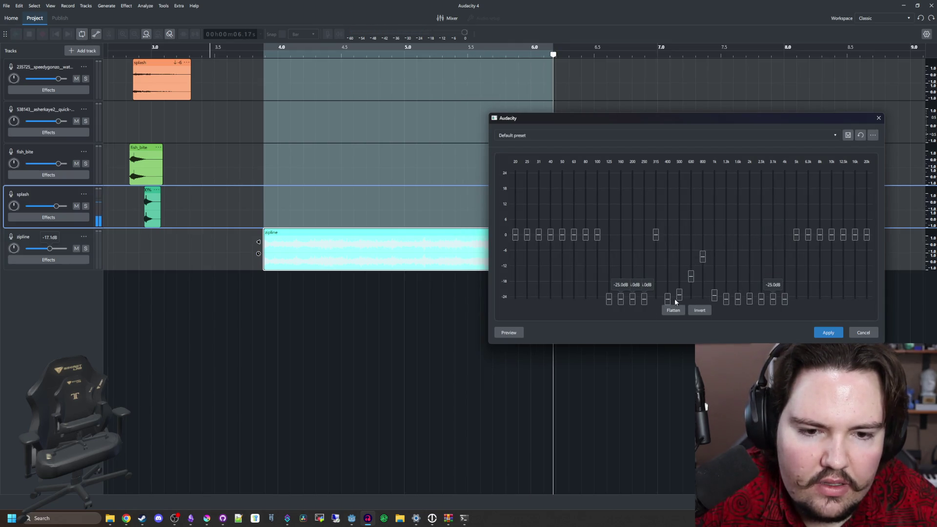
left_click_drag(698, 294, 514, 299)
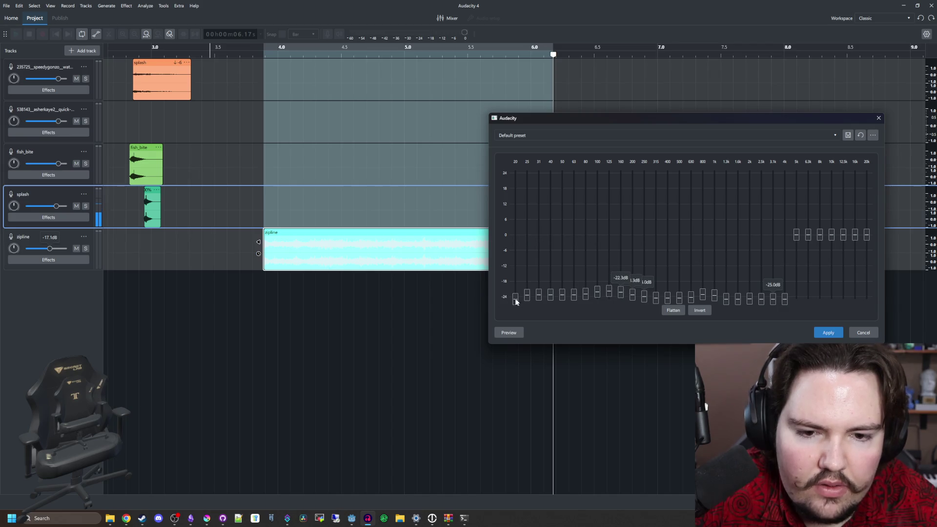
left_click(519, 328)
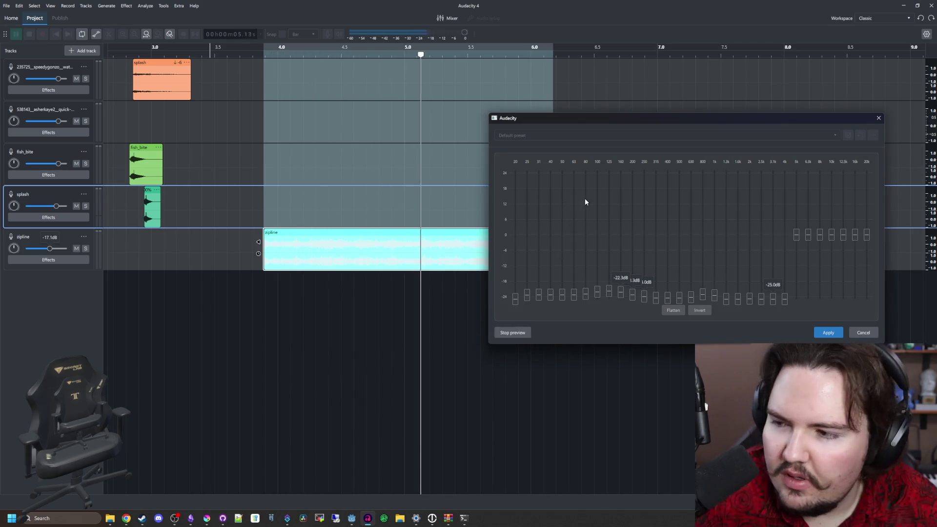
left_click(519, 332)
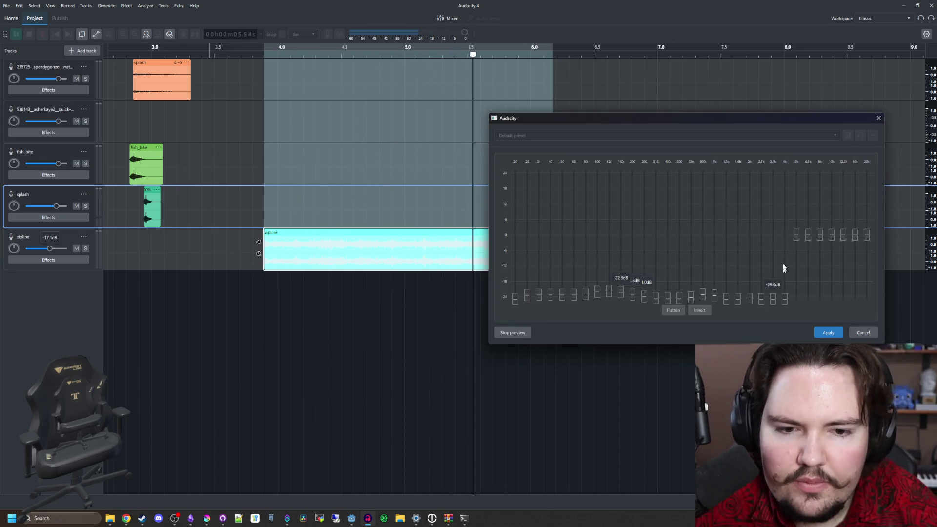
left_click_drag(785, 236, 735, 267)
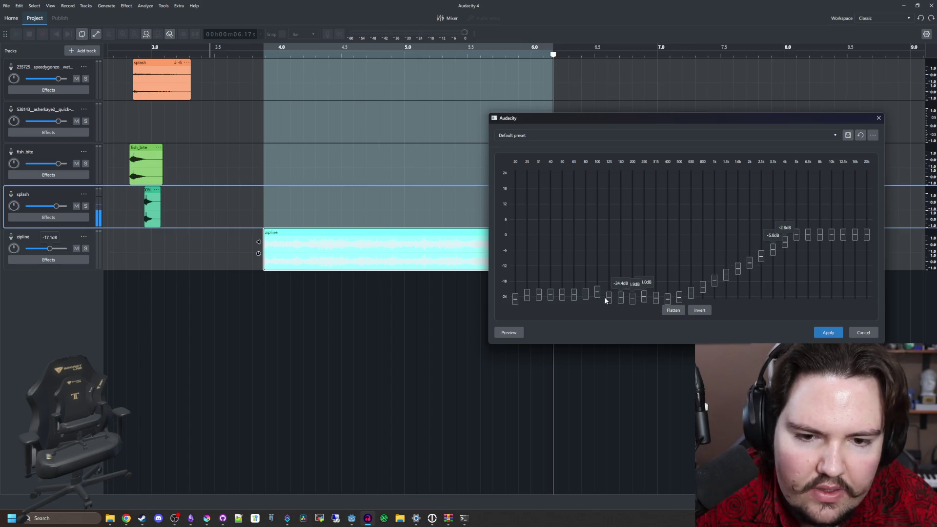
left_click(511, 332)
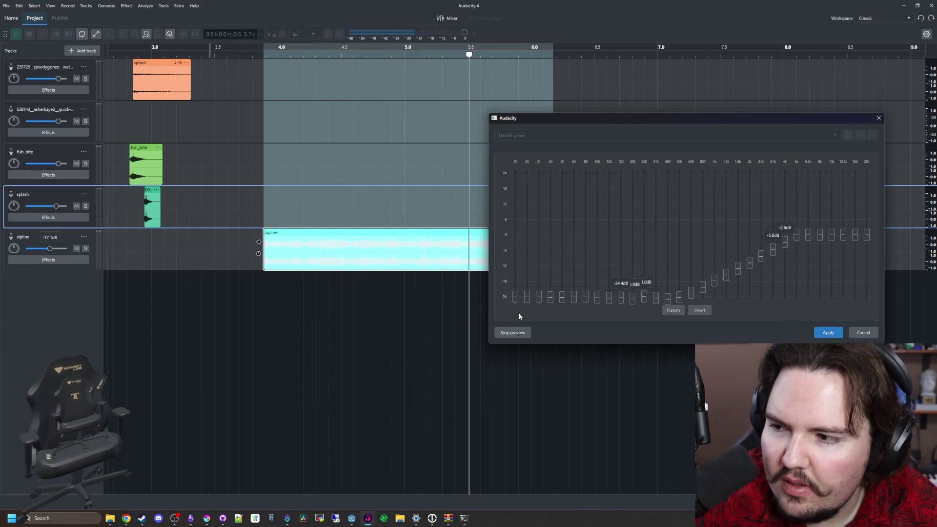
Keep 20 Hz at -25 dB and lift the 200–400 Hz bands to about -13 dB
mouse_move(514, 298)
left_mouse_down()
mouse_move(520, 257)
mouse_move(550, 290)
left_mouse_up()
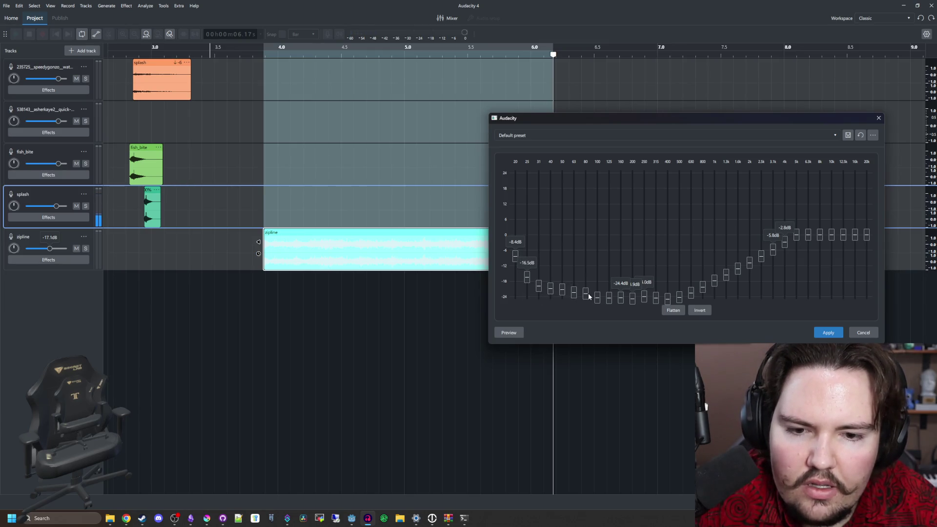
left_click(508, 334)
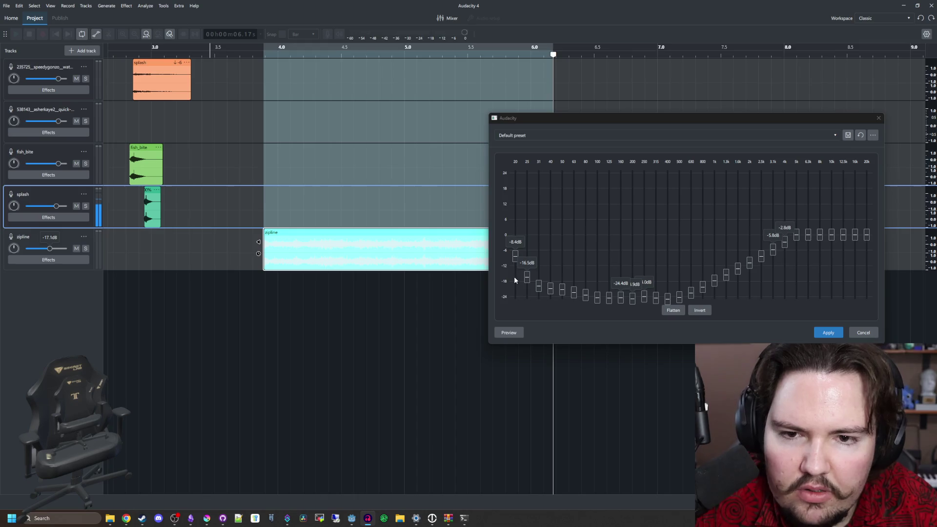
mouse_move(515, 271)
left_mouse_down()
mouse_move(514, 298)
mouse_move(539, 298)
left_mouse_up()
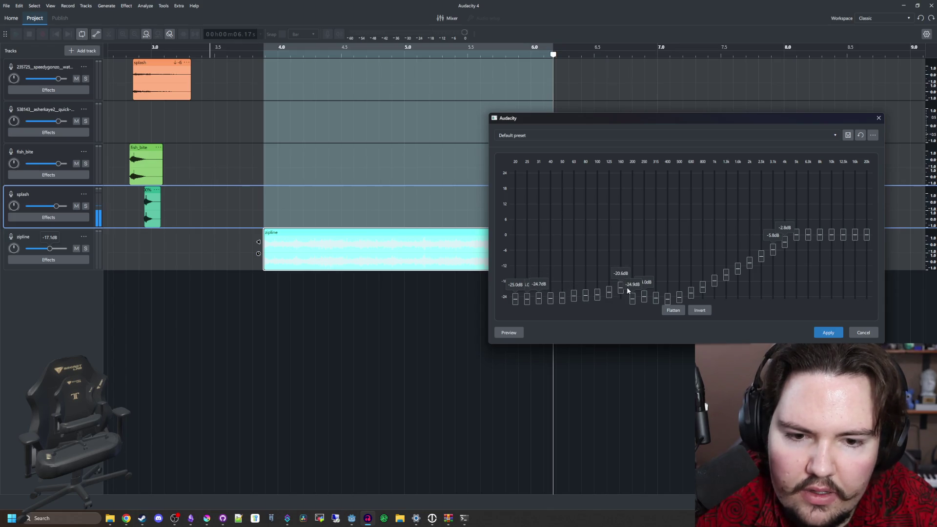
left_click_drag(628, 291, 668, 292)
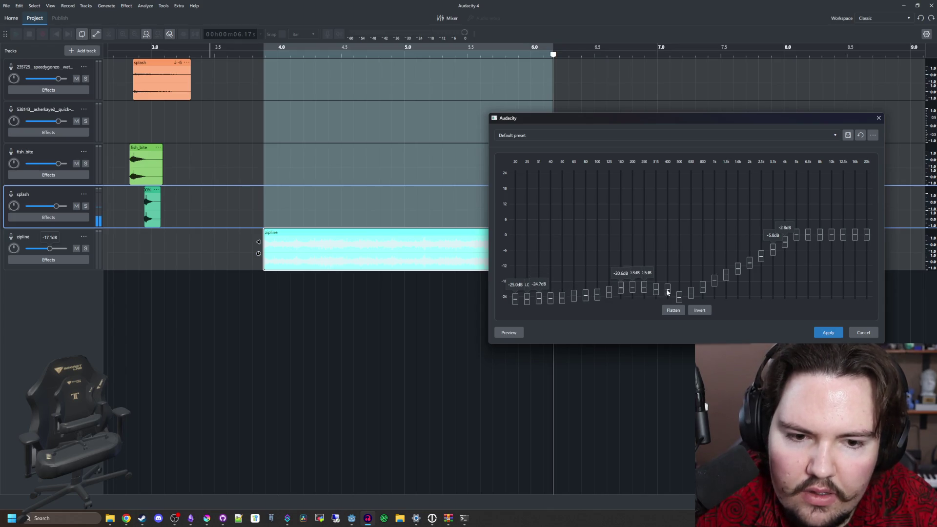
left_click(501, 332)
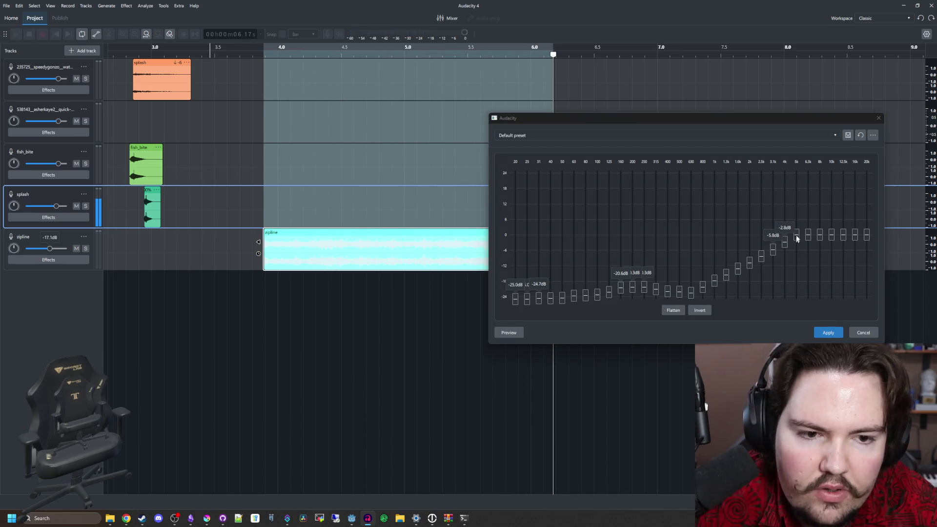
Set 5k to -0.9 dB, 12.5k to -3.8 dB, 800 Hz–1.6k to about -24 dB, and apply
left_click(795, 238)
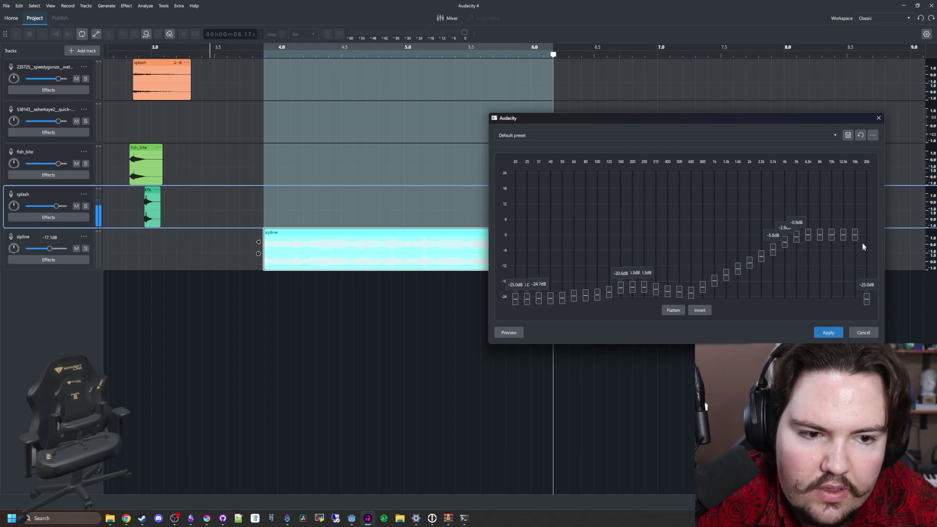
left_click(842, 244)
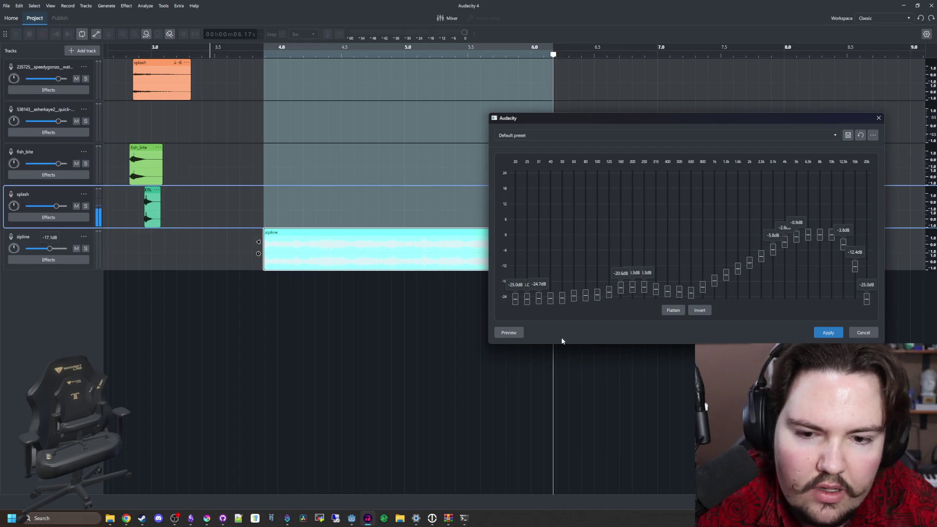
left_click(505, 333)
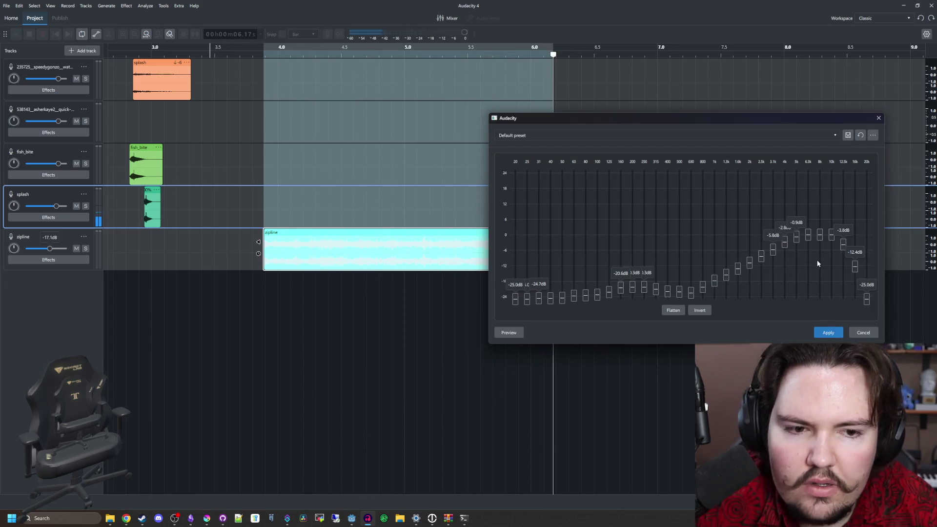
left_click_drag(705, 299, 739, 295)
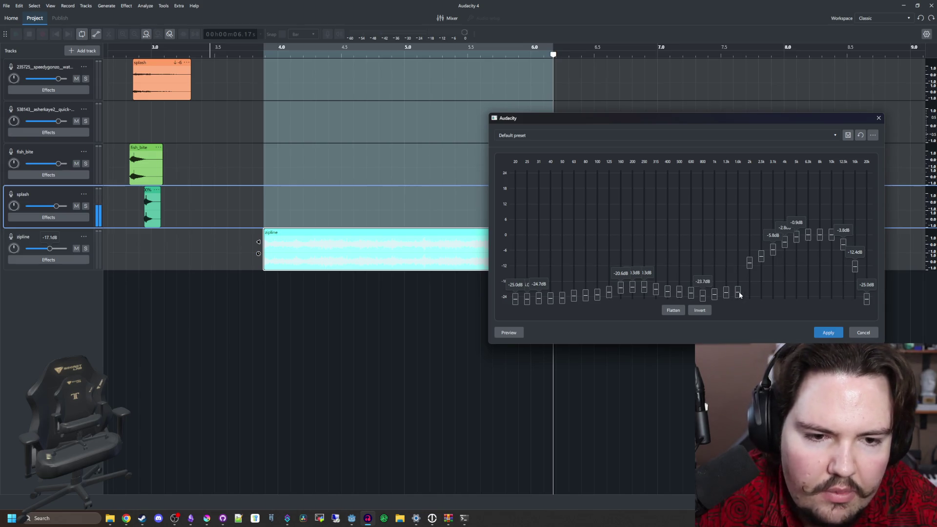
scroll(789, 263, "up", 1)
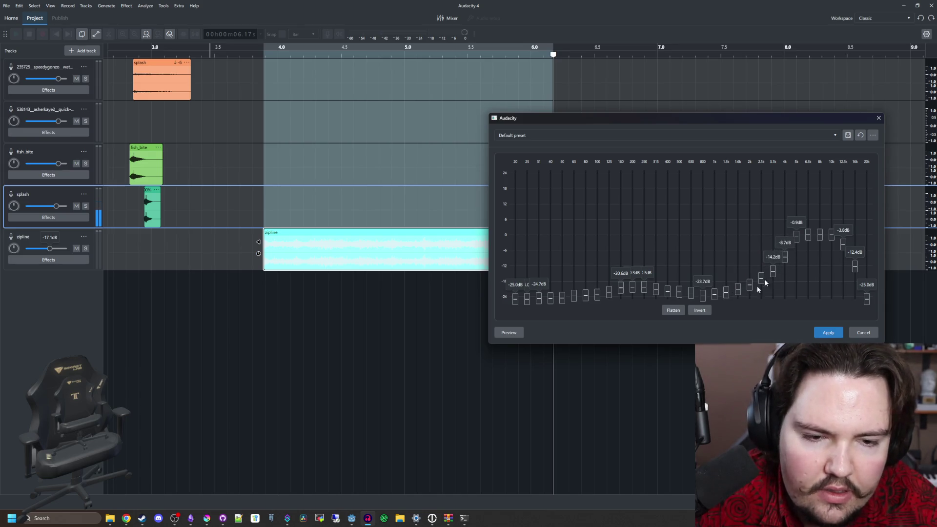
left_click(522, 334)
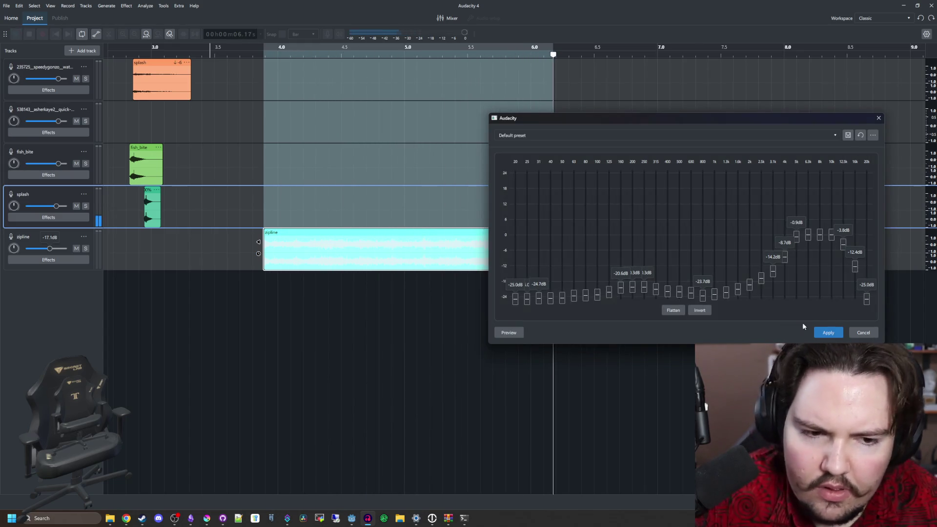
left_click(828, 332)
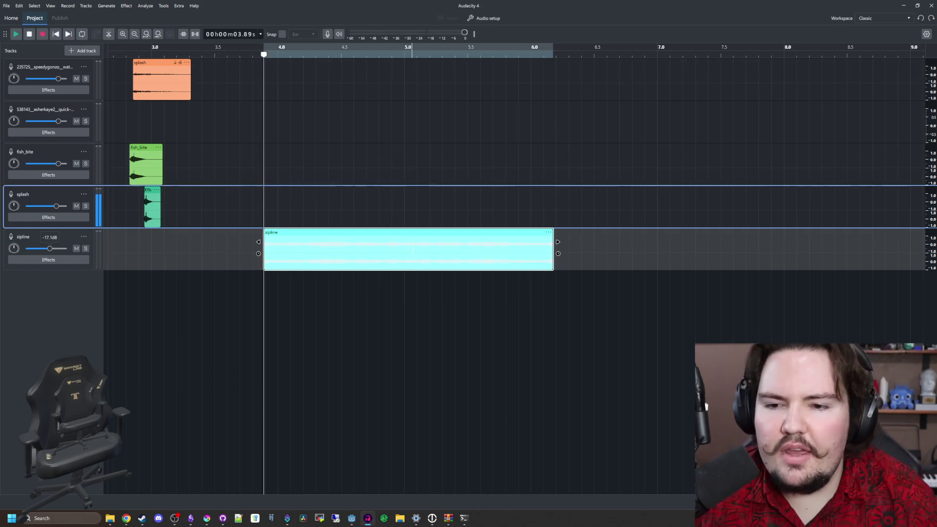
Export the 3.89–6.1 s span of the zipline audio as line_casting.wav into the Sounds folder
key("space")
left_click(491, 273)
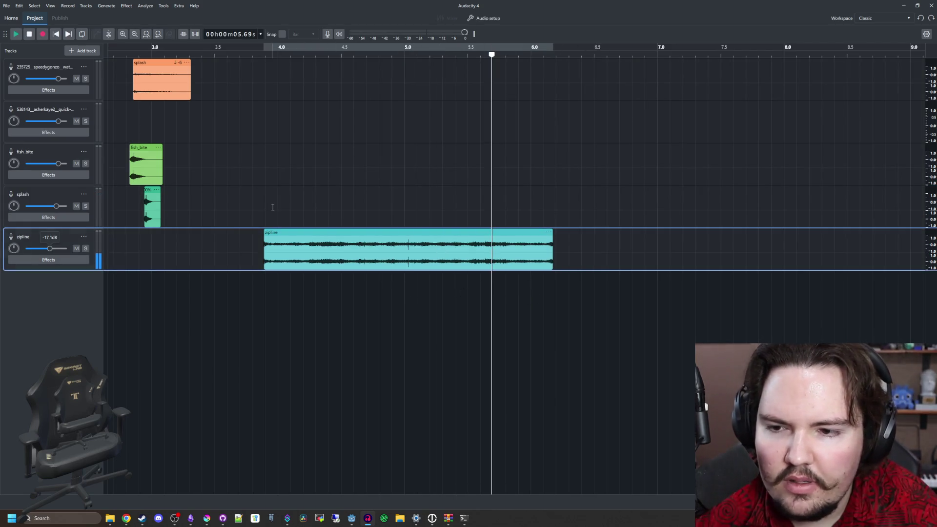
mouse_move(262, 197)
left_mouse_down()
mouse_move(264, 210)
mouse_move(553, 239)
left_mouse_up()
left_click(126, 9)
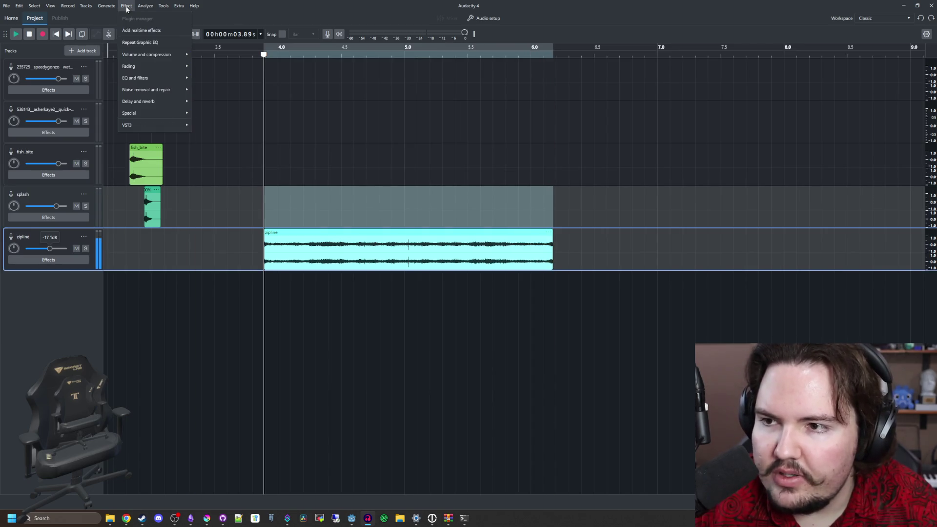
mouse_move(10, 7)
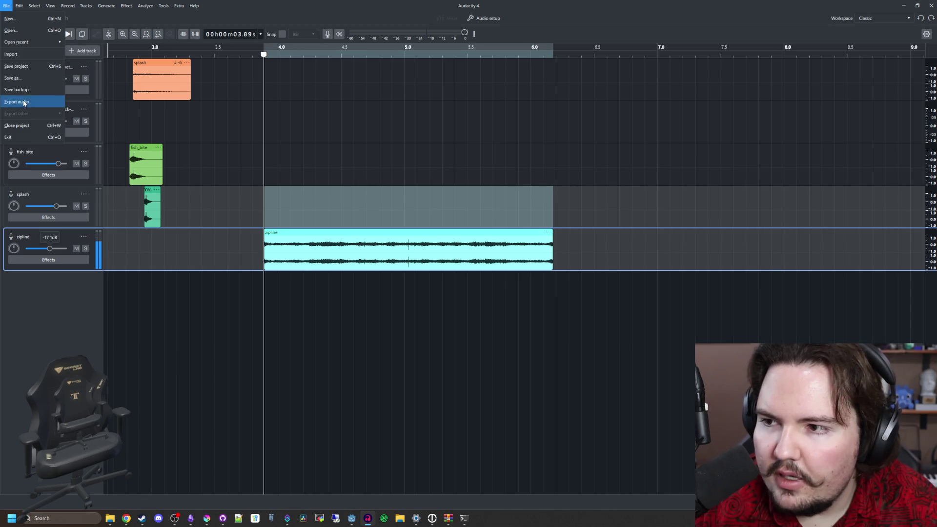
left_click(17, 102)
left_click_drag(469, 283, 378, 276)
type("line_casting")
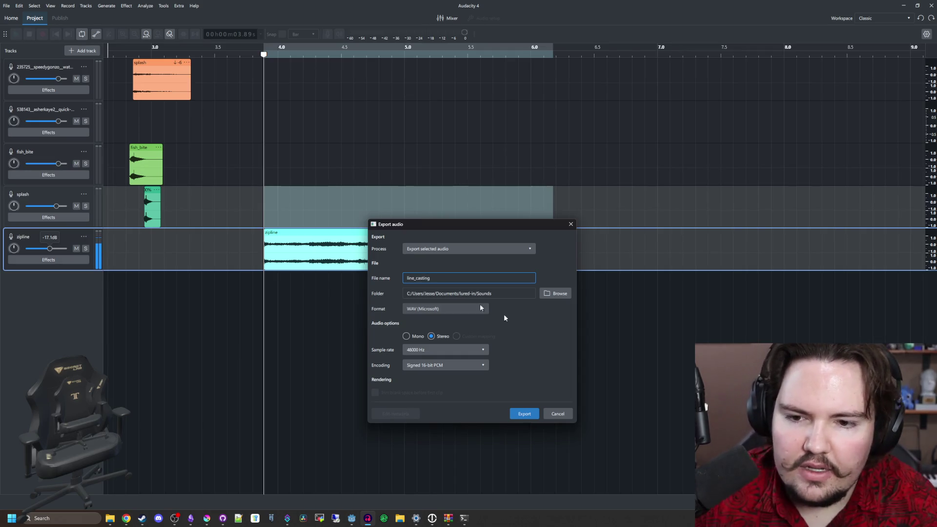
left_click(525, 413)
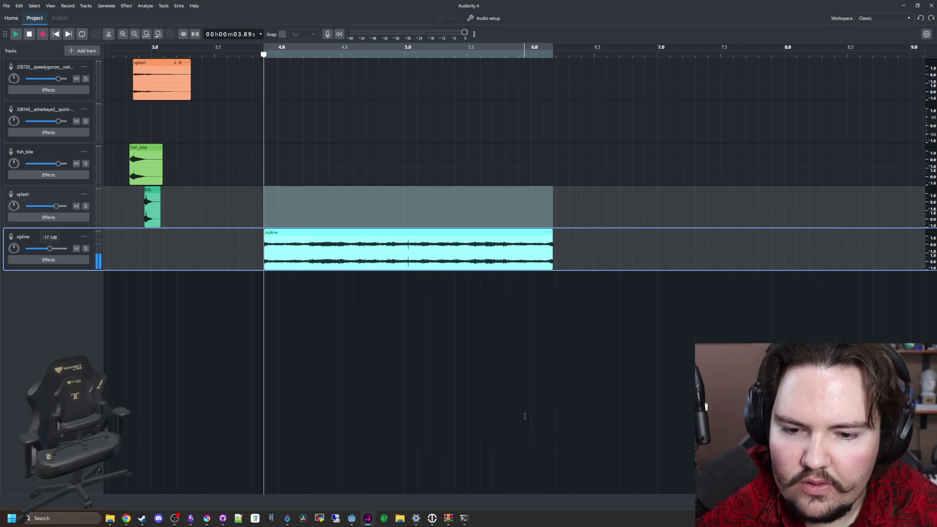
left_click(904, 7)
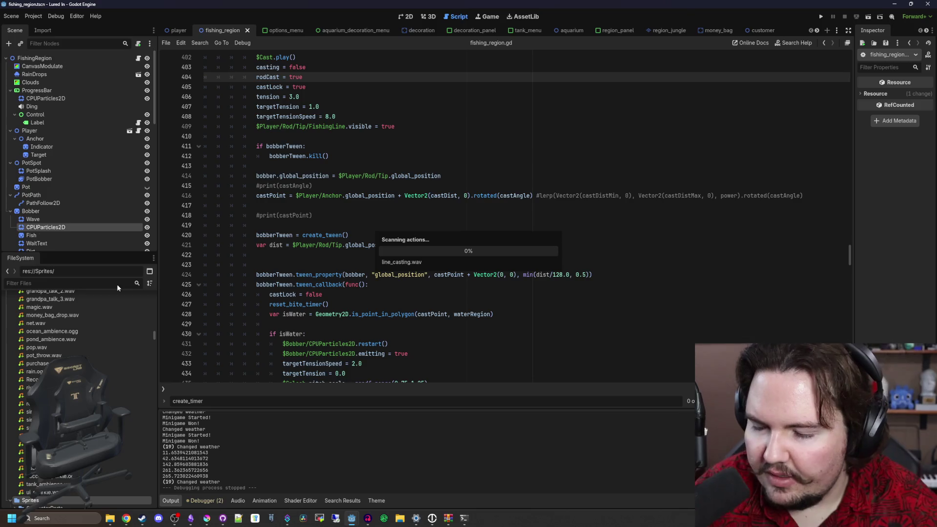
Filter the FileSystem for line_ca and select line_casting.wav
type("l")
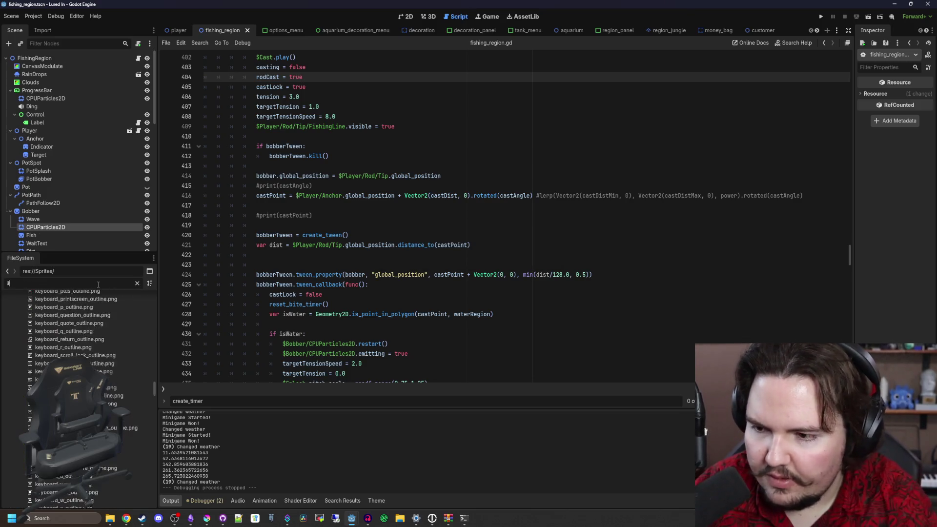
type("ine_ca")
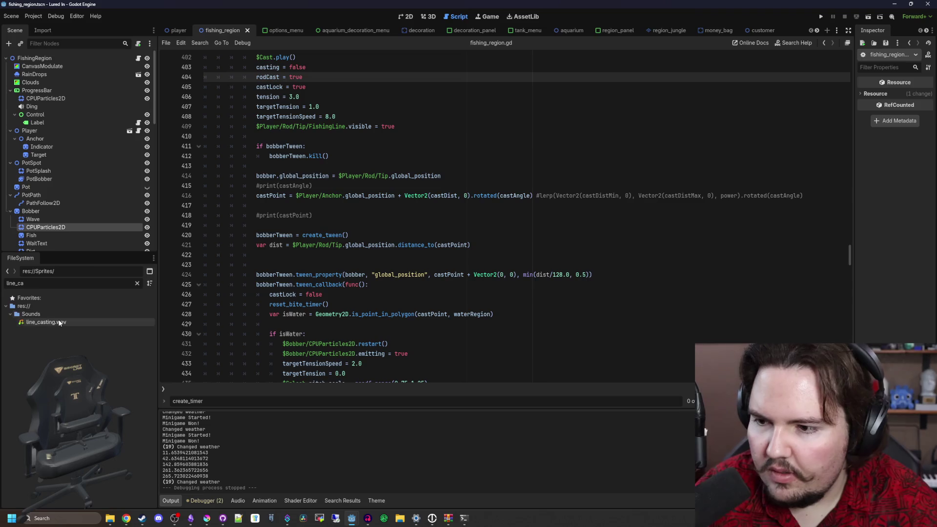
left_click(58, 322)
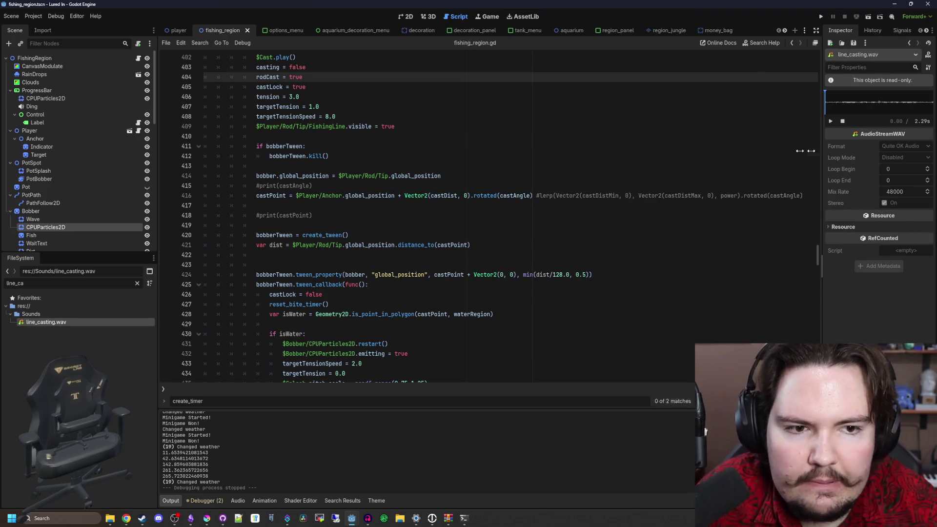
left_click_drag(852, 155, 549, 122)
left_click(569, 121)
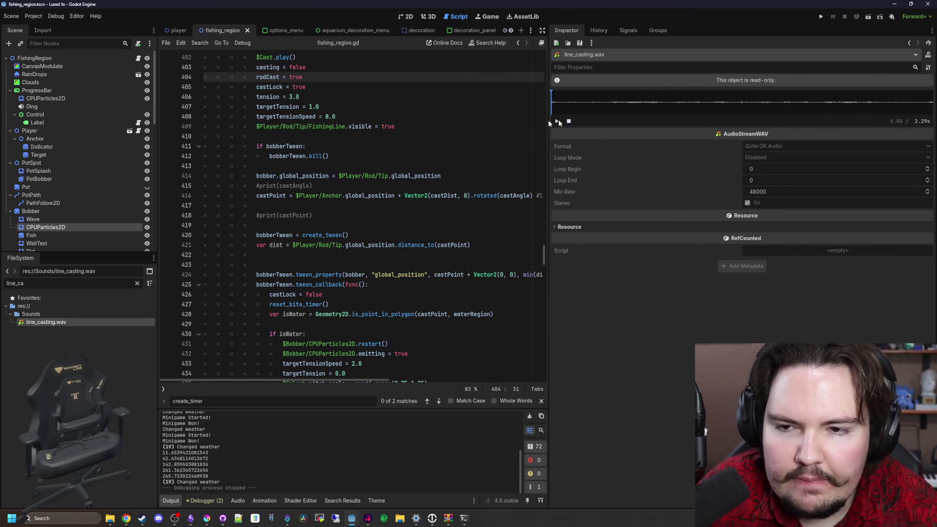
Reimport line_casting.wav with Loop Mode set to Forward, toggling the Normalize option
left_click(43, 30)
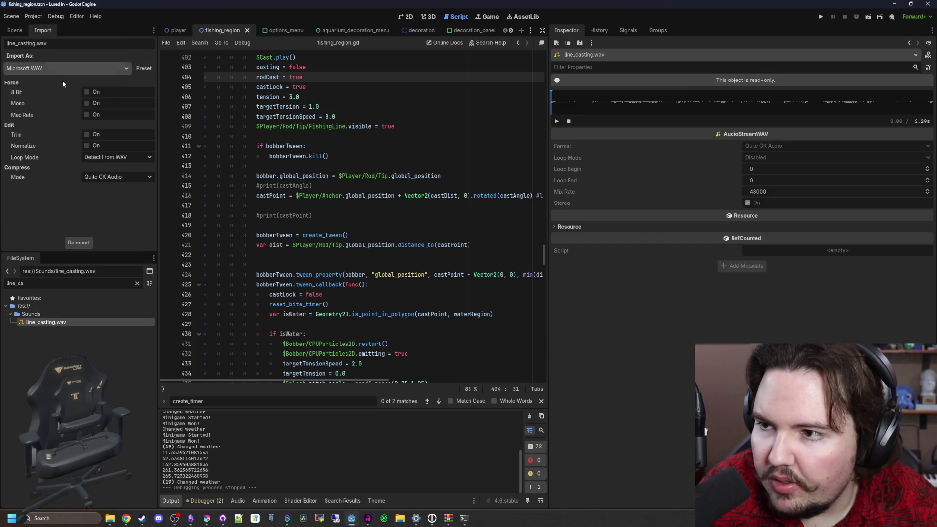
left_click(86, 146)
left_click(79, 242)
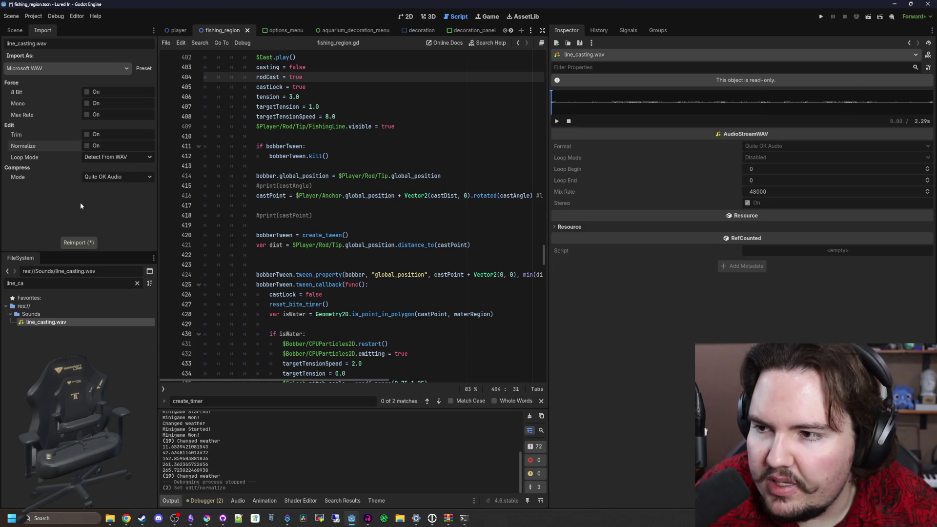
left_click(84, 243)
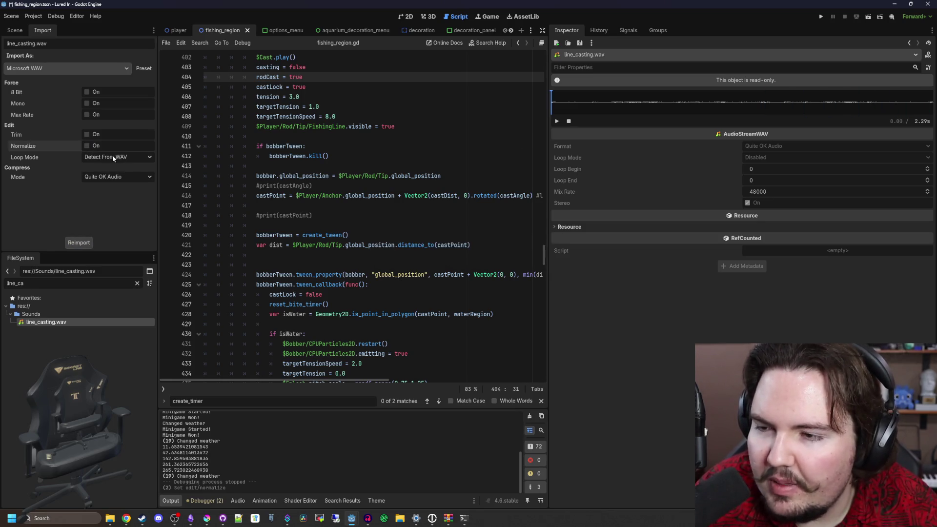
left_click(113, 155)
left_click(105, 187)
left_click(71, 242)
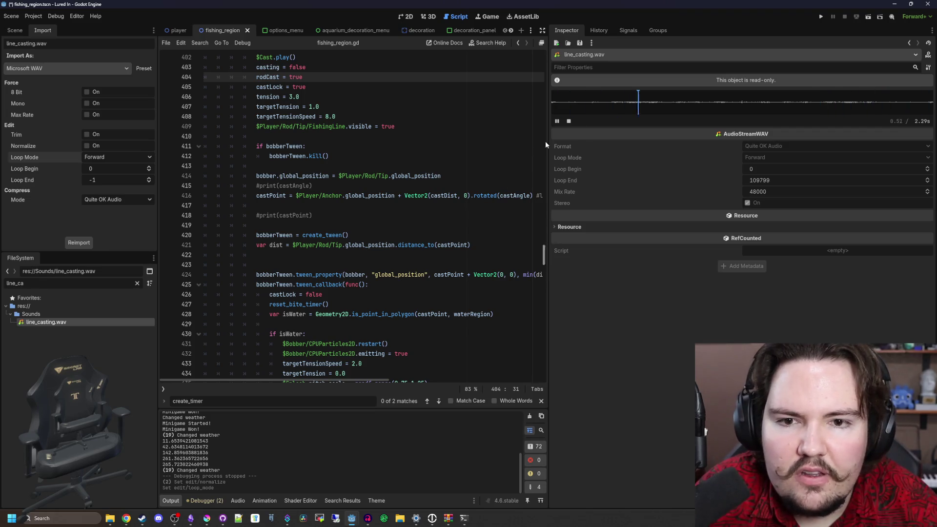
Narrow the properties panel to widen the script and save the scene
left_click(413, 209)
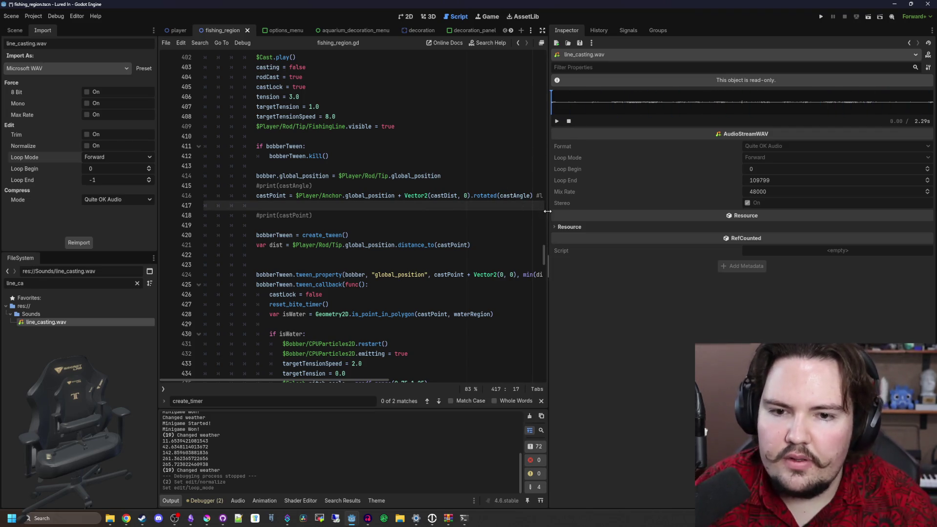
left_click_drag(547, 210, 850, 210)
left_click(312, 215)
key("ctrl+s")
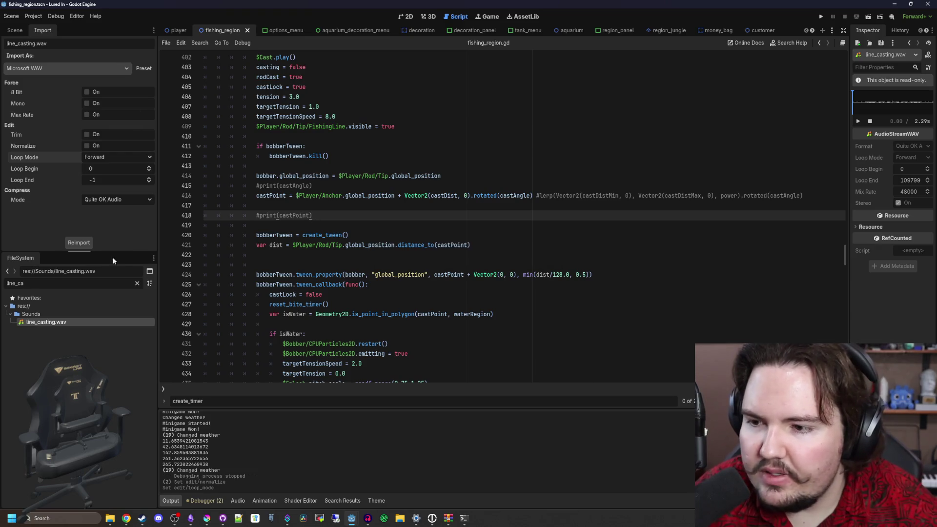
Duplicate the Cast sound player, rename the copy LineCasting, and save the scene
left_click(10, 33)
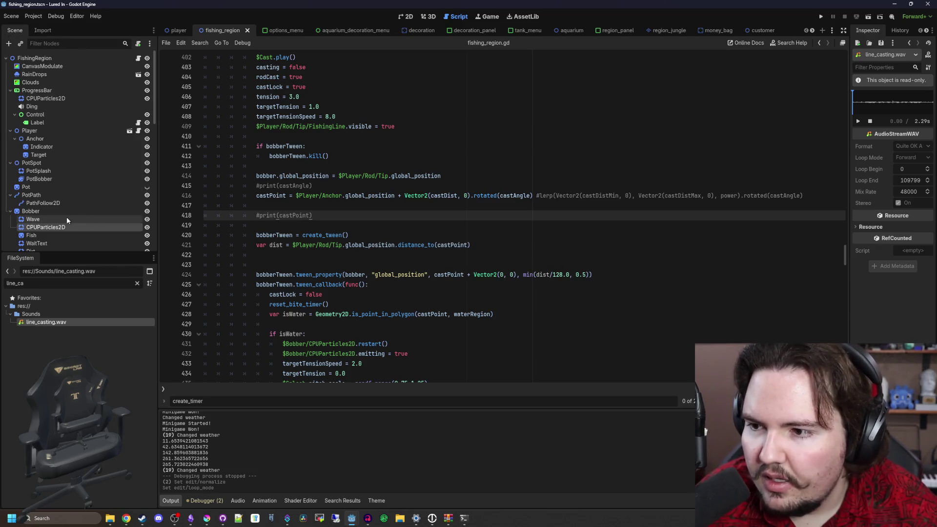
scroll(63, 186, "down", 10)
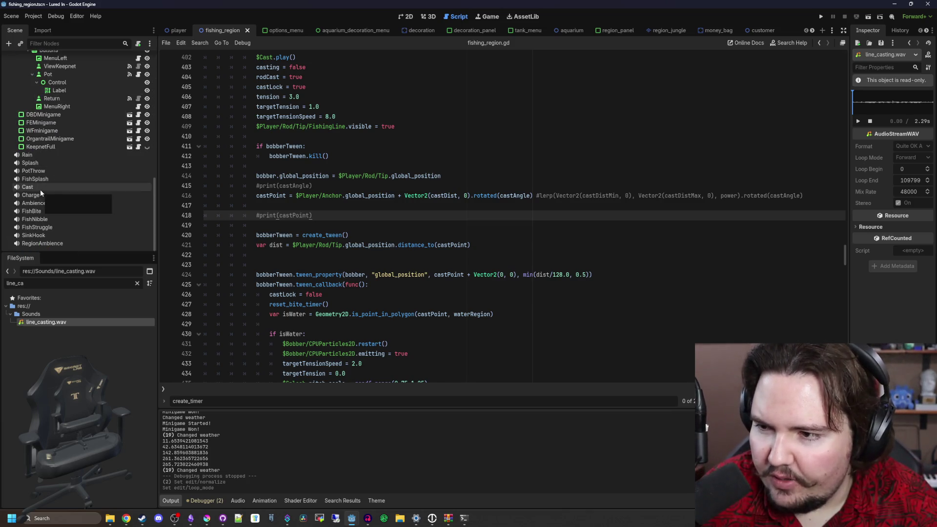
right_click(40, 189)
left_click(80, 303)
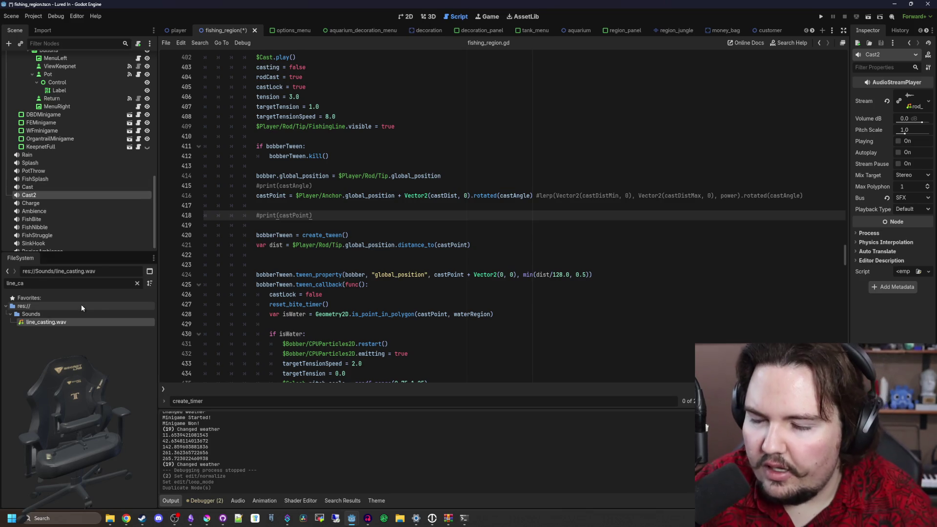
double_click(54, 195)
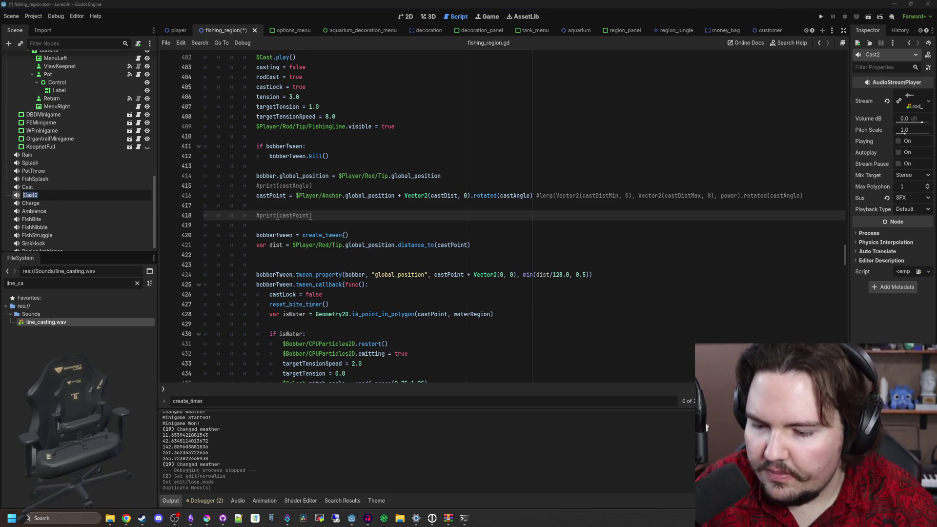
type("ing")
key("Return")
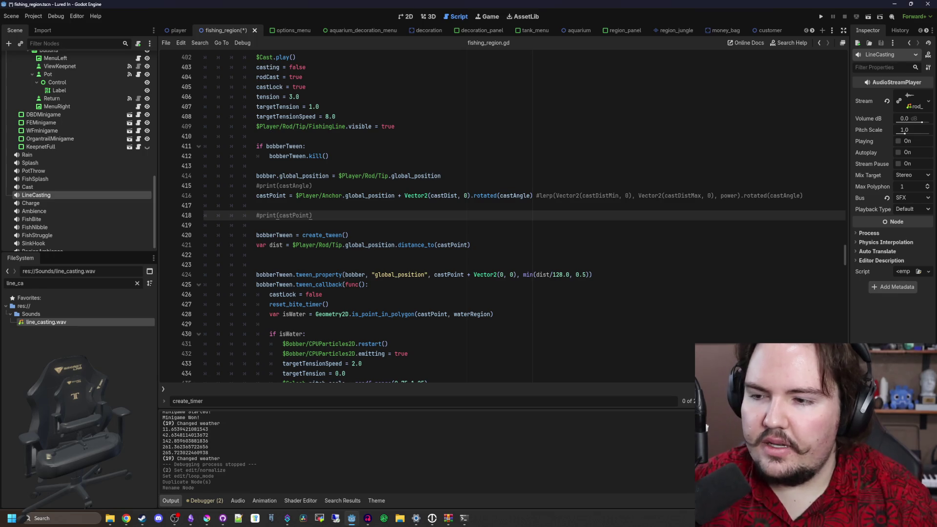
key("ctrl+s")
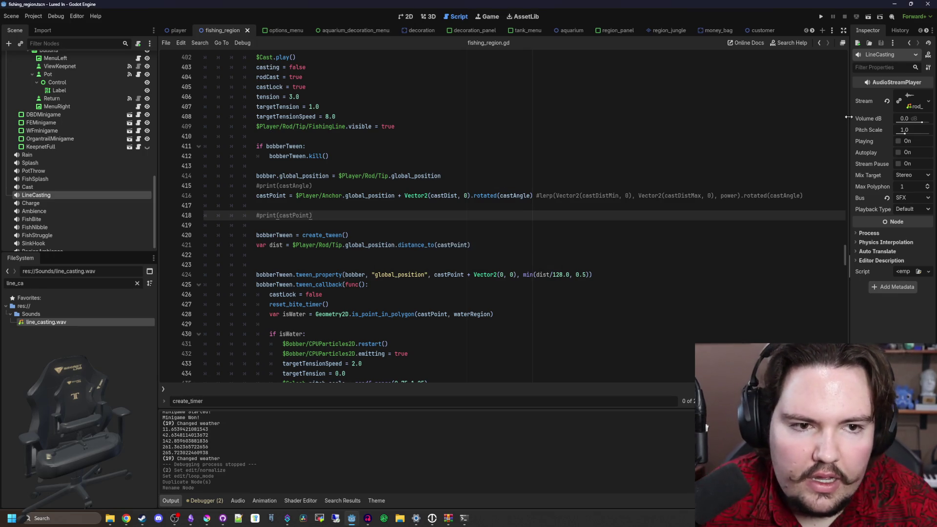
Quick Load line_casting.wav into the LineCasting player's Stream property
left_click_drag(848, 117, 707, 117)
right_click(850, 94)
left_click(892, 201)
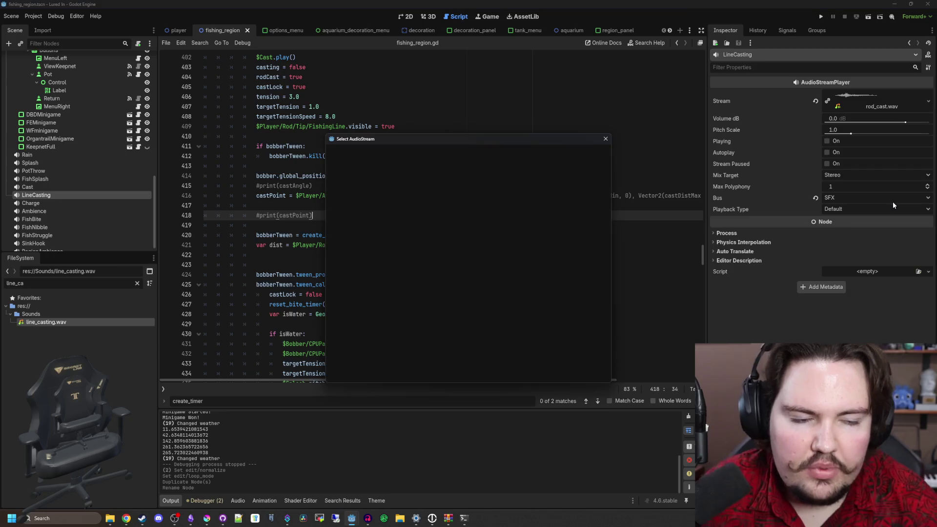
type("line")
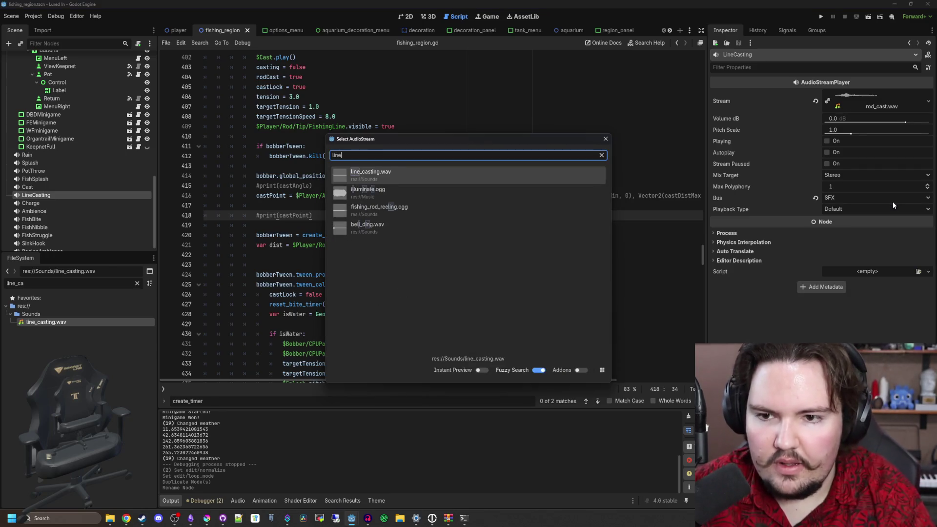
left_click(404, 171)
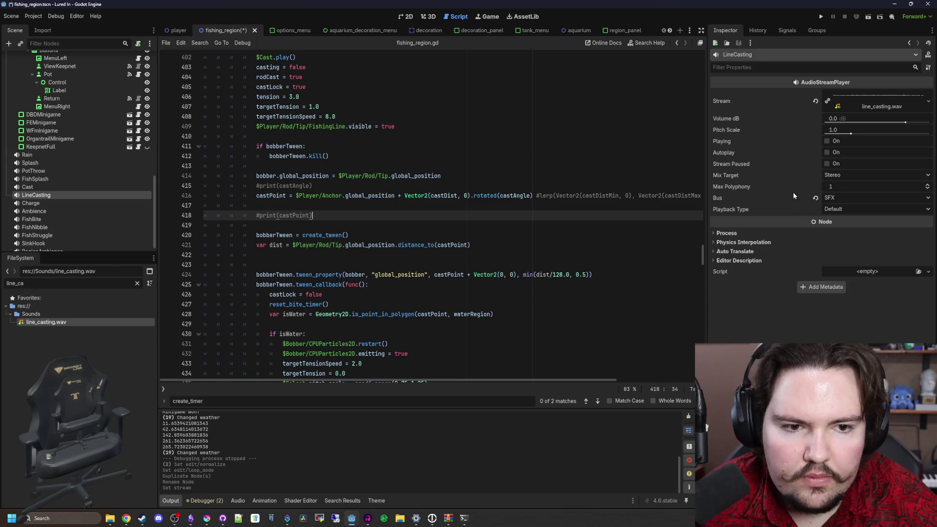
Save the fishing script and search it for 'released' to find the cast release code
left_click(356, 156)
key("ctrl+s")
left_click(356, 207)
scroll(356, 211, "up", 2)
scroll(356, 211, "up", 5)
key("ctrl+f")
type("released")
scroll(369, 229, "down", 2)
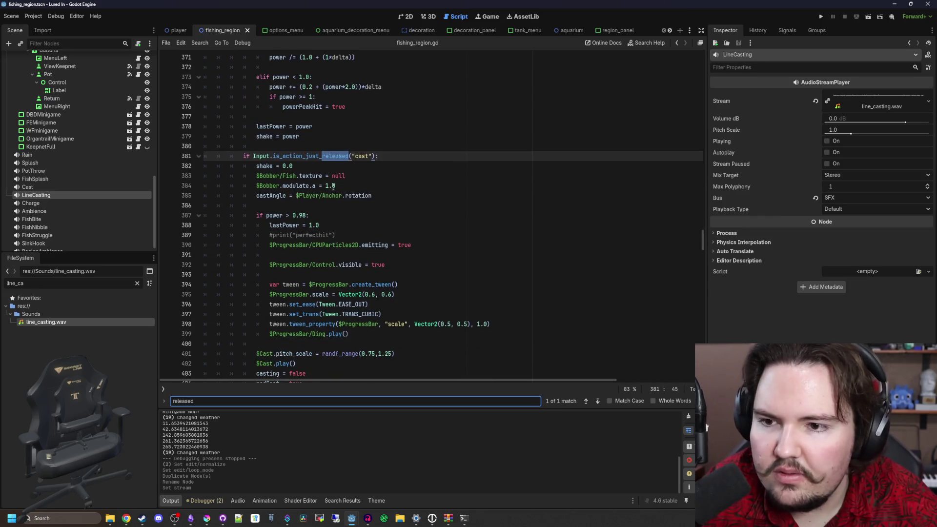
Add $LineCasting.play() on a new line after $Cast.play() and save
left_click(402, 191)
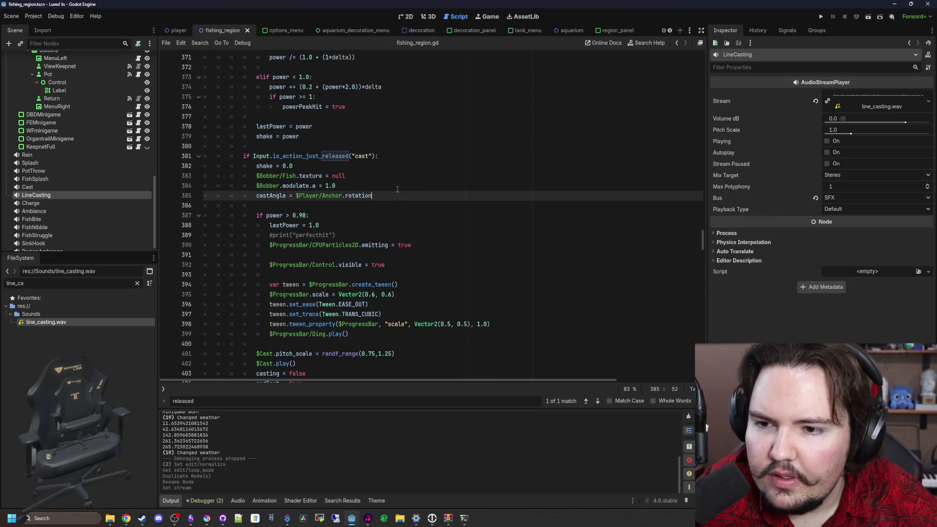
scroll(398, 190, "down", 4)
left_click(334, 250)
key("Return")
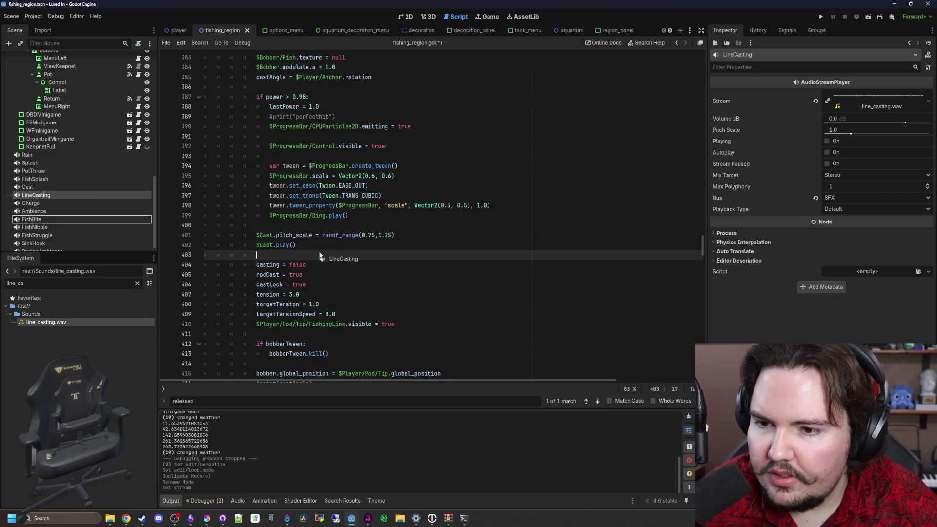
type("play()")
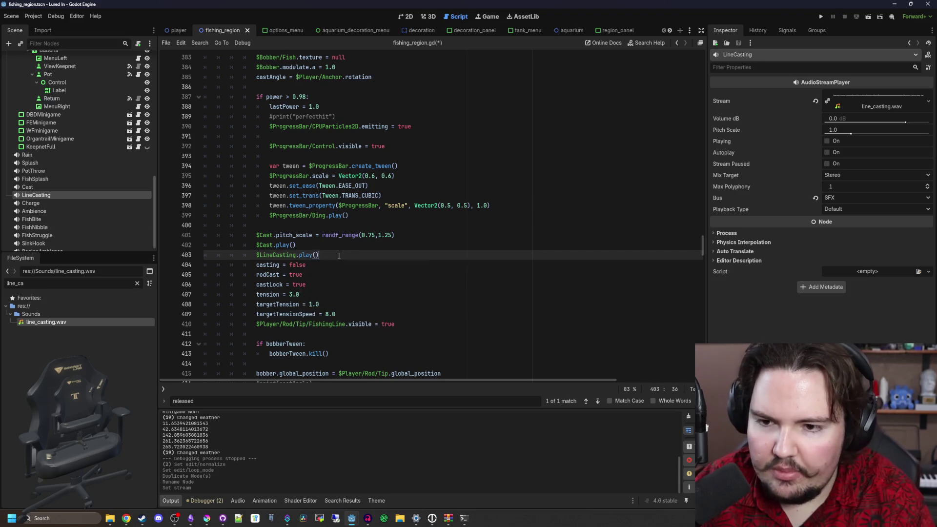
left_click_drag(339, 255, 251, 258)
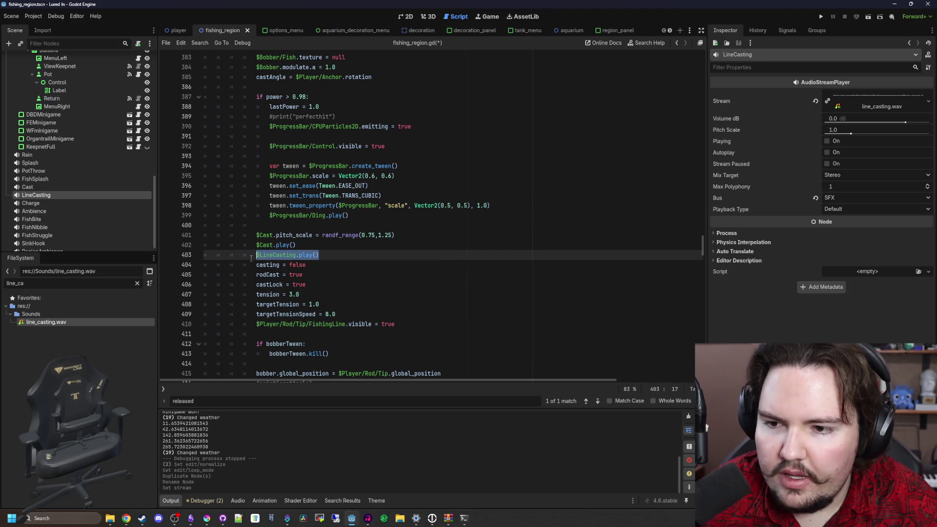
left_click(320, 248)
key("ctrl+s")
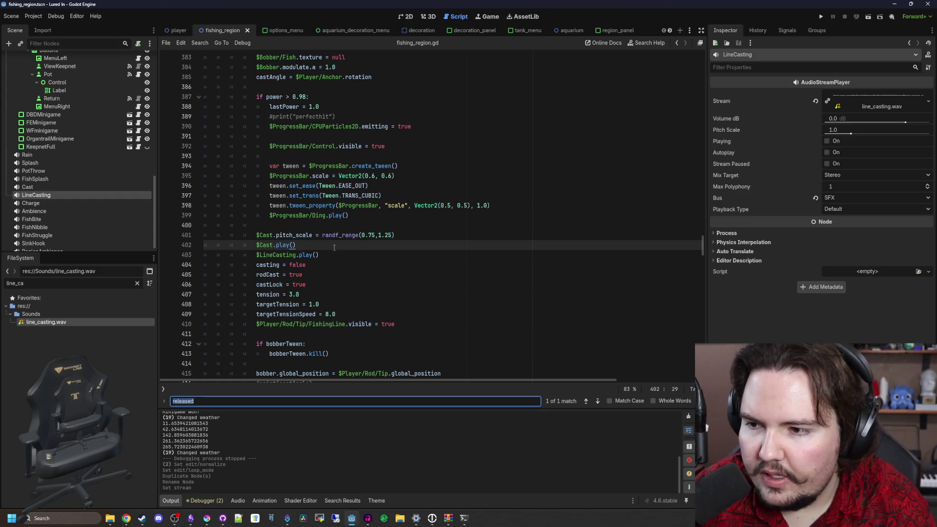
Find the splash code and add the $LineCasting stop call where the bobber lands, then save
type("splash")
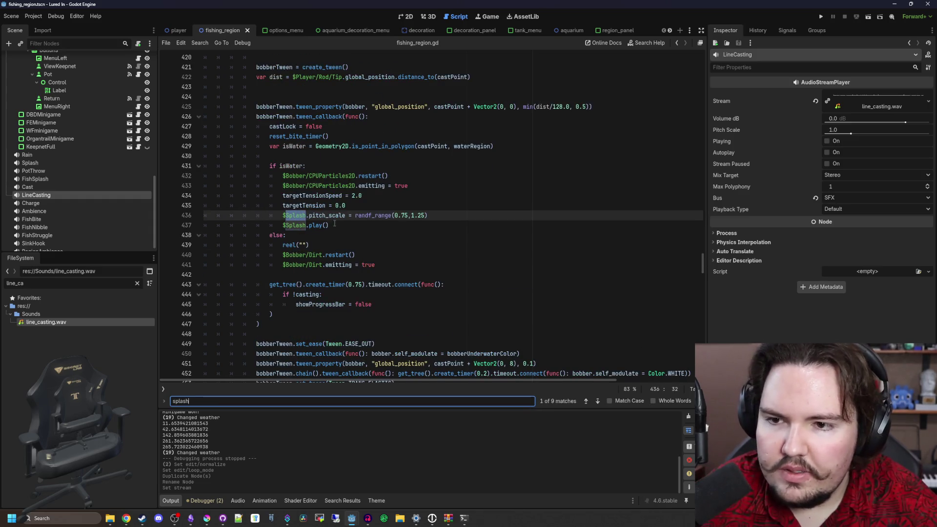
left_click(348, 226)
key("Return")
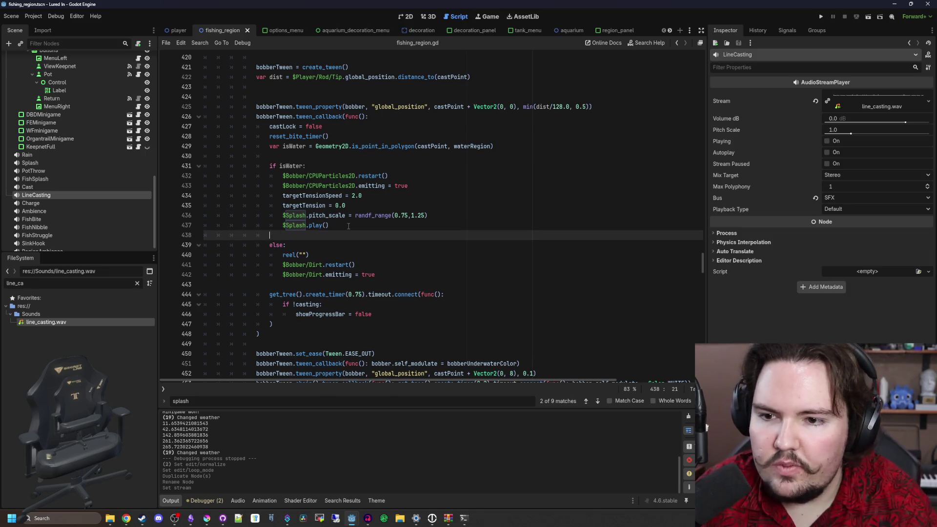
key("BackSpace")
key("BackSpace")
key("BackSpace")
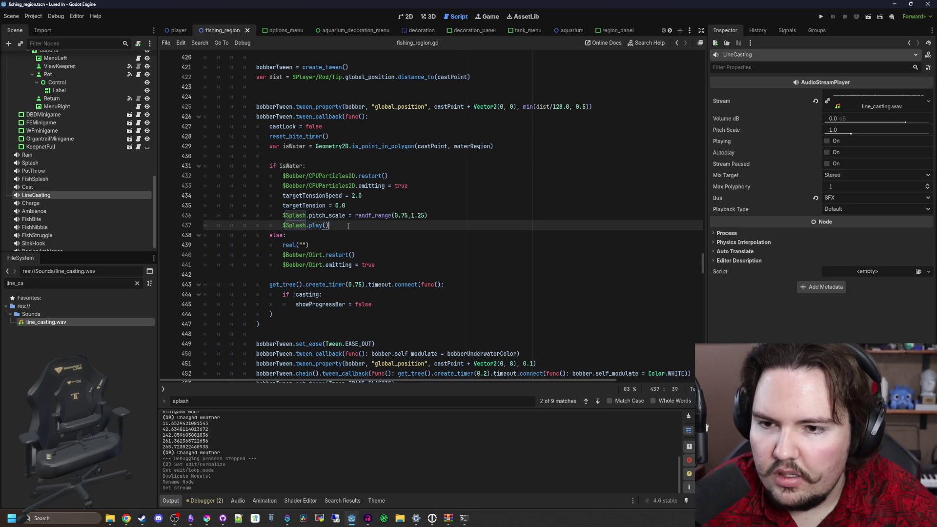
left_click(303, 155)
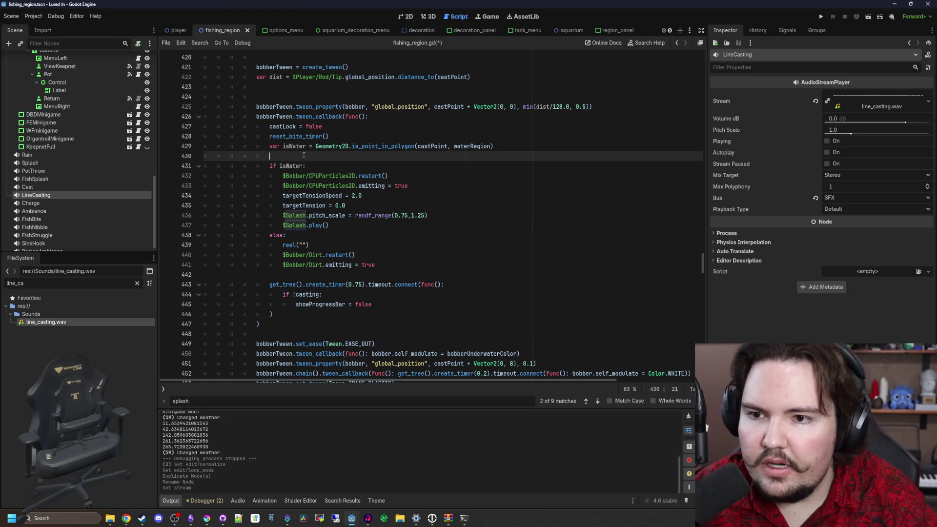
key("Return")
key("Return")
key("Up")
type("$LineCasting.play()")
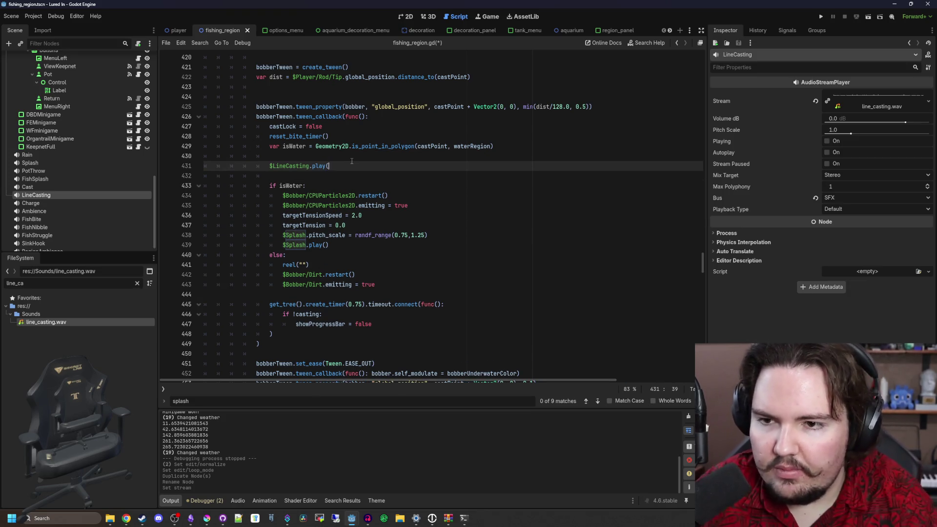
key("Up")
key("ctrl+s")
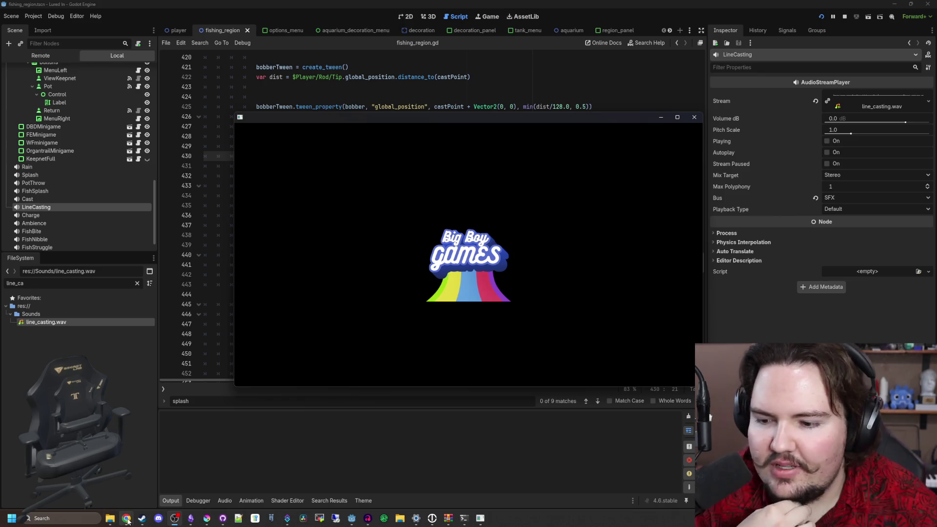
Close the Desmos calculator tab and dismiss the game's Welcome Back message
mouse_move(128, 521)
left_click(379, 484)
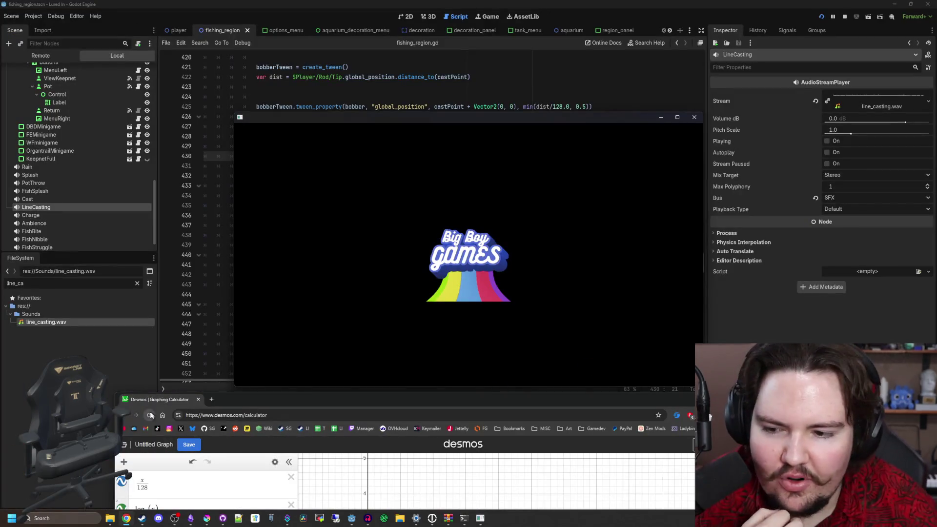
left_click(198, 400)
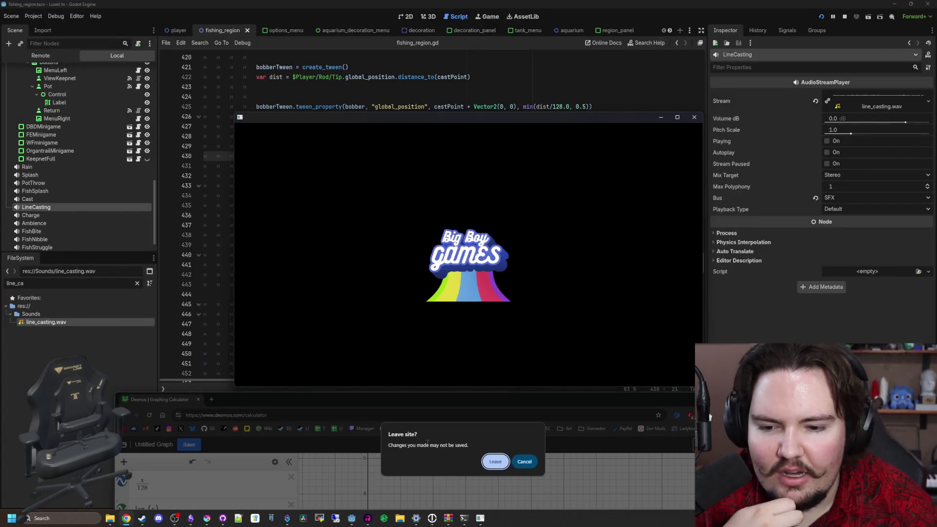
left_click(491, 461)
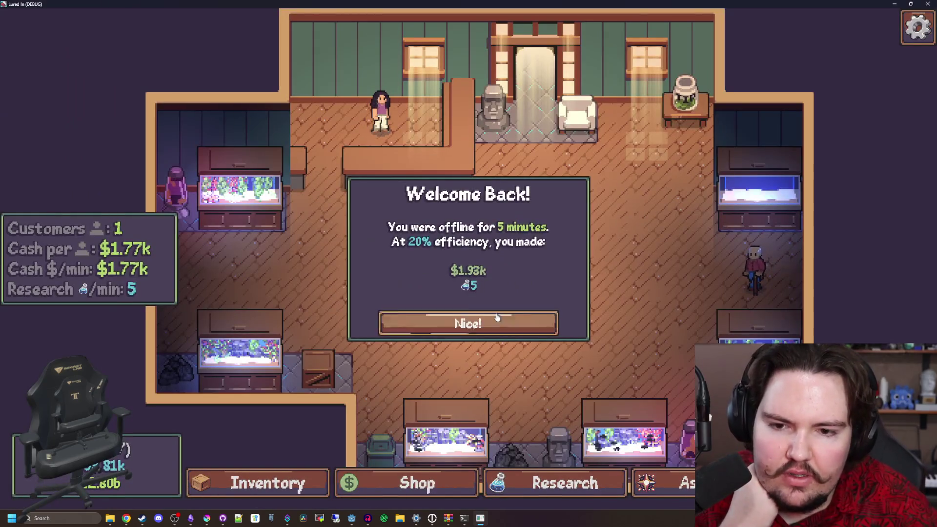
left_click(502, 323)
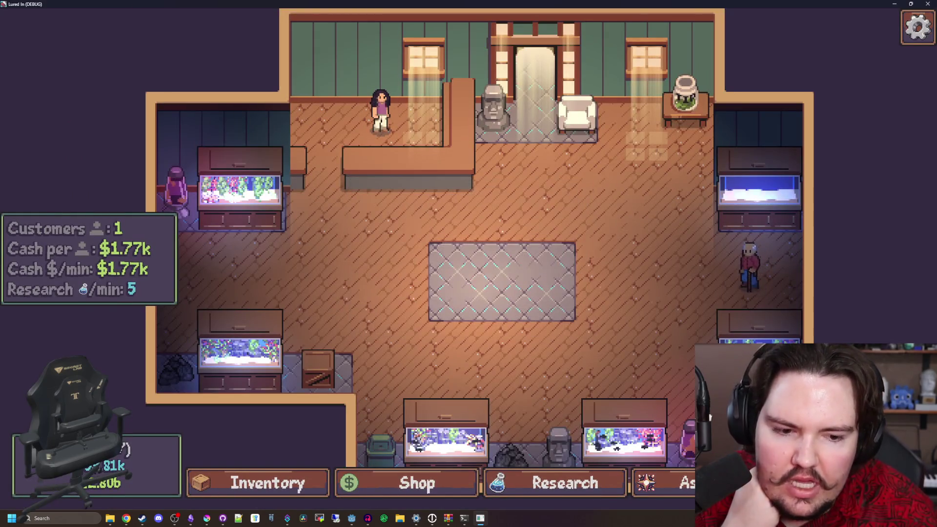
Travel to the Pond, cast and reel in twice, then leave fullscreen
left_click(615, 168)
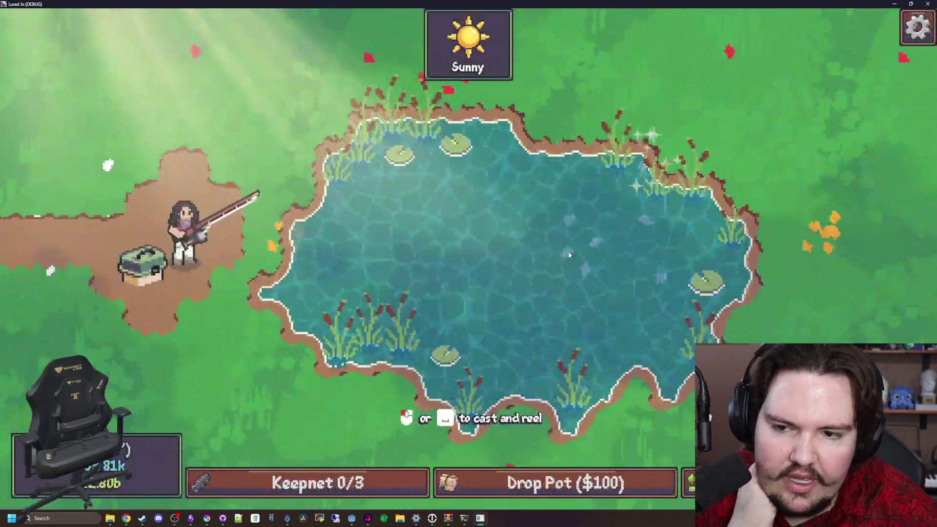
mouse_move(505, 249)
left_mouse_down()
mouse_move(557, 248)
mouse_move(506, 238)
mouse_move(532, 241)
left_mouse_up()
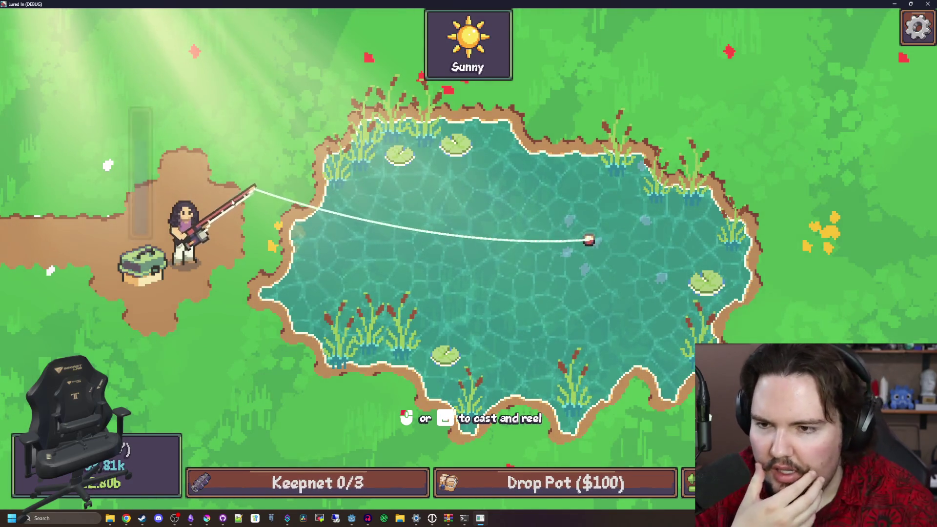
left_click(532, 241)
left_click_drag(739, 268, 682, 268)
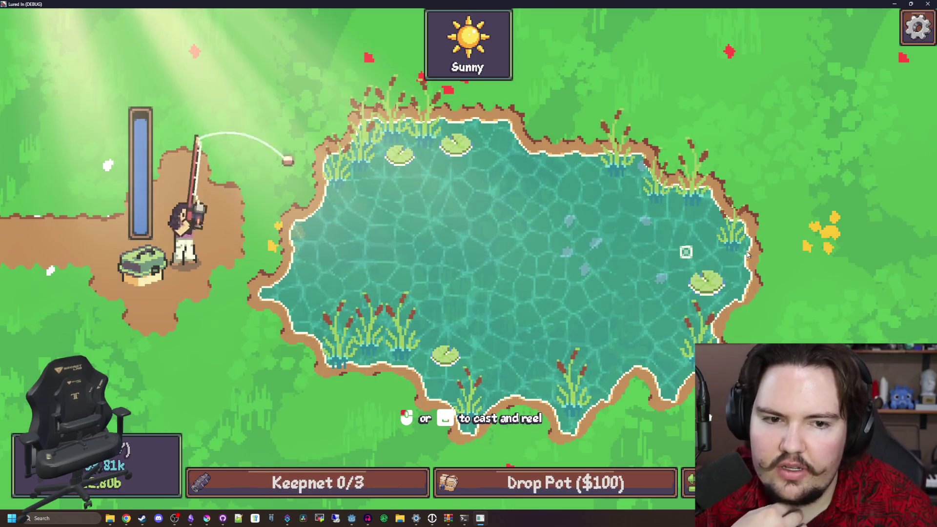
left_click(682, 268)
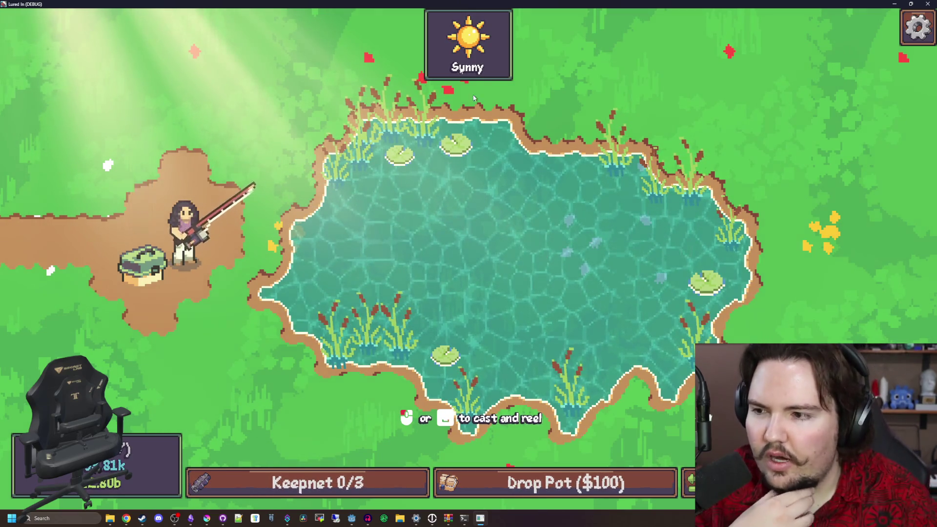
key("F11")
Save, then set the LineCasting player's Pitch Scale to 2.0 in the Inspector
left_click(431, 203)
key("Up")
key("Up")
key("Up")
key("ctrl+s")
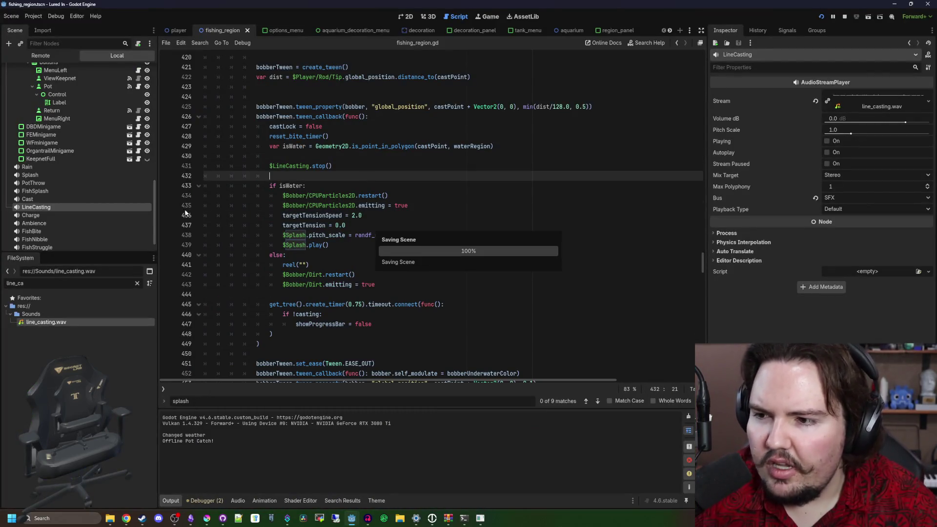
left_click(847, 129)
type("2")
key("Return")
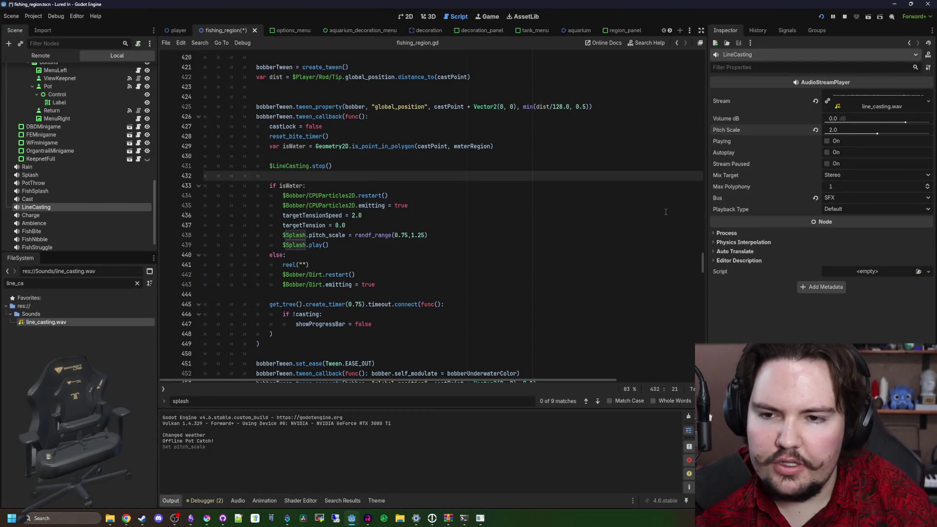
Relaunch the game with F5 and test a cast with the higher-pitched sound
key("F5")
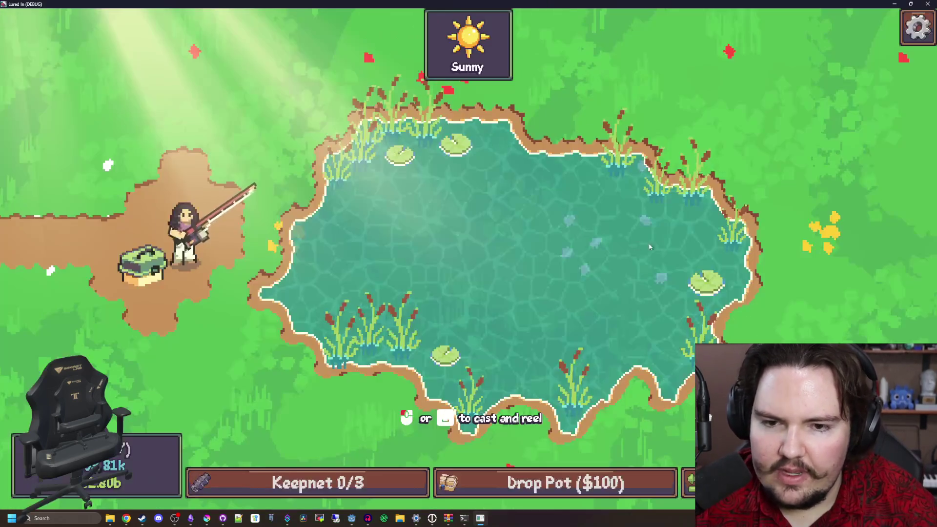
mouse_move(649, 247)
left_mouse_down()
mouse_move(349, 257)
mouse_move(715, 253)
left_mouse_up()
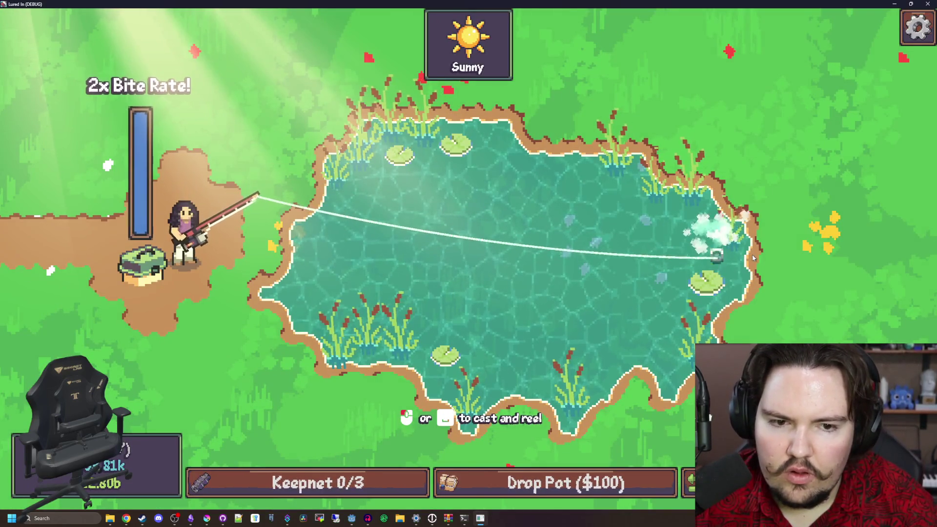
left_click(712, 255)
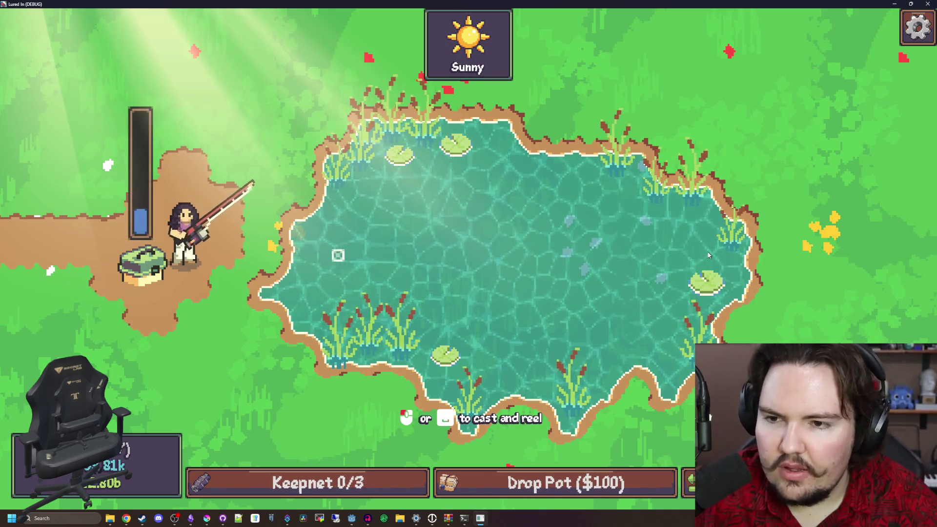
left_click(708, 255)
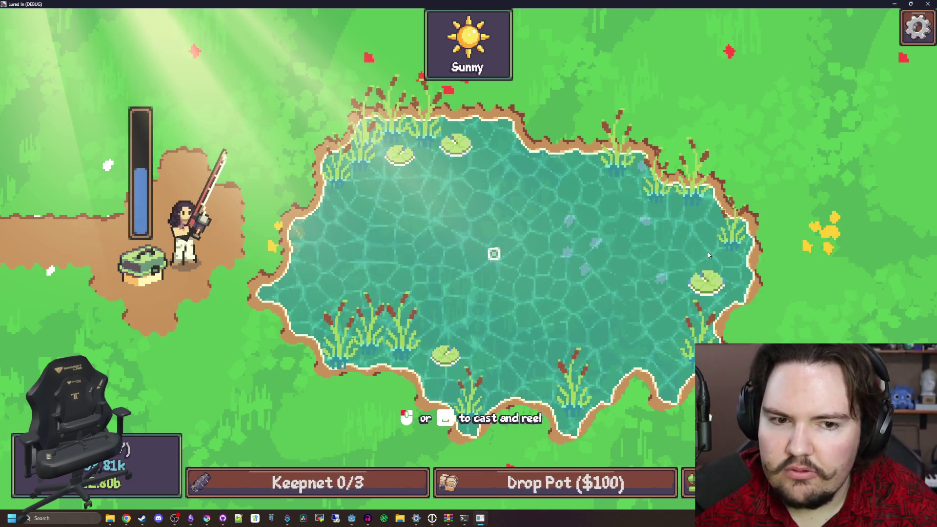
left_click(599, 265)
key("super+Down")
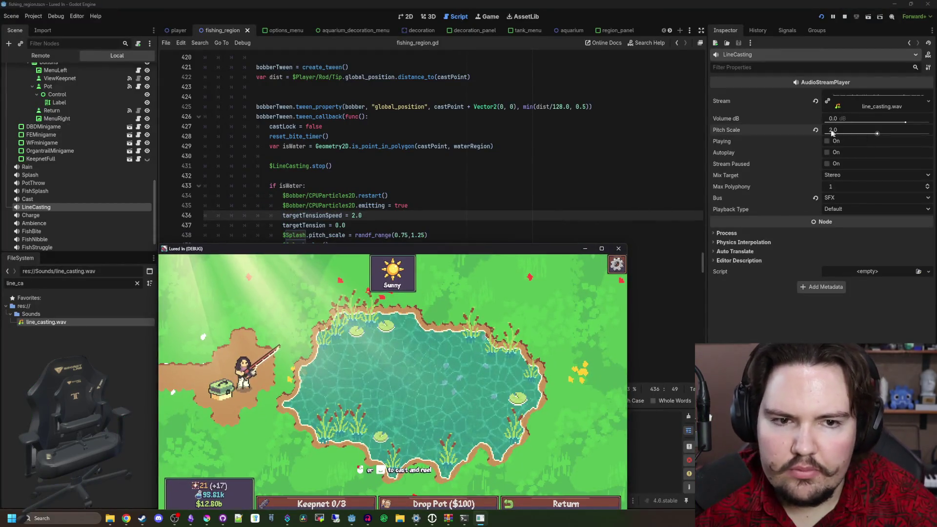
key("super+Up")
Make several more casts across the pond, then return to the editor and save the scene
left_click_drag(522, 266, 719, 262)
left_click(720, 263)
left_click(719, 262)
left_click(719, 262)
mouse_move(341, 271)
left_mouse_down()
mouse_move(292, 289)
mouse_move(537, 229)
left_mouse_up()
left_click(337, 274)
left_click(292, 289)
left_click_drag(753, 266, 697, 262)
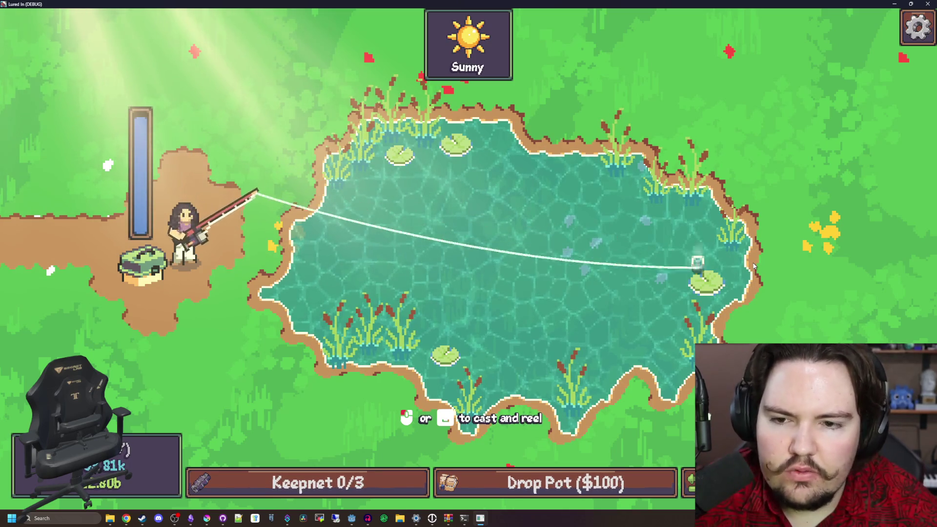
left_click(670, 262)
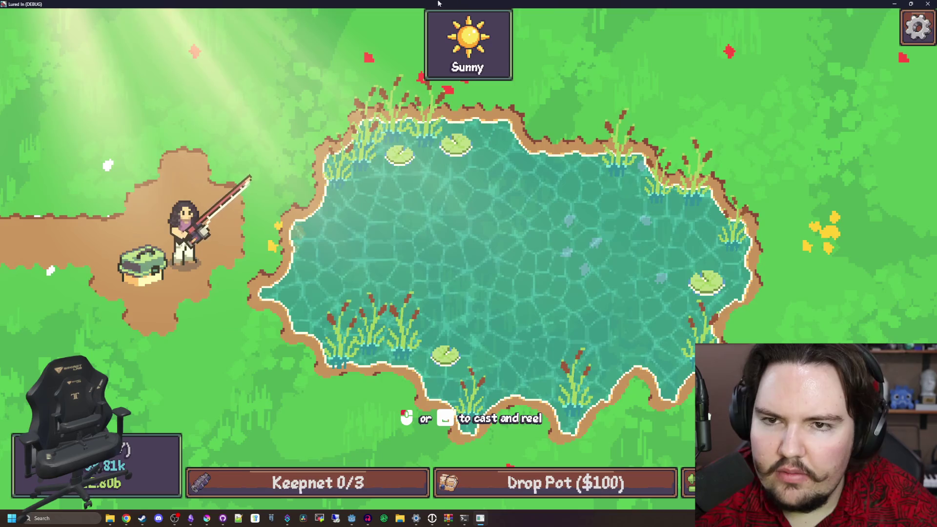
left_click(480, 518)
left_click(345, 256)
key("ctrl+s")
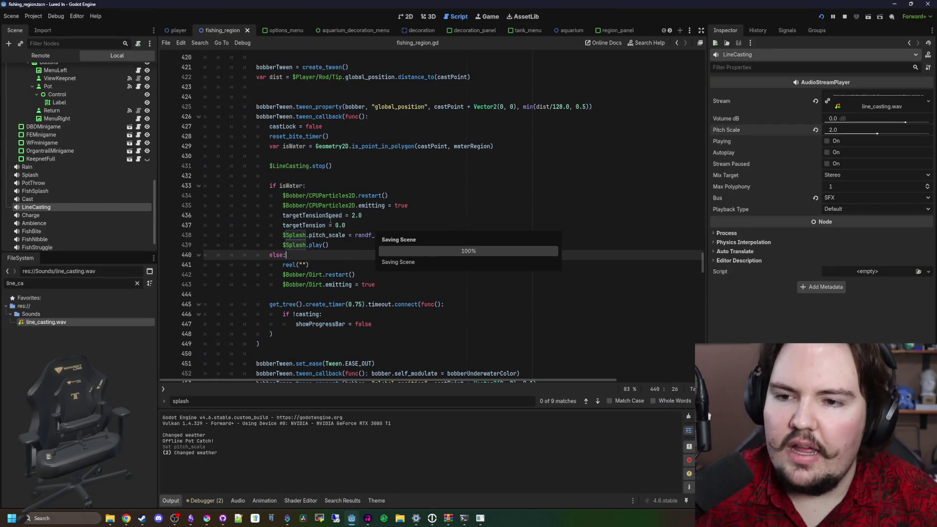
Save the scene again and bring the running game back up maximised
left_click(355, 177)
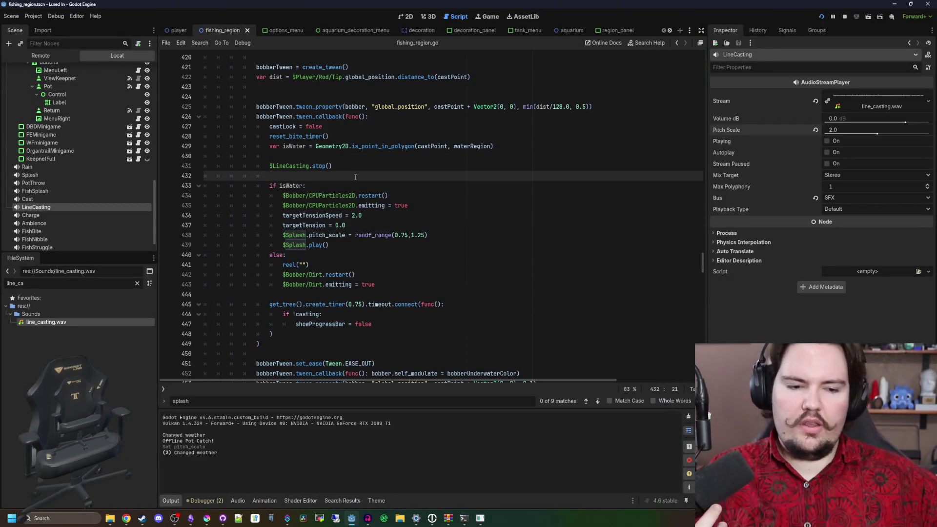
key("ctrl+s")
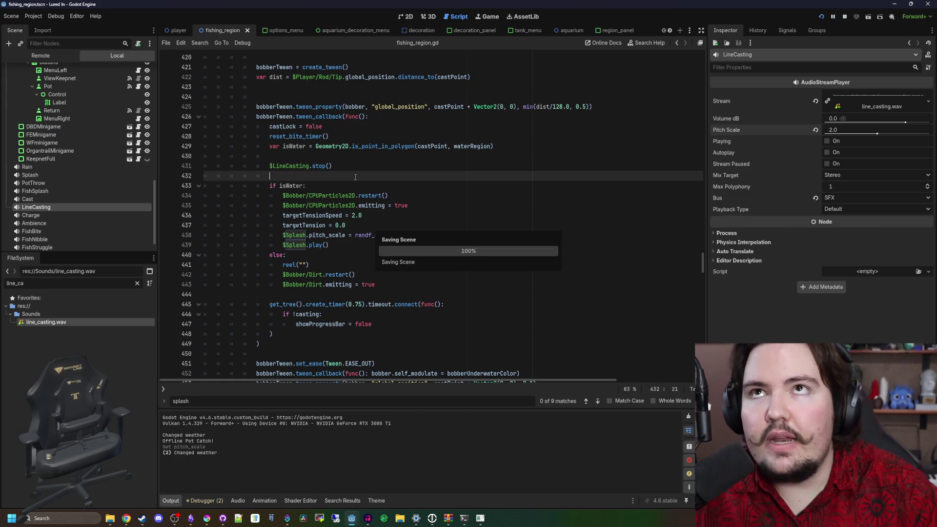
left_click(480, 519)
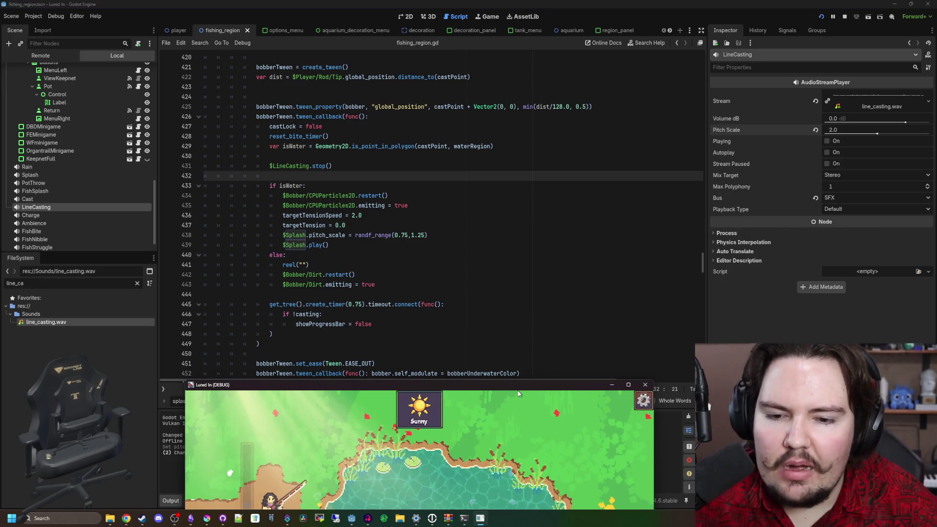
mouse_move(529, 384)
left_mouse_down()
mouse_move(511, 205)
mouse_move(511, 3)
left_mouse_up()
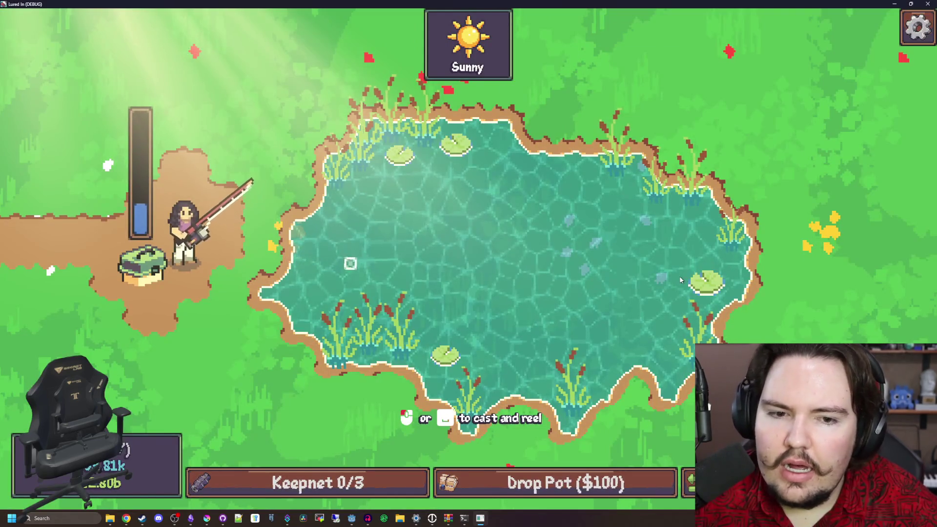
Cast and reel the line four times, then stop the debug run with F8
left_click(727, 263)
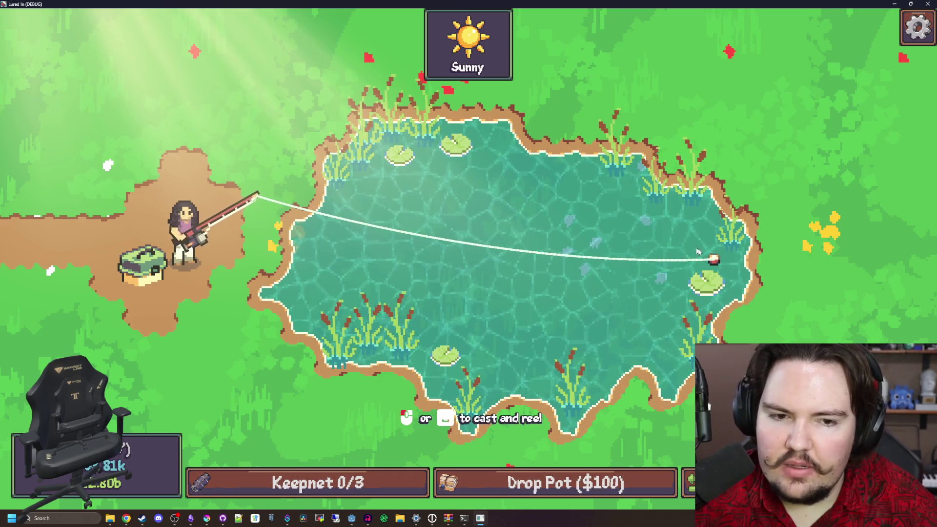
left_click(730, 262)
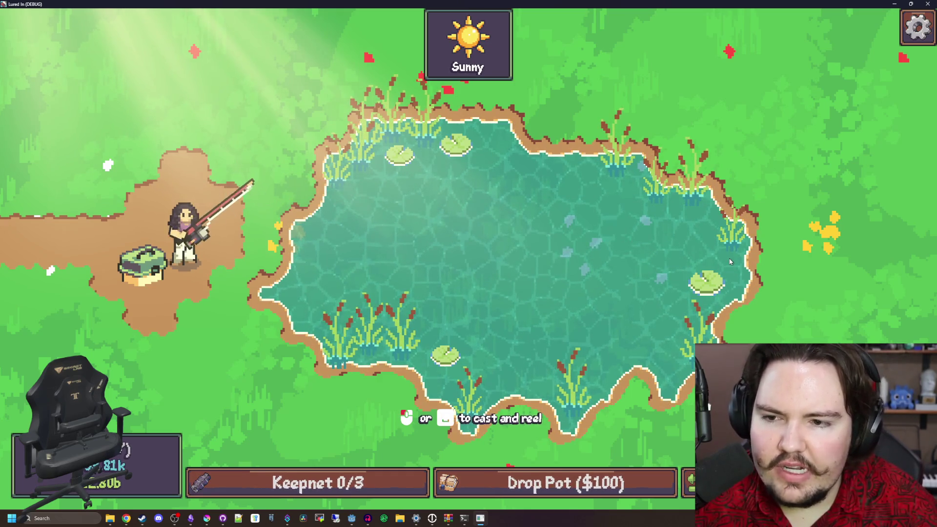
left_click_drag(731, 262, 730, 262)
left_click(730, 262)
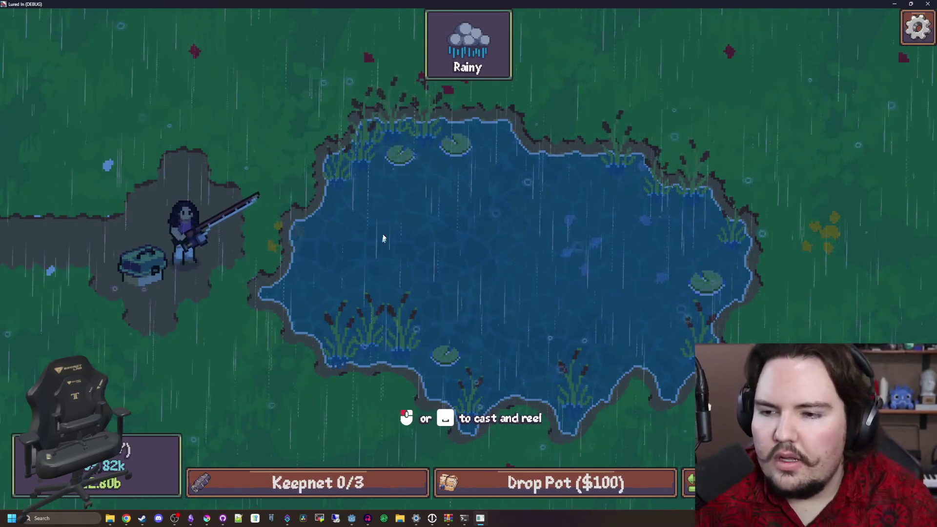
left_click(764, 302)
mouse_move(755, 270)
left_mouse_down()
mouse_move(572, 299)
mouse_move(745, 275)
left_mouse_up()
left_click(572, 300)
left_click(653, 268)
key("F8")
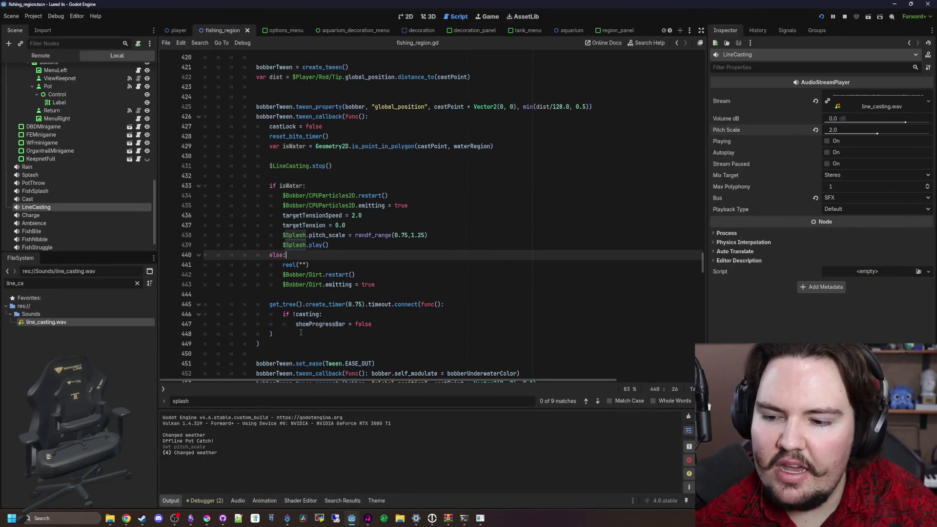
key("alt+Tab")
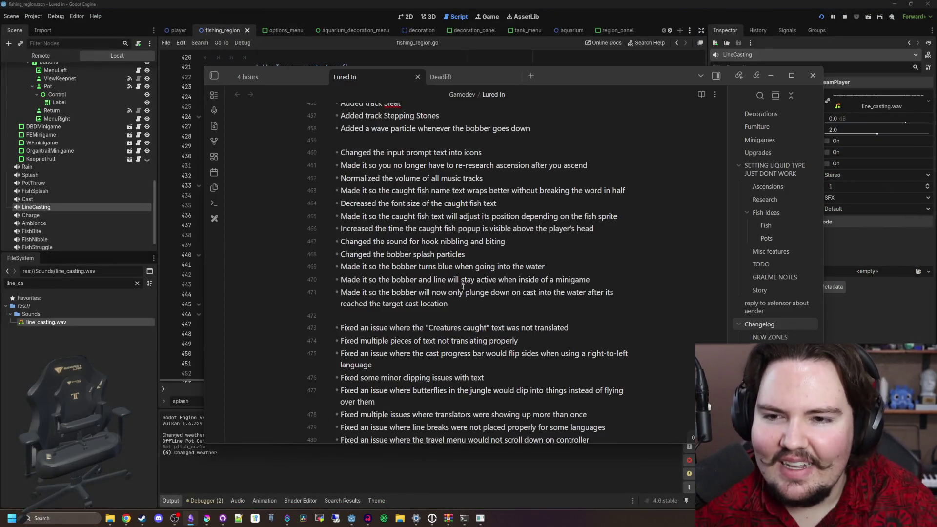
Add a 'later' note: move the bobber along the water to the rod, with reeling sound
scroll(462, 284, "up", 3)
scroll(463, 285, "up", 3)
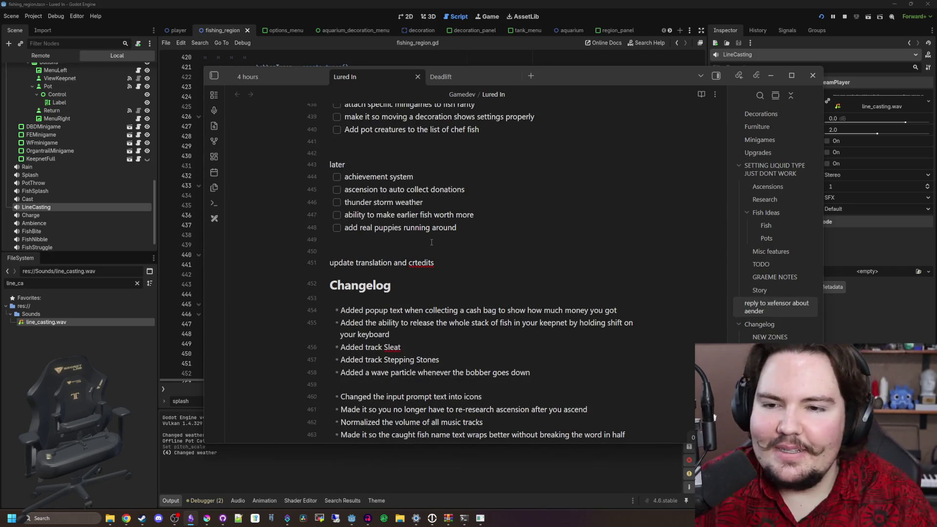
scroll(431, 242, "up", 2)
key("Return")
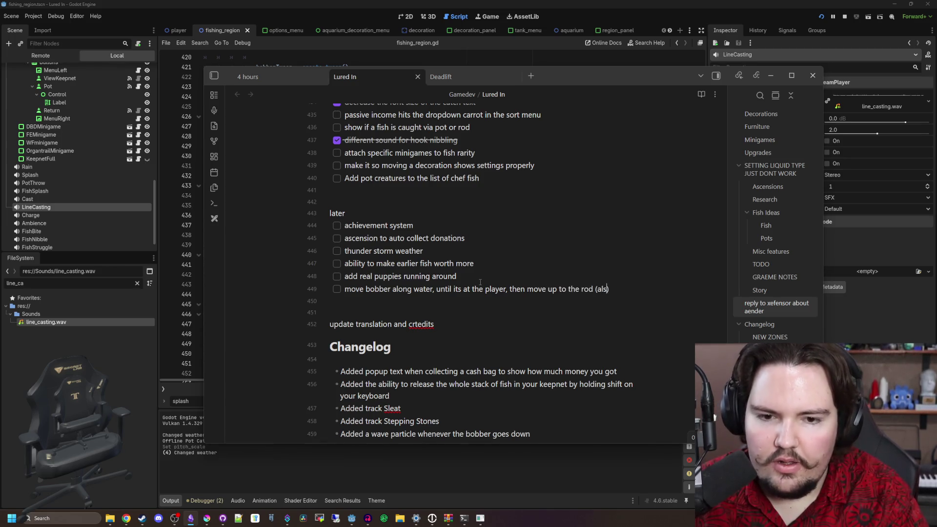
type("sound")
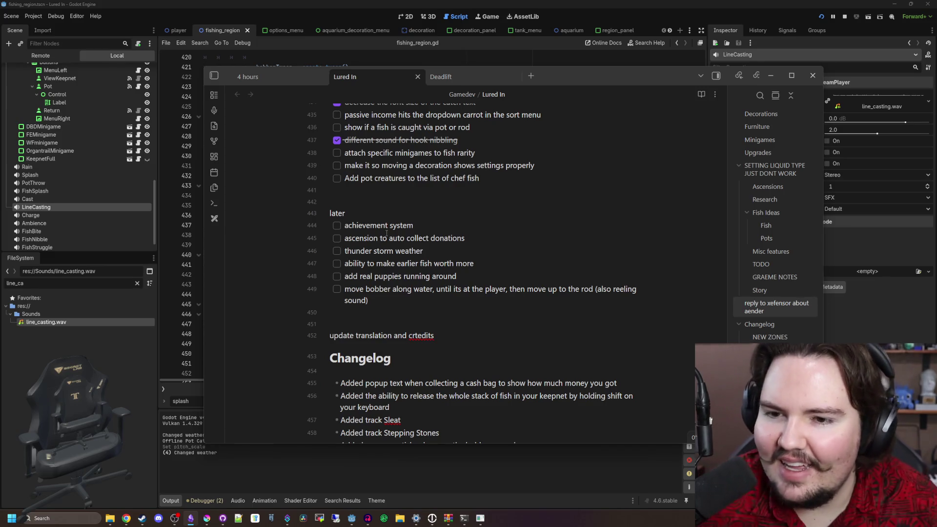
scroll(404, 203, "up", 2)
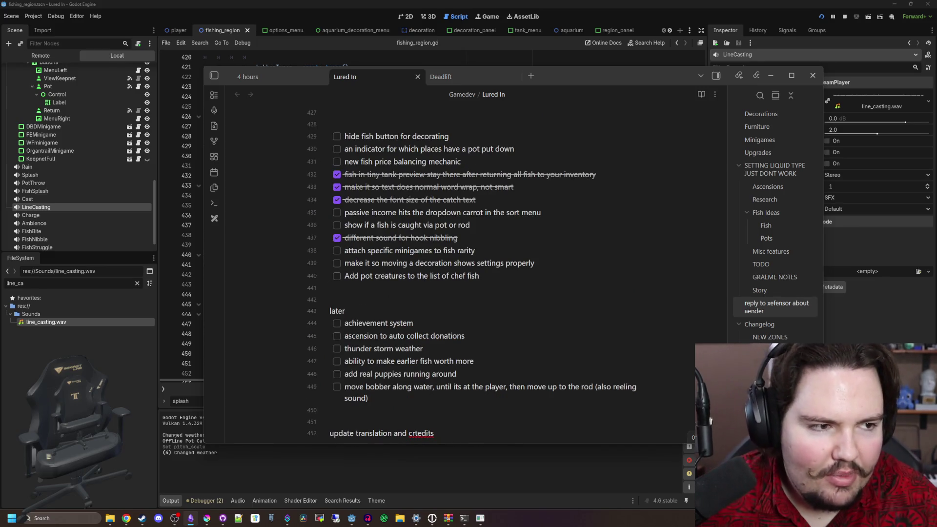
key("alt+Tab")
left_click(545, 255)
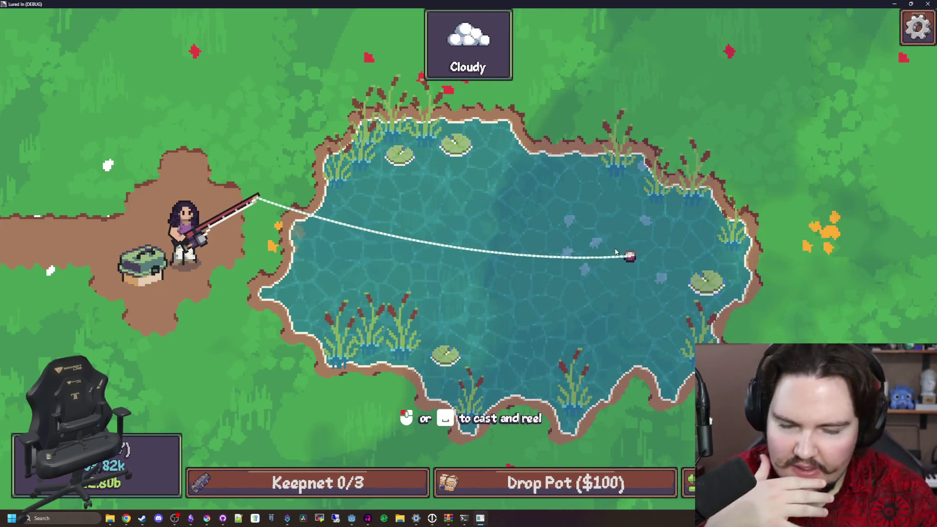
Cast and reel repeatedly to different spots across the pond, including a long cast
left_click(561, 257)
left_click(444, 259)
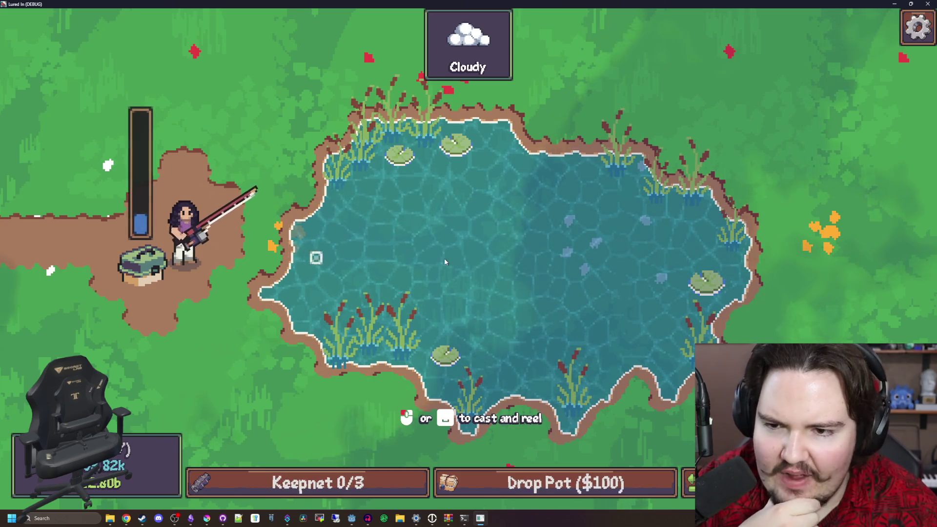
left_click(508, 257)
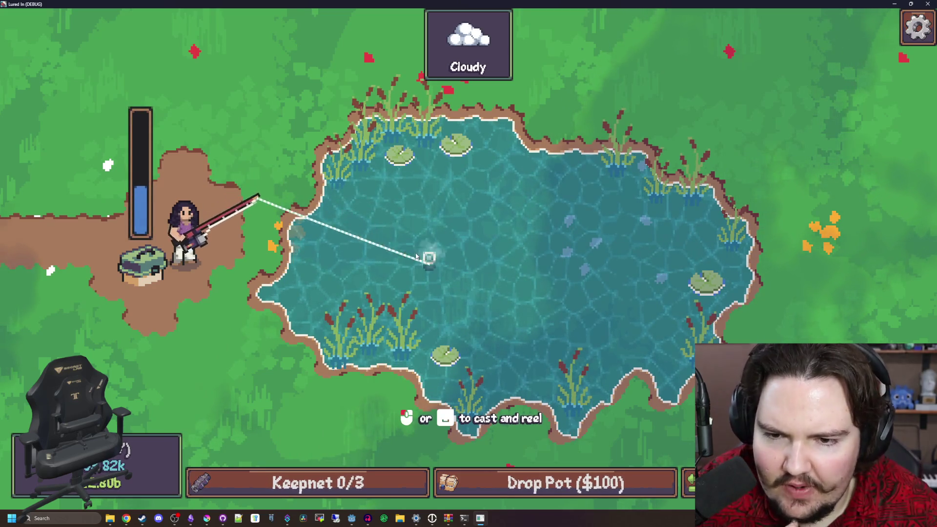
left_click(405, 288)
left_click(739, 269)
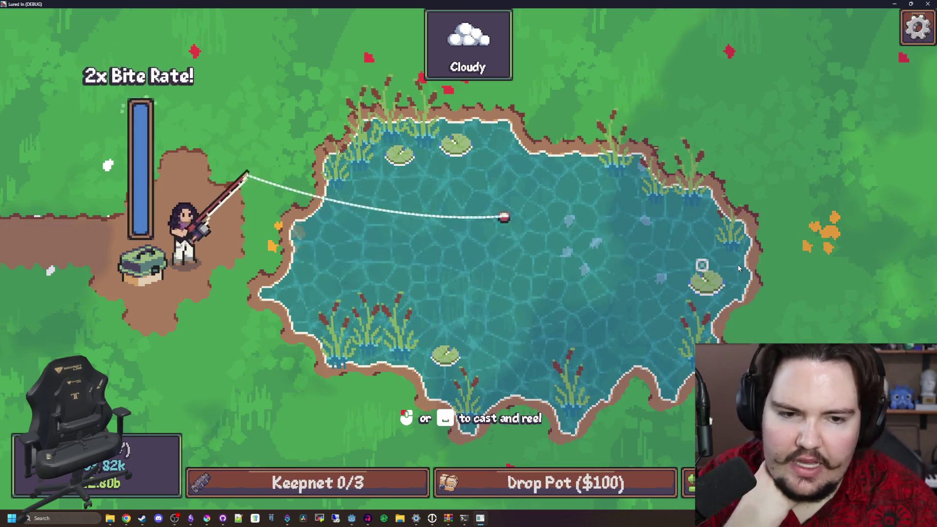
left_click(512, 272)
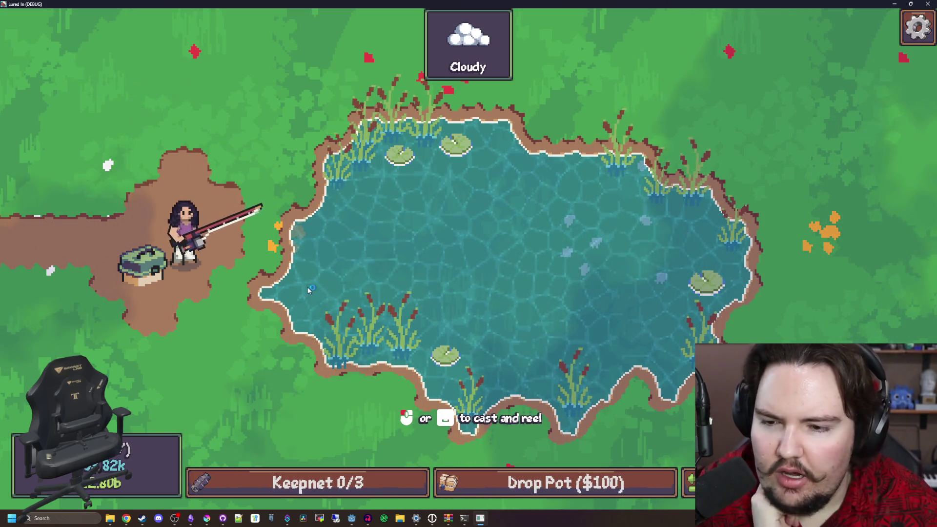
left_click(307, 290)
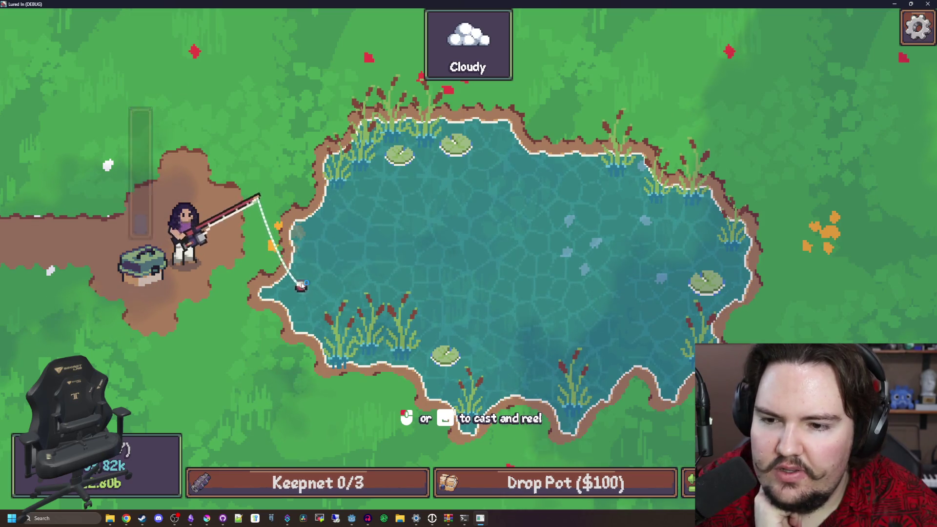
left_click(304, 280)
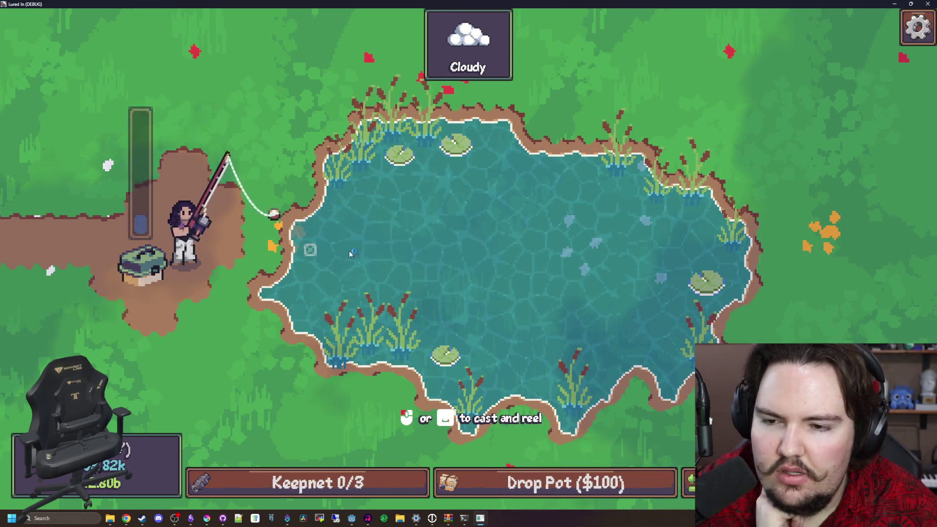
left_click_drag(492, 126, 500, 129)
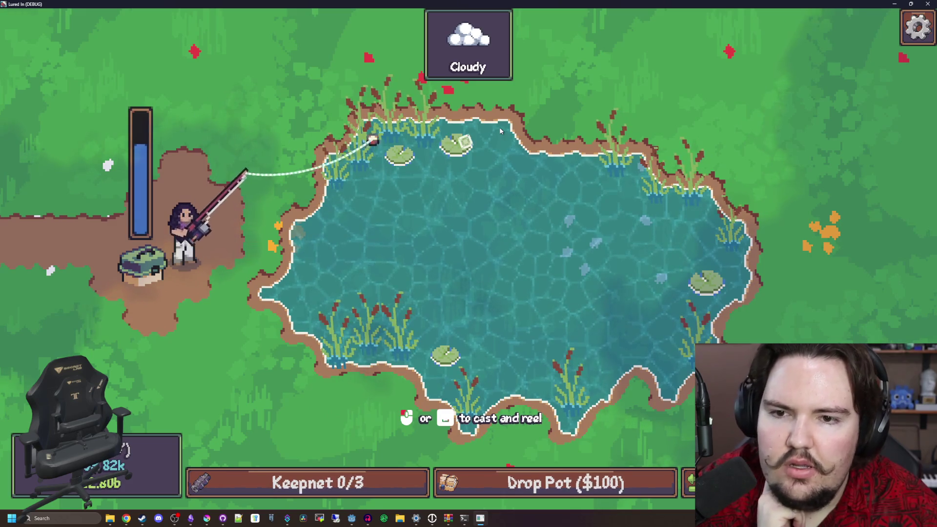
left_click(502, 187)
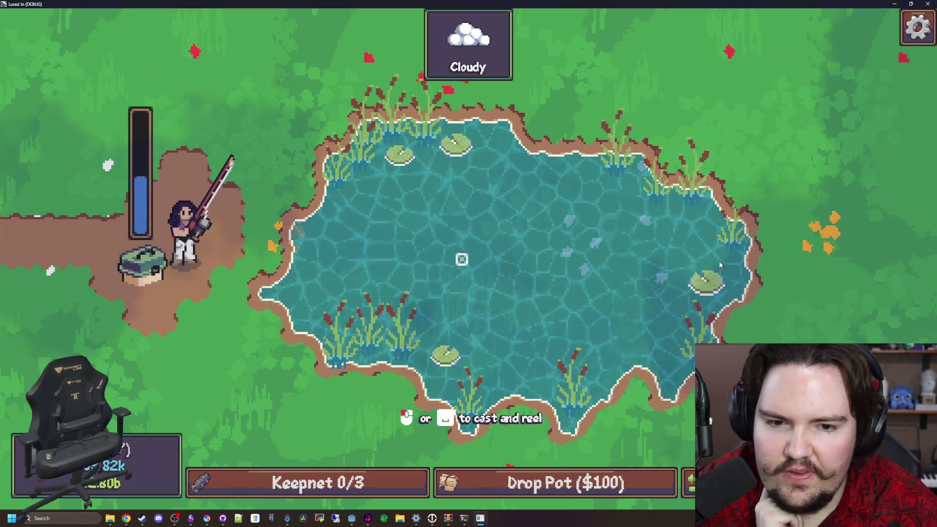
left_click_drag(719, 265, 718, 261)
left_click_drag(558, 251, 403, 236)
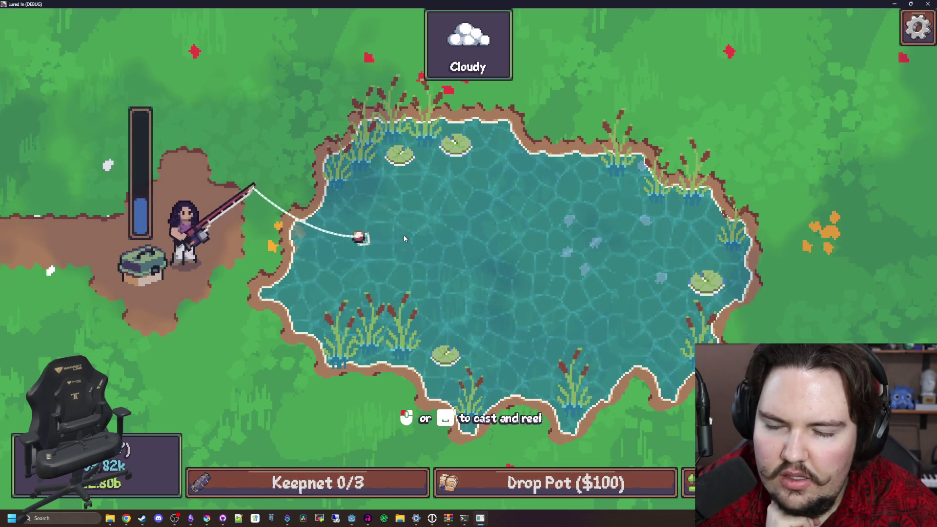
Make more short and mid-pond casts, then restore the game to a smaller window
left_click(403, 235)
left_click_drag(344, 253, 344, 253)
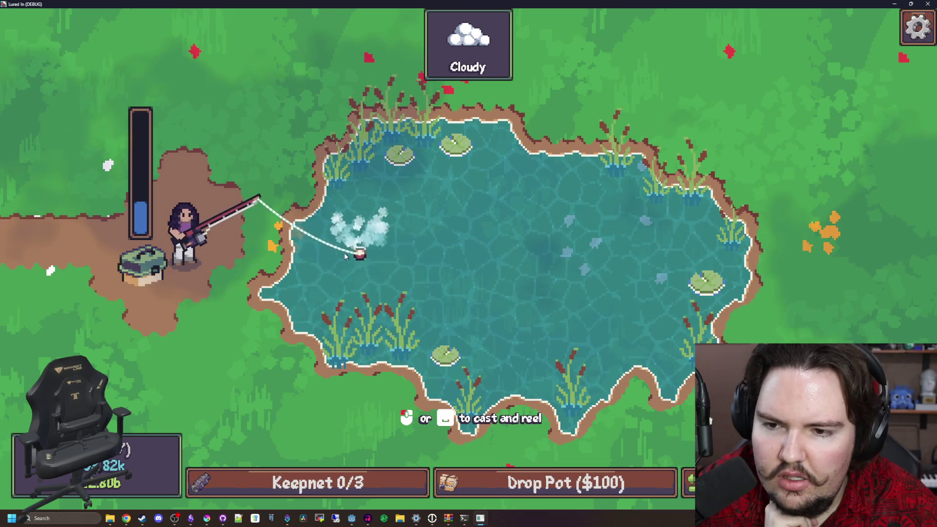
left_click(344, 253)
left_click_drag(344, 255, 323, 264)
left_click(323, 264)
left_click(324, 264)
left_click_drag(440, 247, 493, 245)
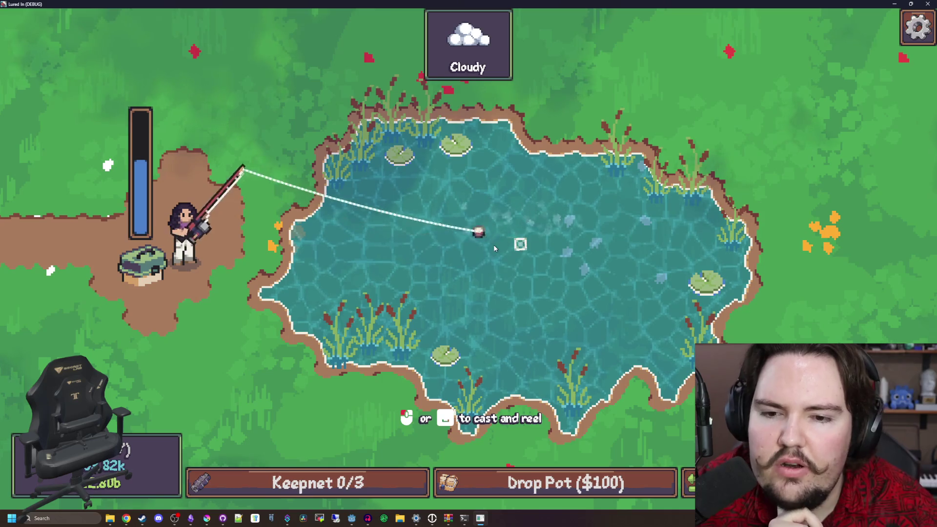
left_click(493, 244)
mouse_move(322, 254)
left_mouse_down()
mouse_move(351, 243)
mouse_move(362, 192)
left_mouse_up()
left_click(368, 243)
left_click(358, 193)
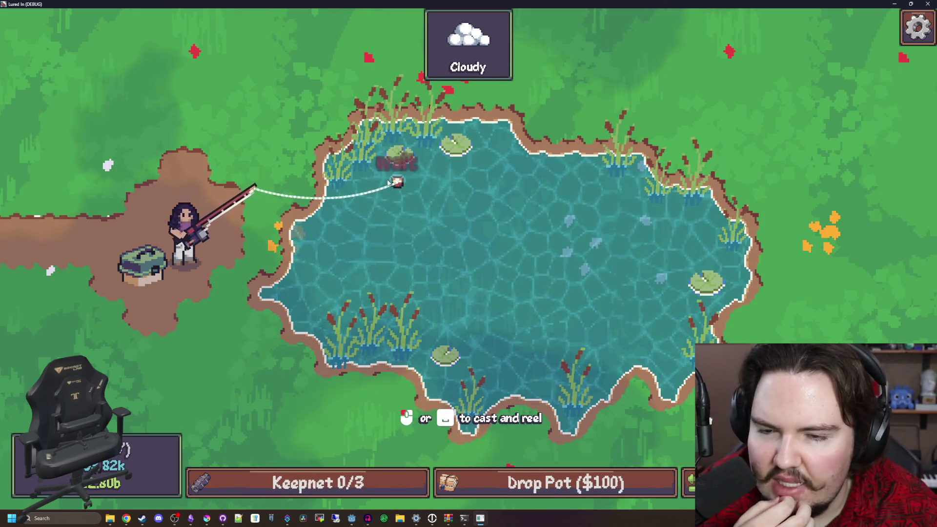
left_click(201, 242)
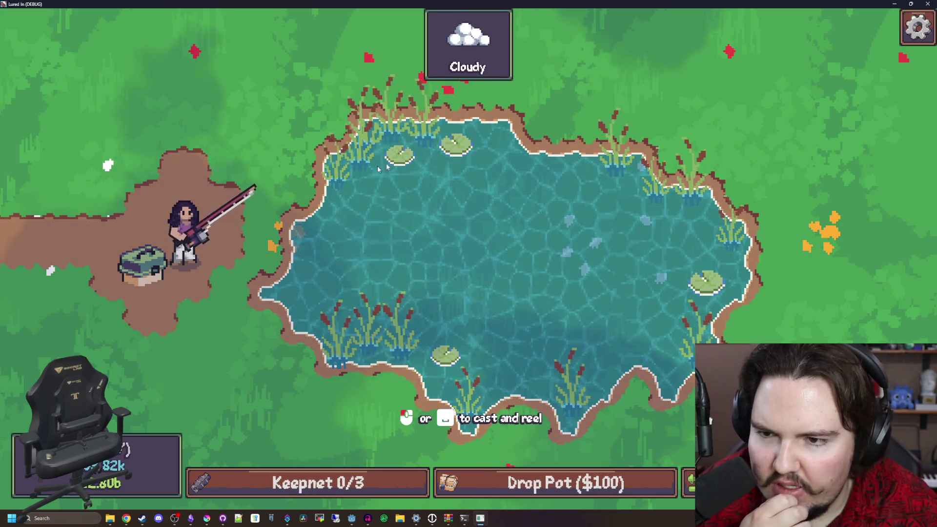
key("super+Down")
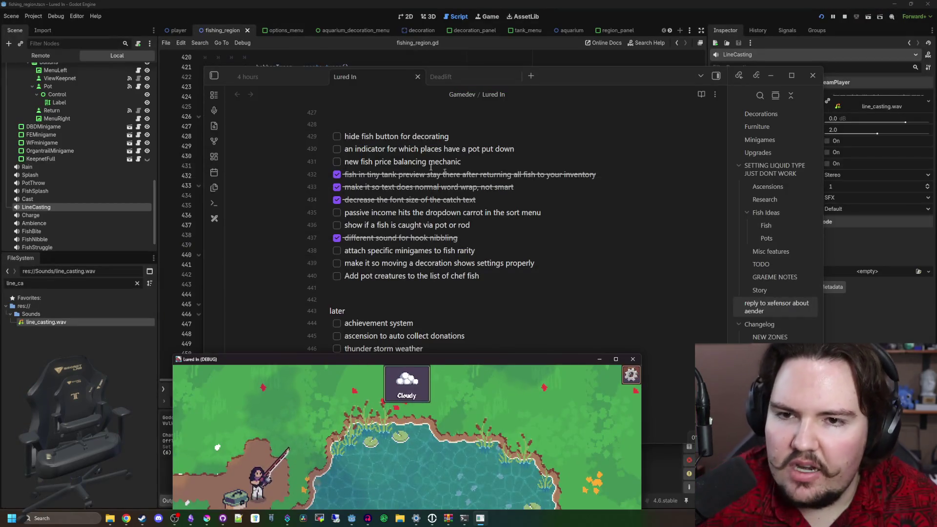
On line 422 change $Player/Rod/Tip.global_position to $Player.global_position and save
left_click(397, 178)
key("ctrl+s")
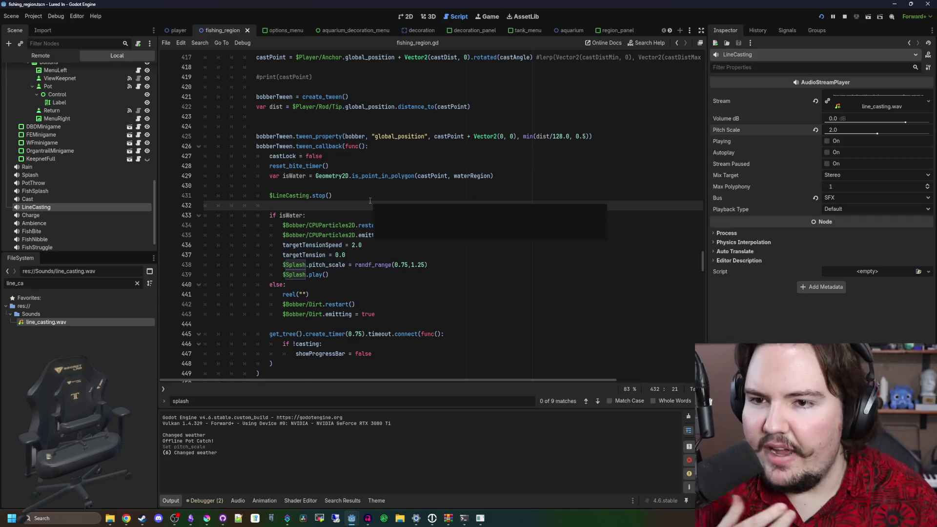
scroll(376, 196, "up", 4)
left_click(379, 200)
double_click(379, 196)
left_click(344, 195)
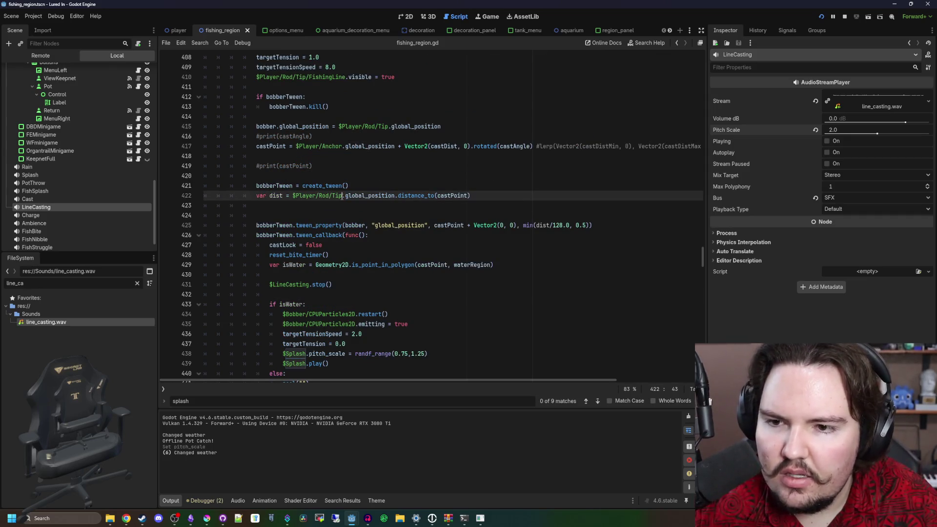
left_click(372, 185)
key("ctrl+s")
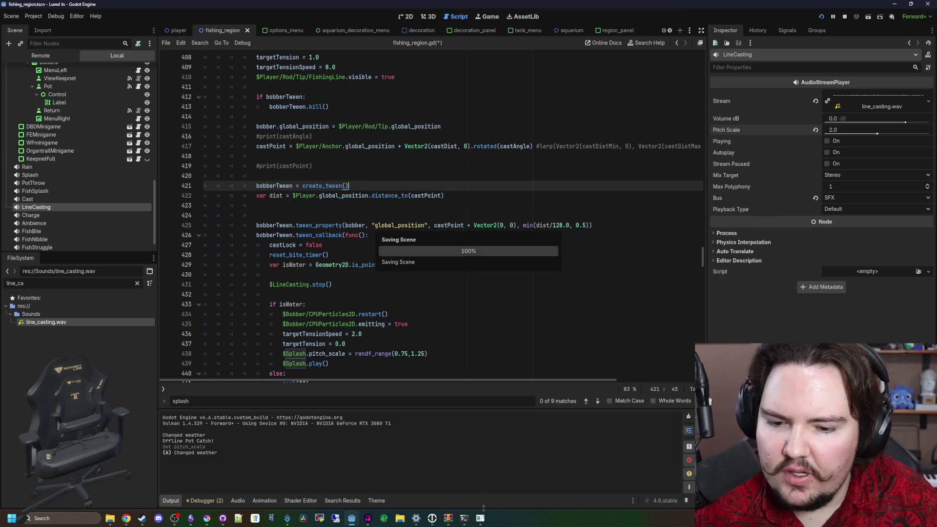
Maximise the game and test several casts with the new distance calculation
left_click(482, 523)
left_click_drag(423, 366, 439, 4)
left_click(350, 177)
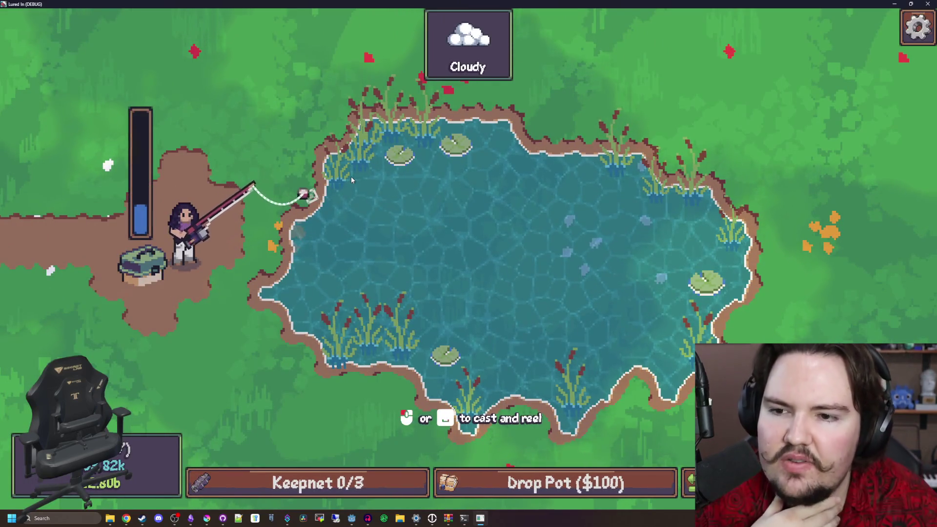
left_click(389, 174)
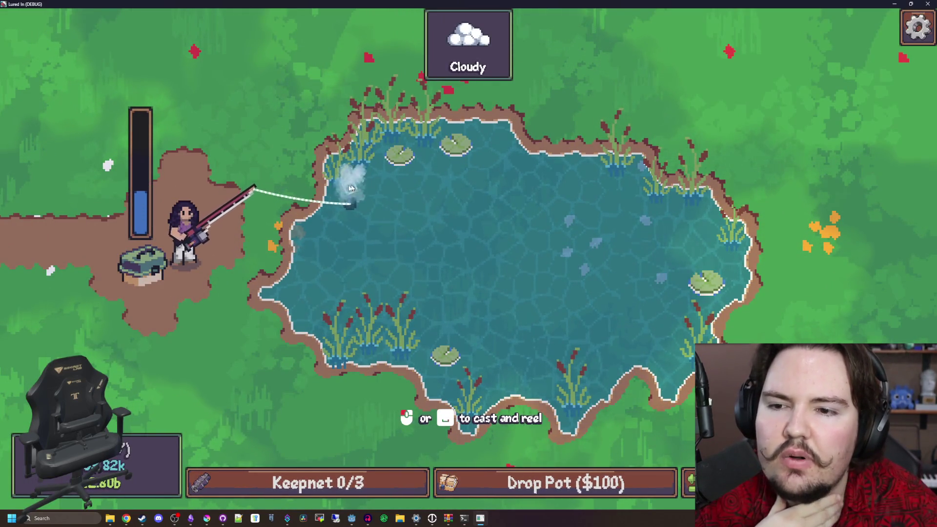
left_click(294, 286)
left_click(357, 348)
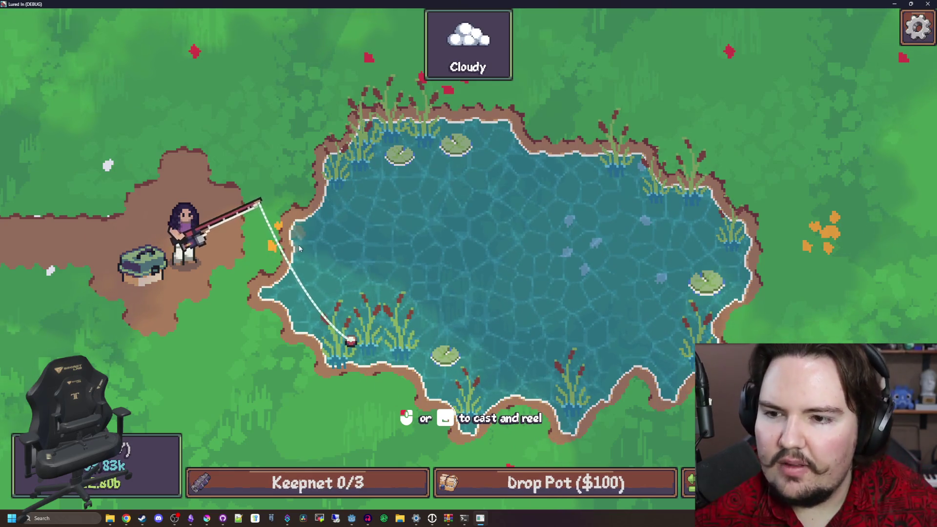
left_click(343, 335)
left_click_drag(343, 170, 344, 169)
left_click_drag(298, 297, 298, 297)
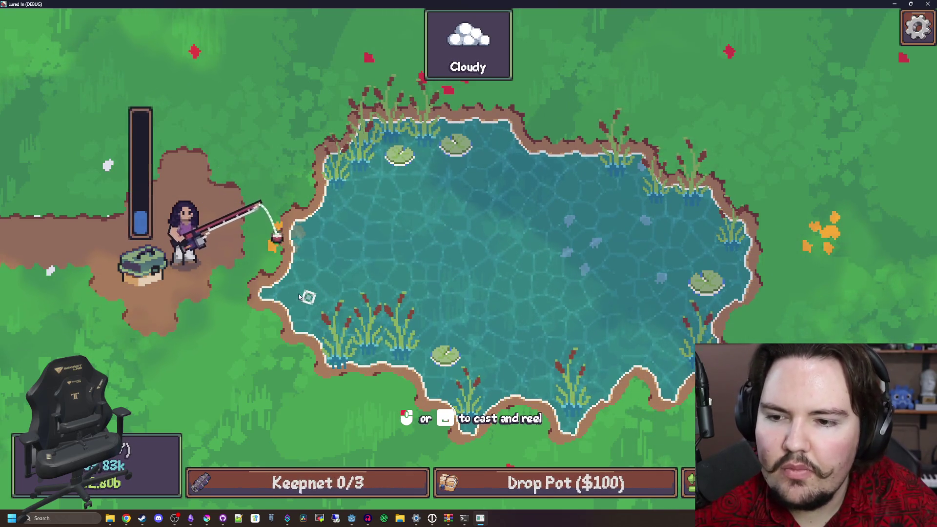
left_click_drag(607, 272, 627, 263)
key("super+Down")
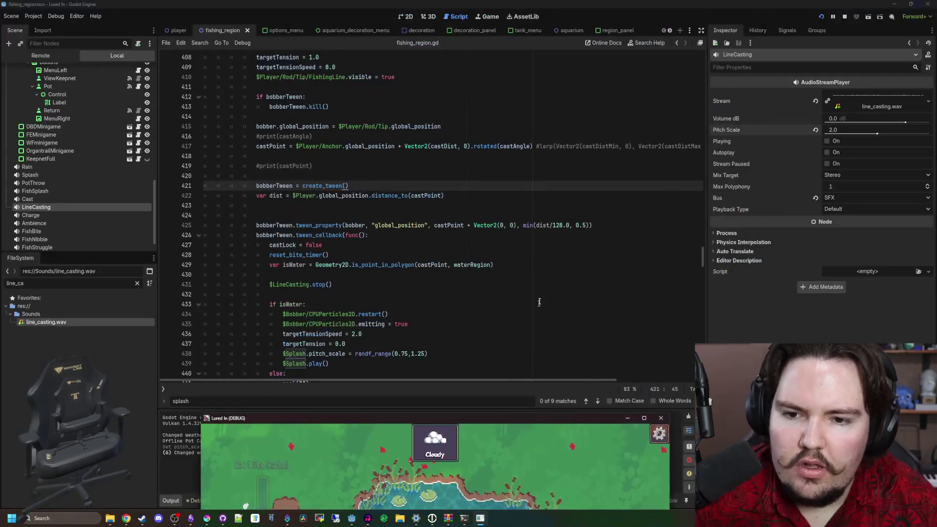
Change the 128.0 divisor in the bobber tween's min(dist/128.0, 0.5) duration on line 425, then save
left_click(537, 285)
left_click(556, 235)
left_click(560, 225)
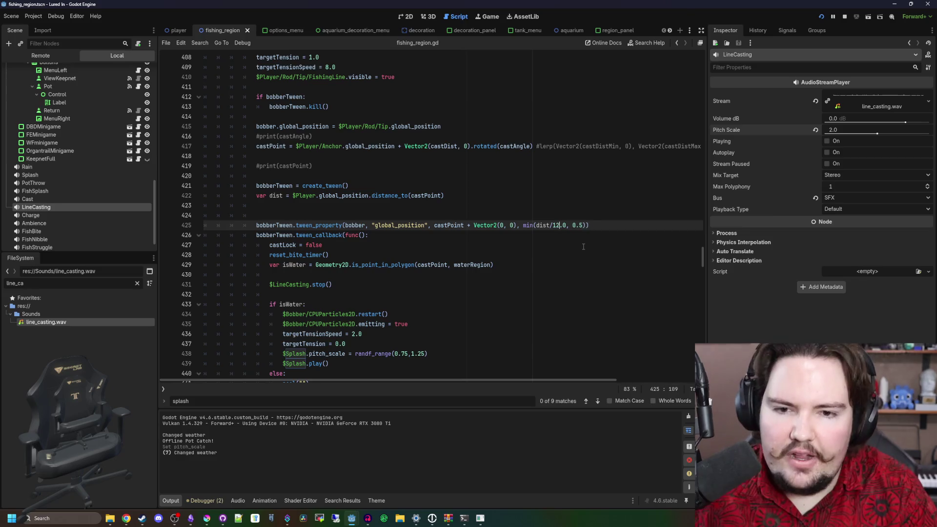
type("9")
left_click(583, 247)
key("ctrl+s")
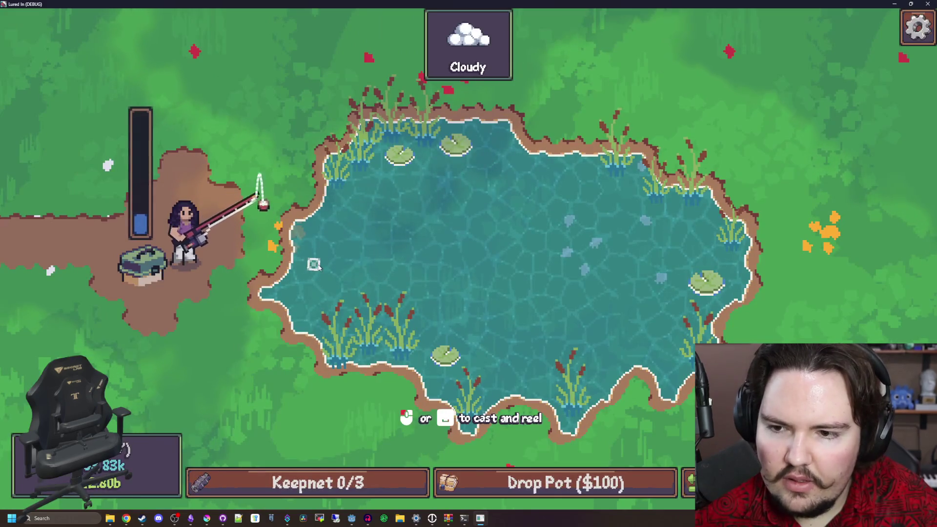
Test casts across the pond: near shore, top edge and the right lily pad, then window the game
left_click_drag(318, 267, 366, 180)
left_click(611, 245)
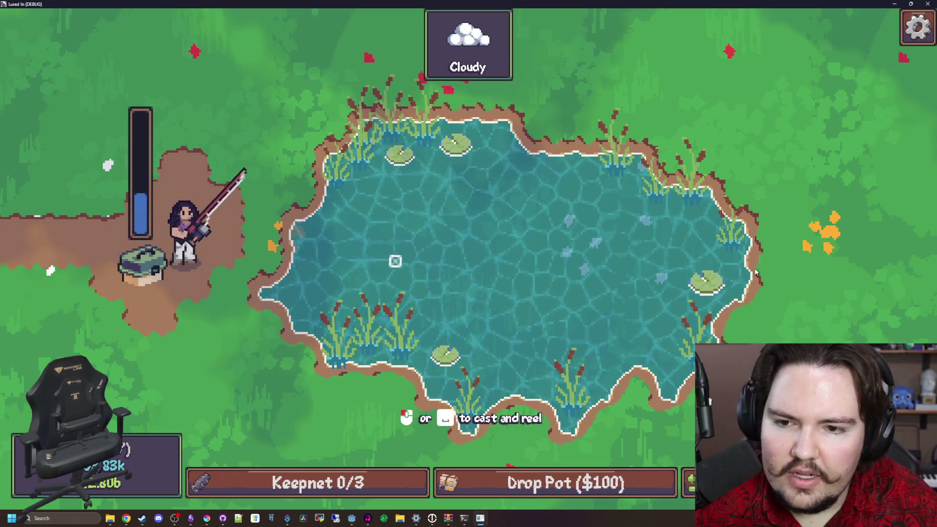
left_click_drag(756, 273, 751, 271)
left_click(443, 218)
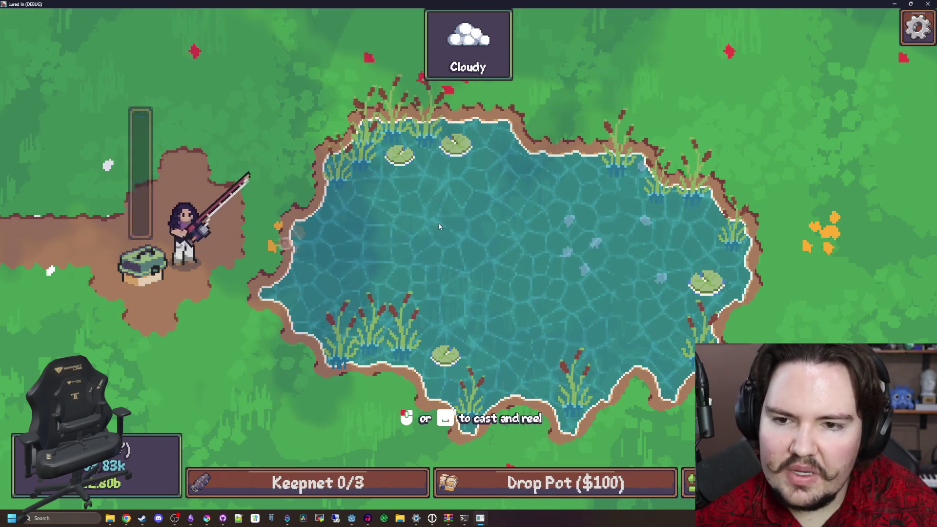
left_click(432, 230)
left_click(414, 245)
left_click_drag(407, 249, 424, 247)
left_click(425, 247)
left_click_drag(478, 161, 503, 142)
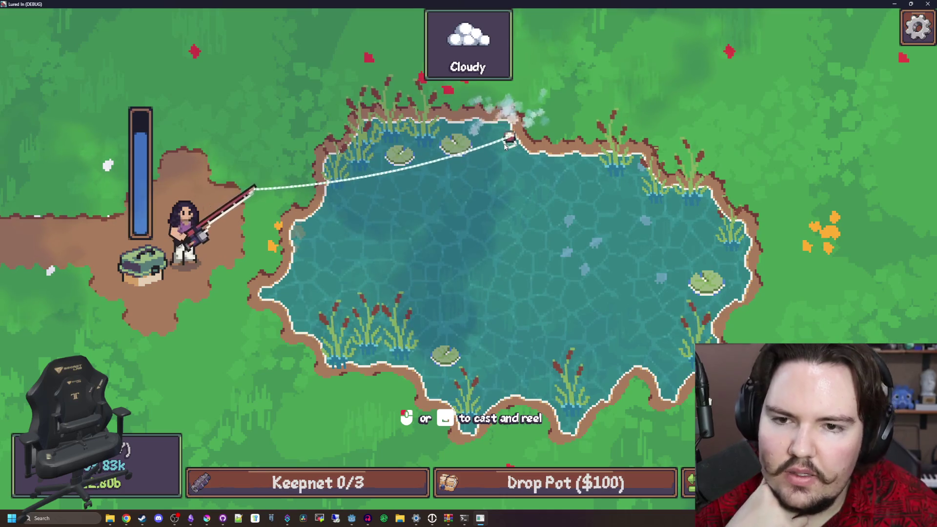
left_click(505, 145)
left_click_drag(327, 259, 703, 269)
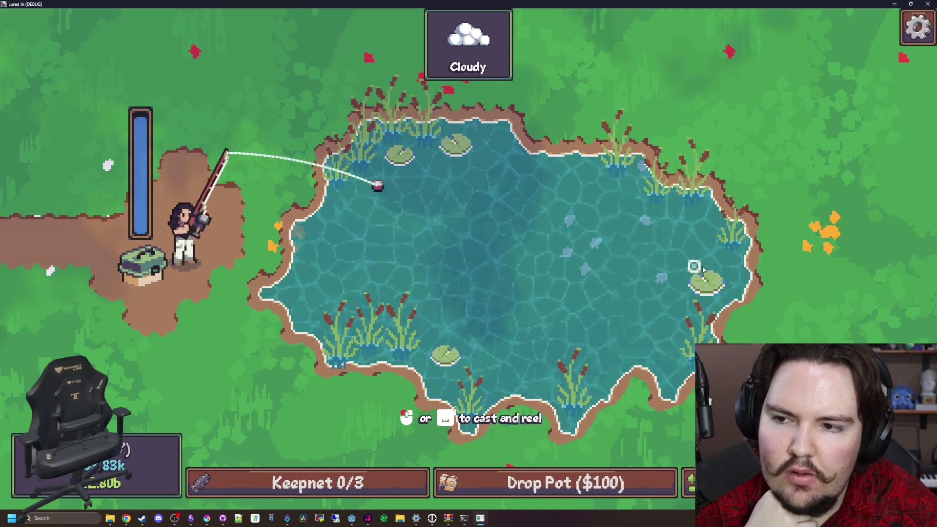
left_click(399, 227)
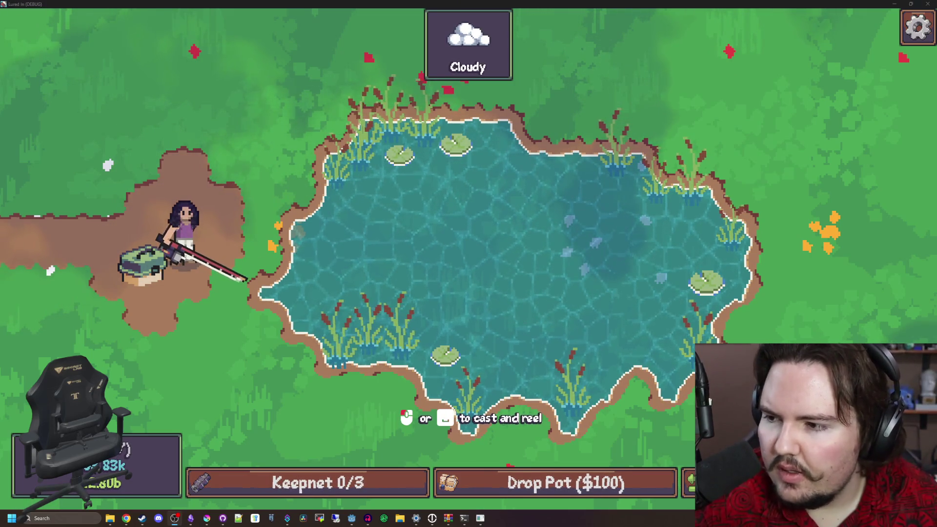
key("F11")
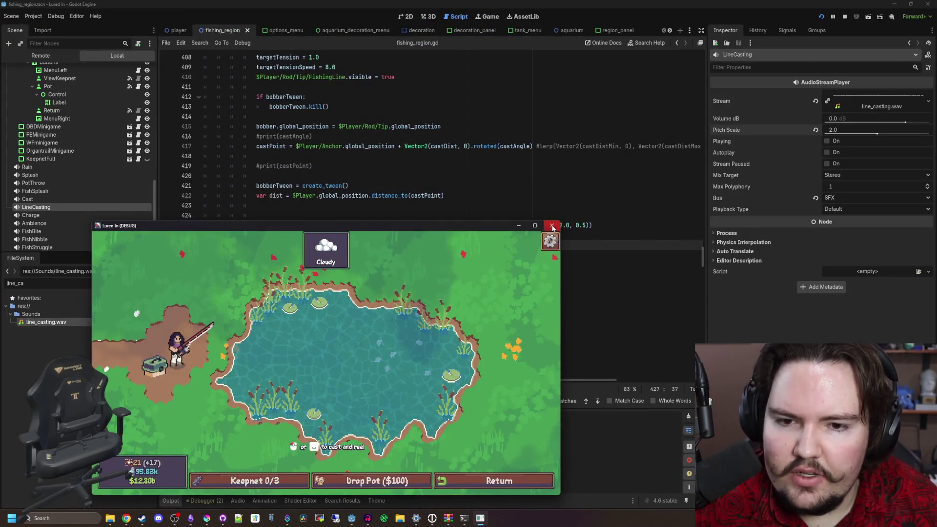
Close the debug game, review the Obsidian task notes, and relaunch Lured In from Godot
left_click(551, 226)
left_click(190, 518)
scroll(406, 308, "up", 1)
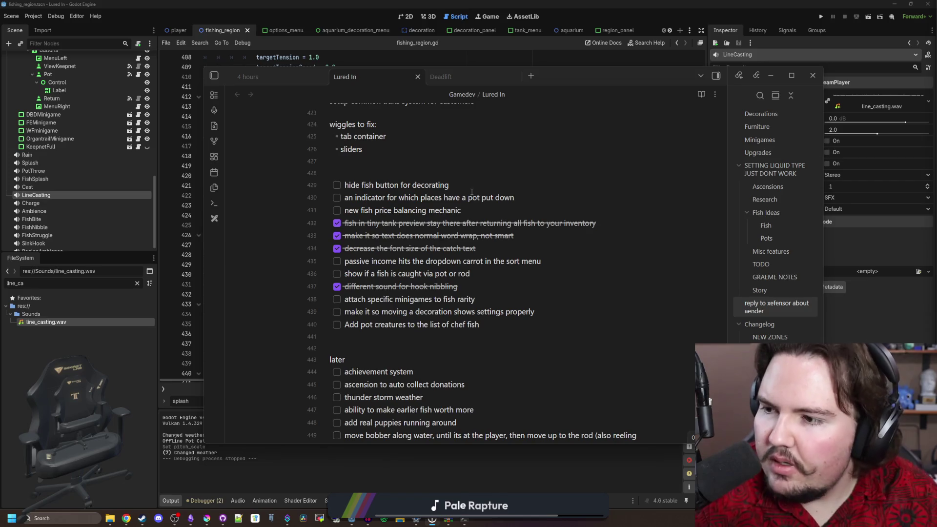
left_click(822, 18)
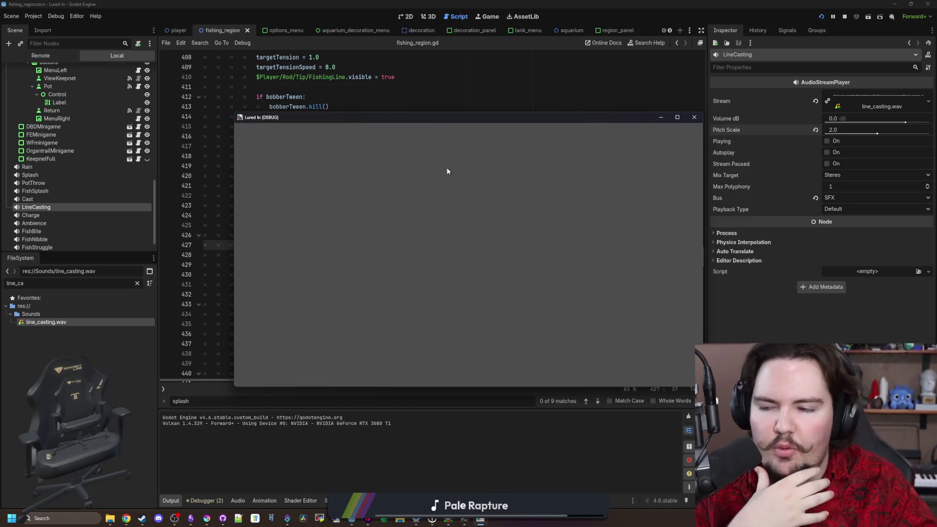
Maximise the game, dismiss the Feedback popup, start Play and dismiss Welcome Back
left_click(676, 117)
left_click(347, 178)
left_click(199, 235)
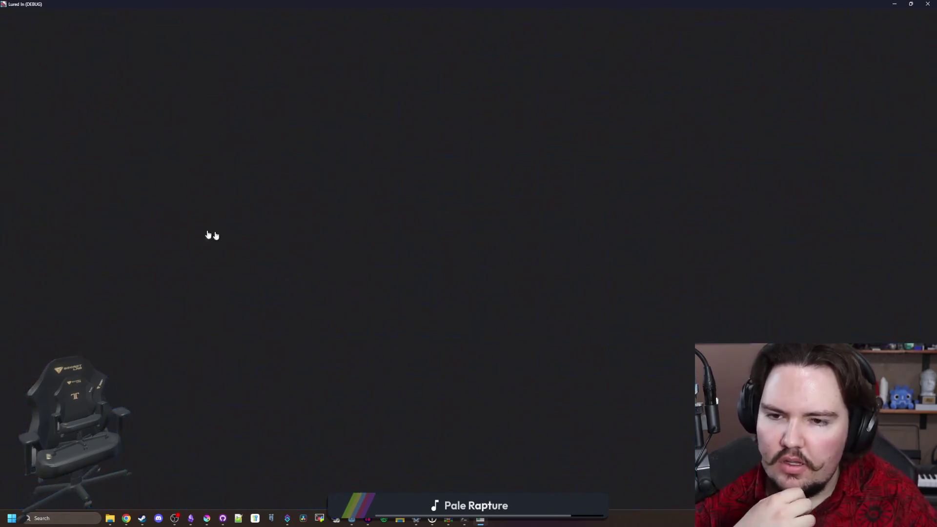
left_click(466, 319)
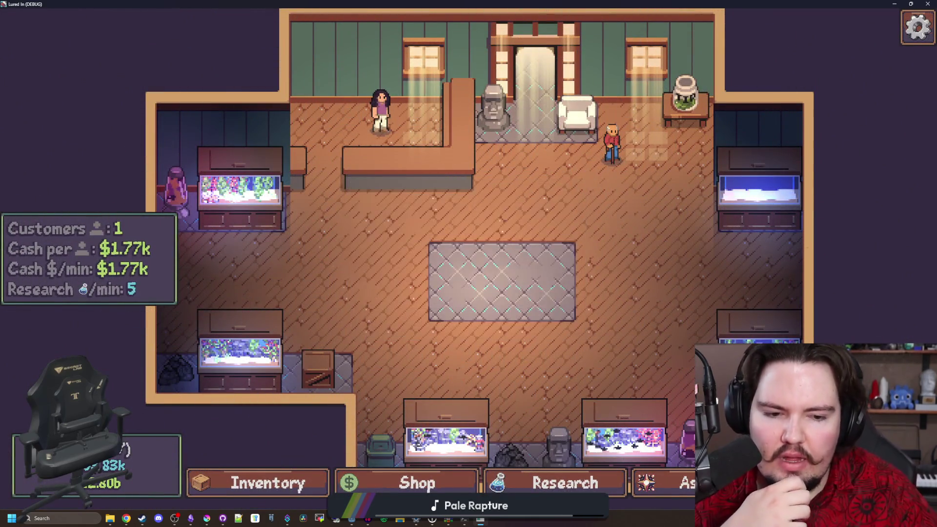
Travel to the Pond for free, return to the shop, and reopen the Travel destinations list
scroll(654, 283, "down", 1)
scroll(633, 279, "up", 1)
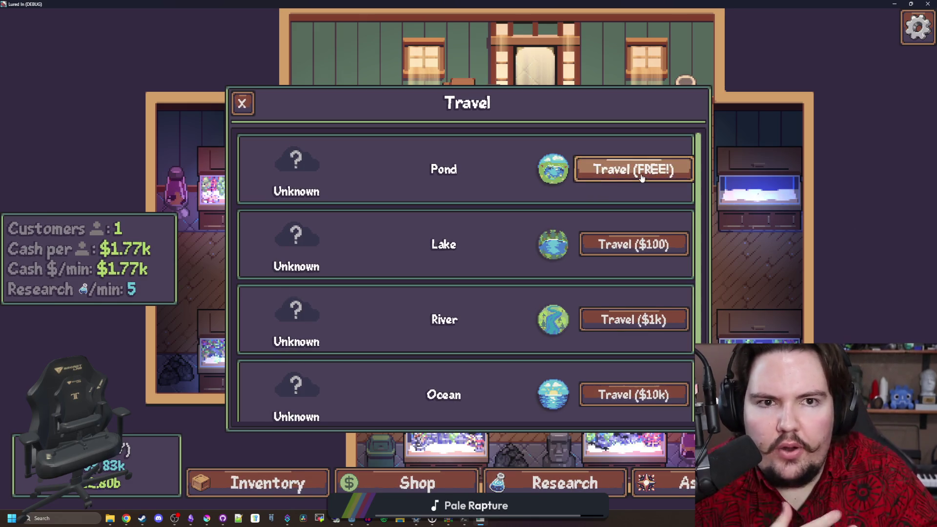
scroll(610, 200, "down", 2)
scroll(575, 202, "up", 2)
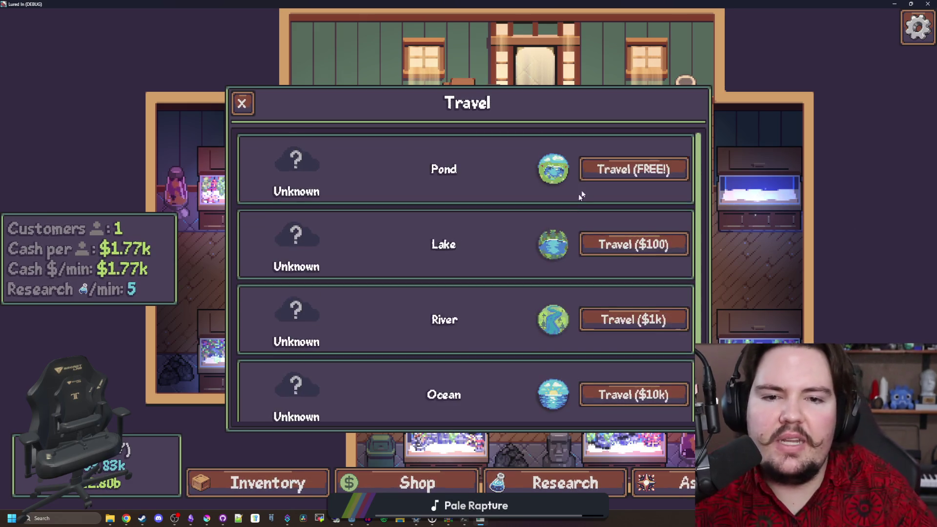
left_click(627, 171)
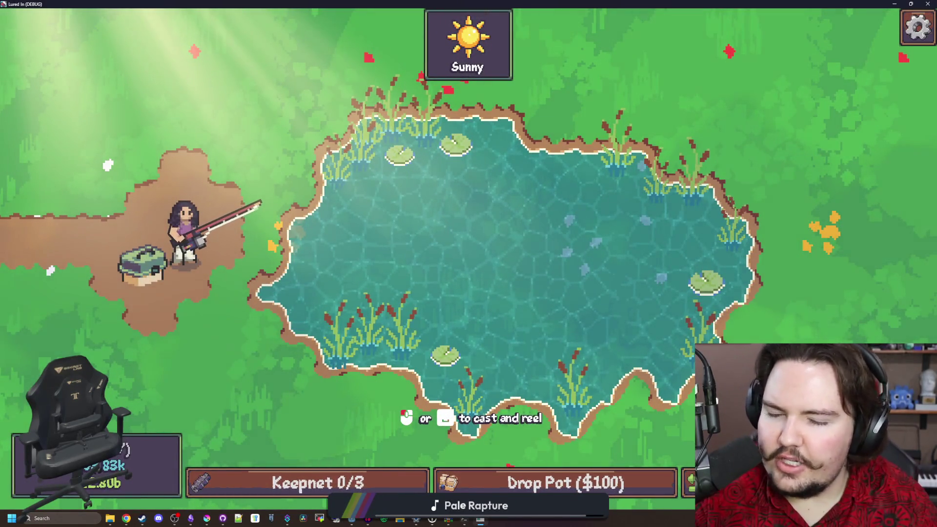
key("Escape")
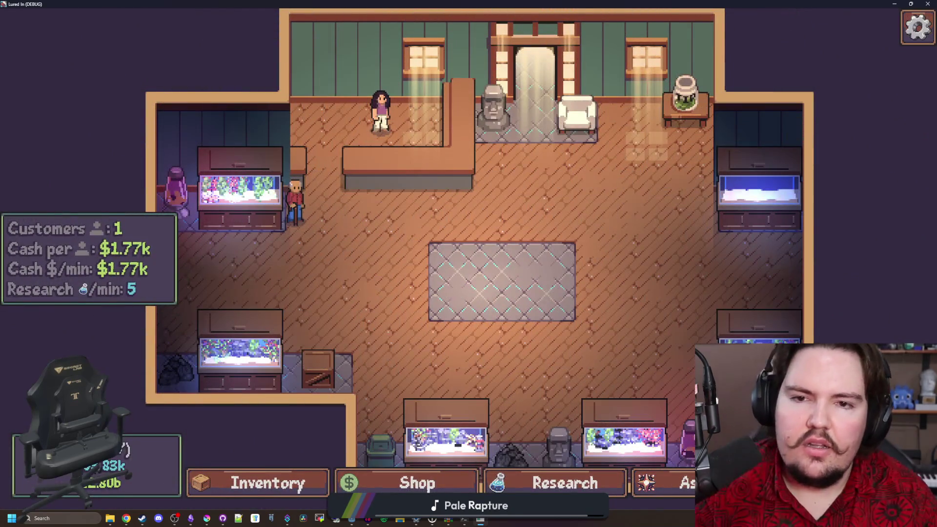
left_click(722, 482)
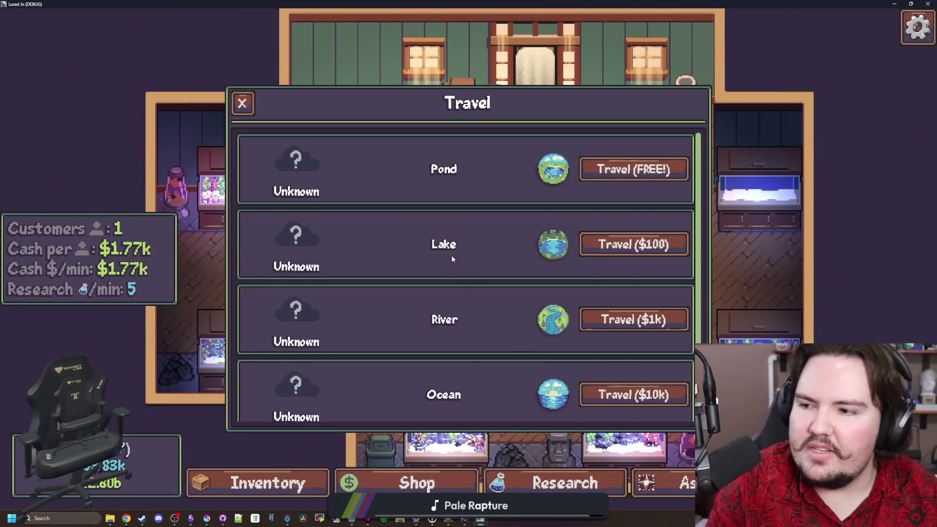
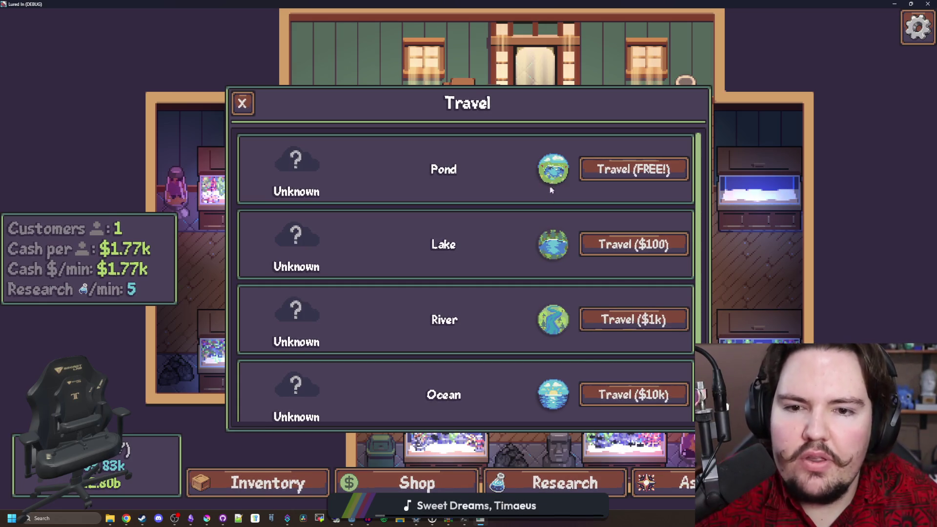
Leave the game's fullscreen view and stop the running test game
key("super+Down")
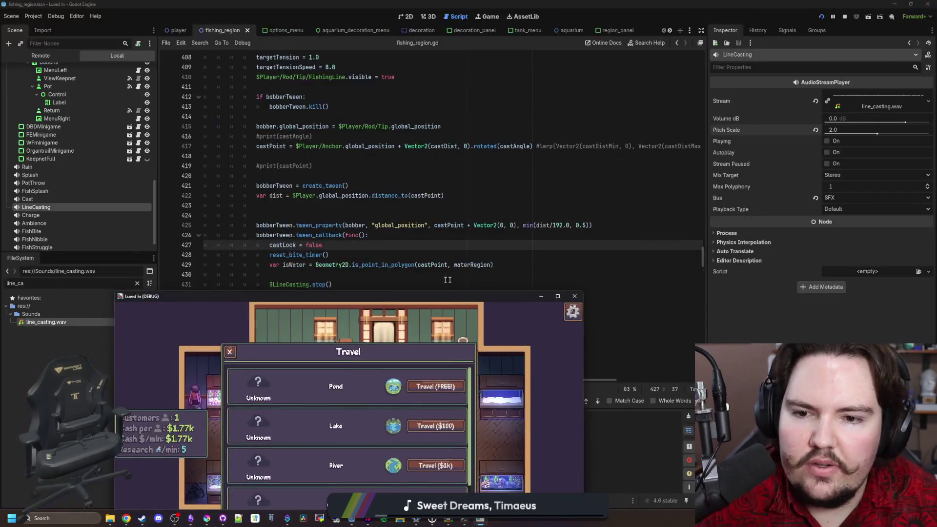
left_click(582, 296)
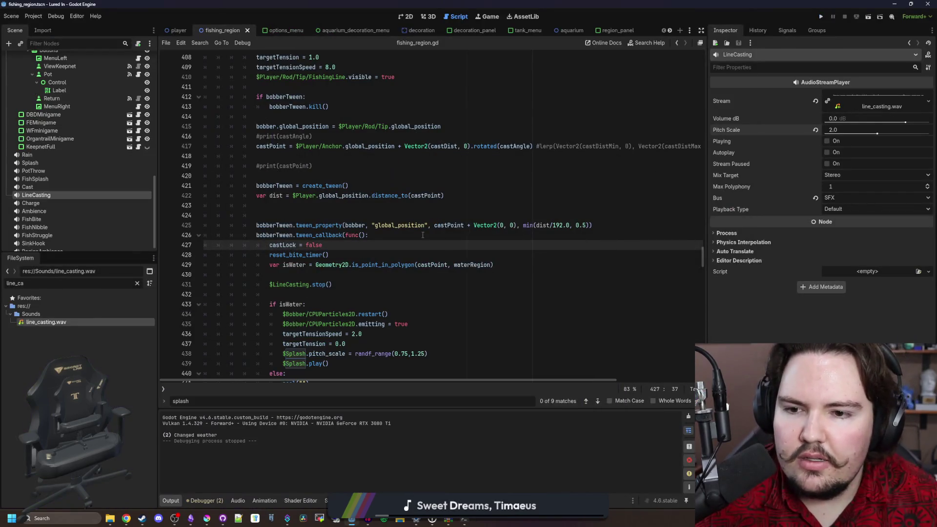
left_click(327, 216)
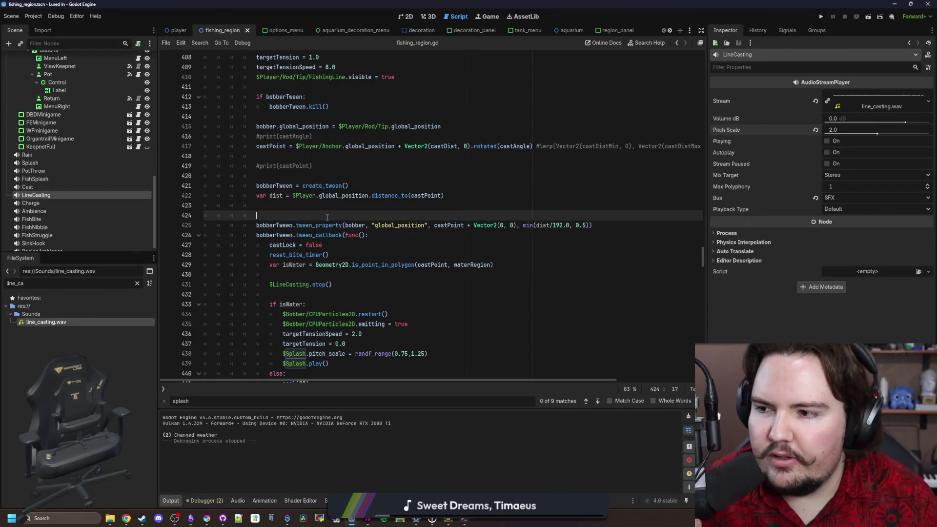
Filter the FileSystem for 'region' and open region_panel.tscn with its script
left_click(138, 287)
type("region")
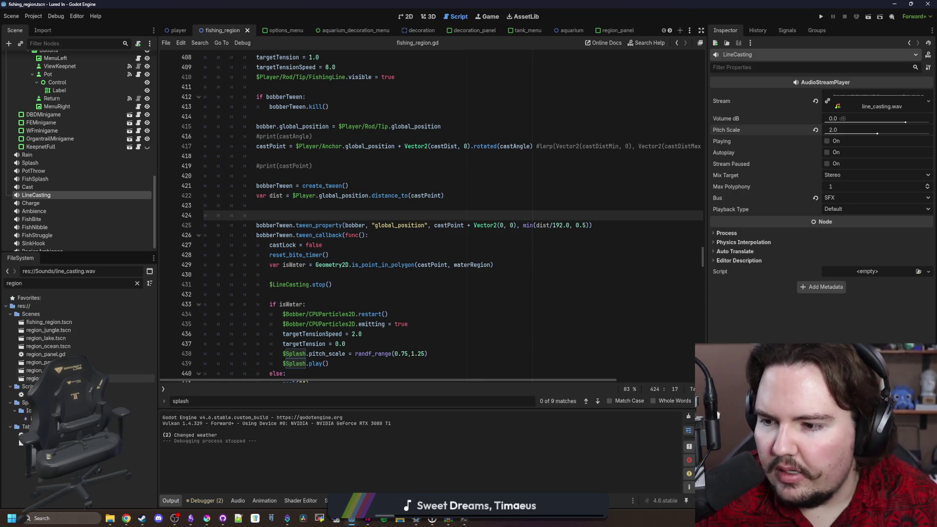
double_click(39, 362)
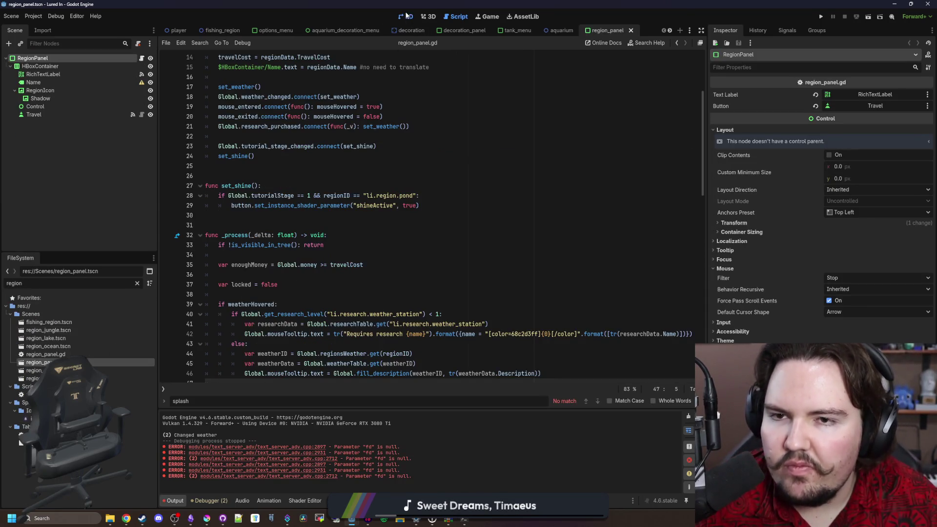
In the 2D view, add a TextureRect child node under RegionIcon
left_click(405, 16)
scroll(405, 180, "down", 2)
scroll(406, 181, "up", 3)
left_click(60, 90)
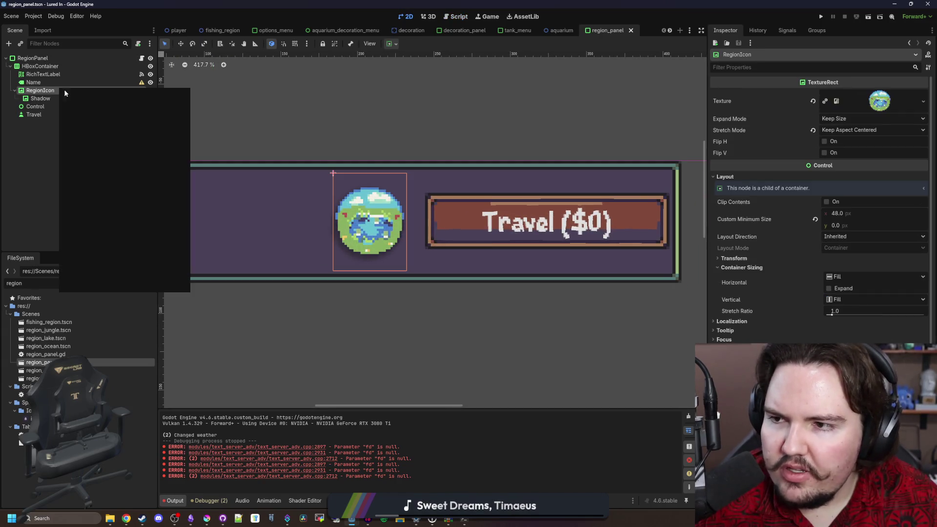
left_click(109, 96)
type("textur")
key("Return")
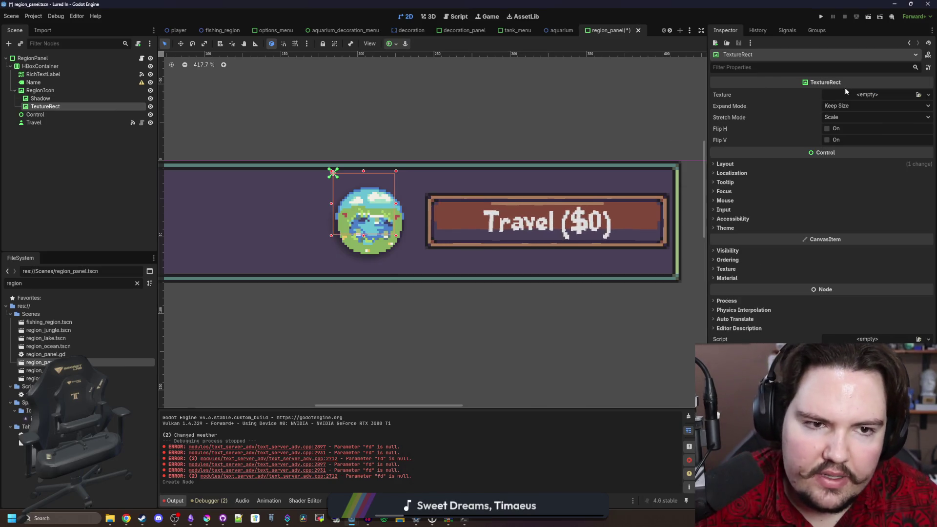
Quick-load the pot icon as the TextureRect's texture, then begin opening an image in Krita
left_click(845, 90)
left_click(874, 265)
type("c")
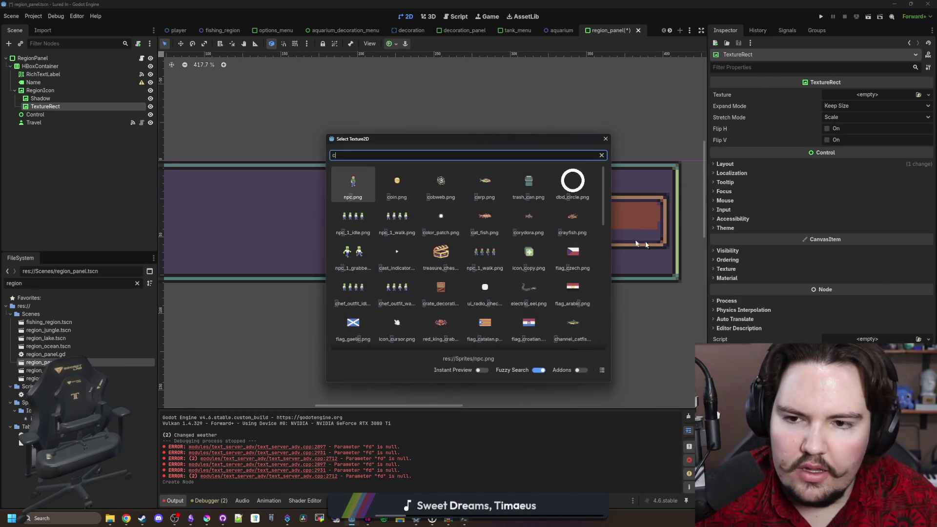
type("hest")
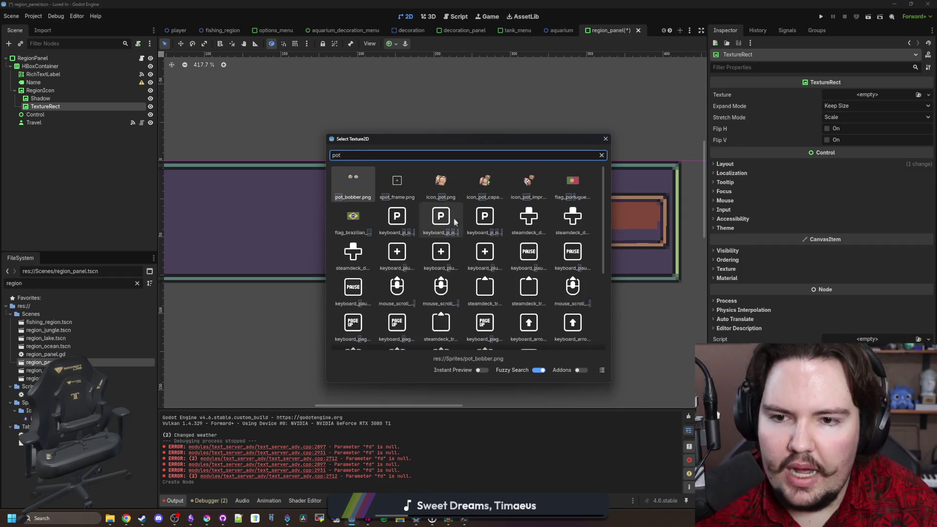
double_click(438, 188)
scroll(437, 191, "up", 1)
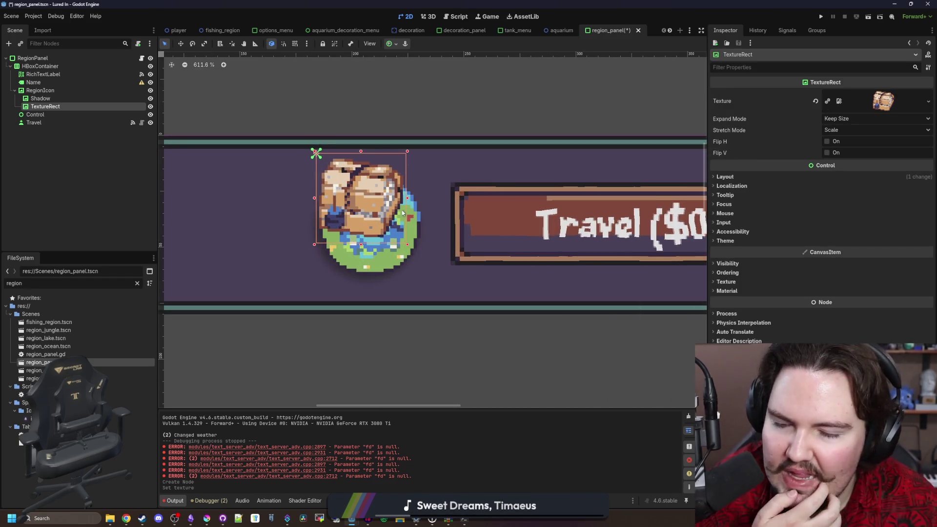
scroll(447, 230, "down", 2)
scroll(447, 254, "down", 2)
scroll(456, 273, "up", 1)
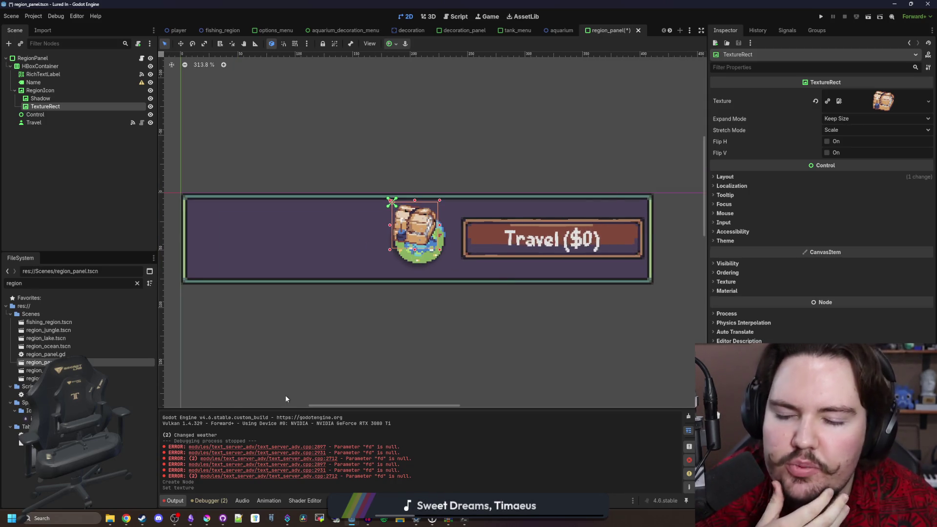
left_click(207, 517)
left_click(188, 146)
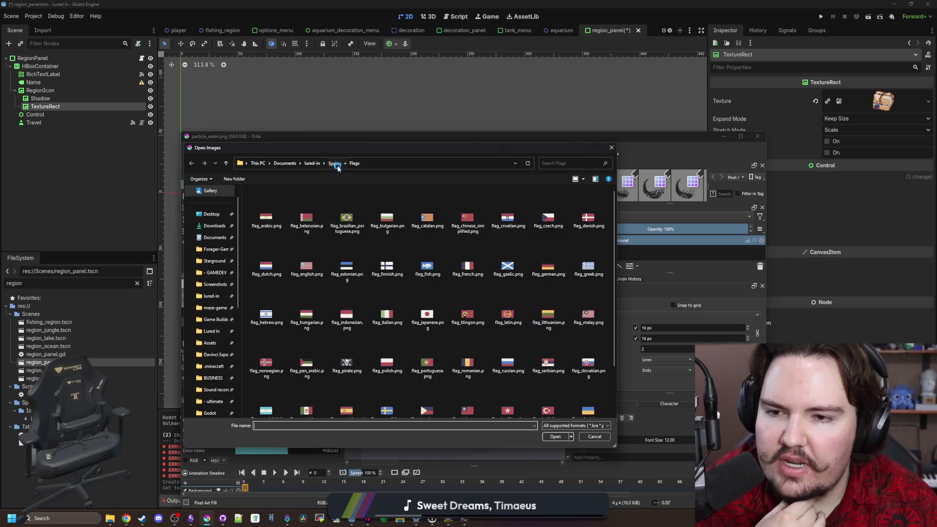
Browse to Sprites > Icons, open icon_pot.png, and maximize the Krita window
left_click(335, 163)
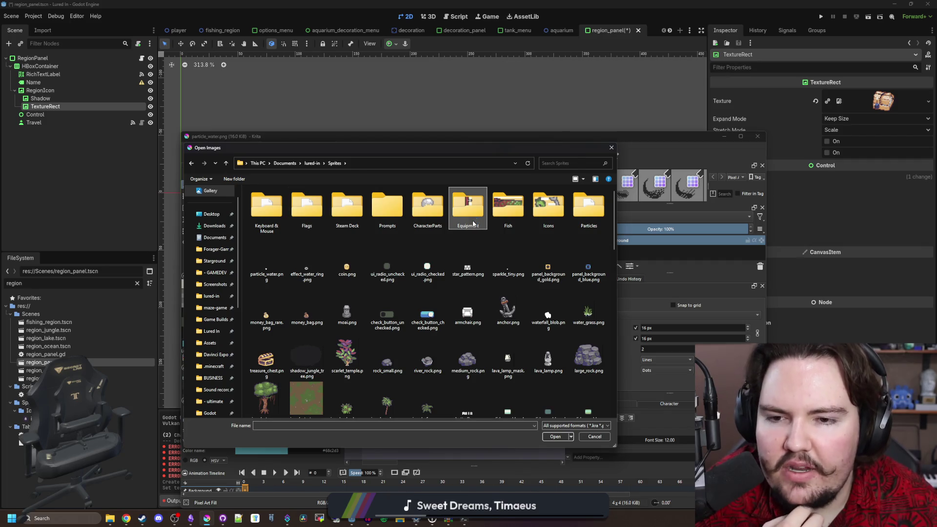
key("alt+Left")
left_click(544, 218)
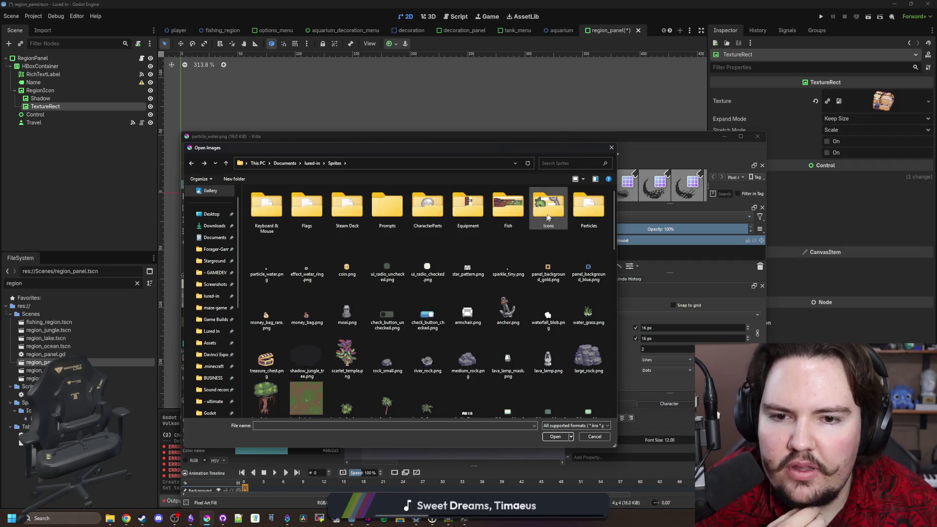
double_click(553, 208)
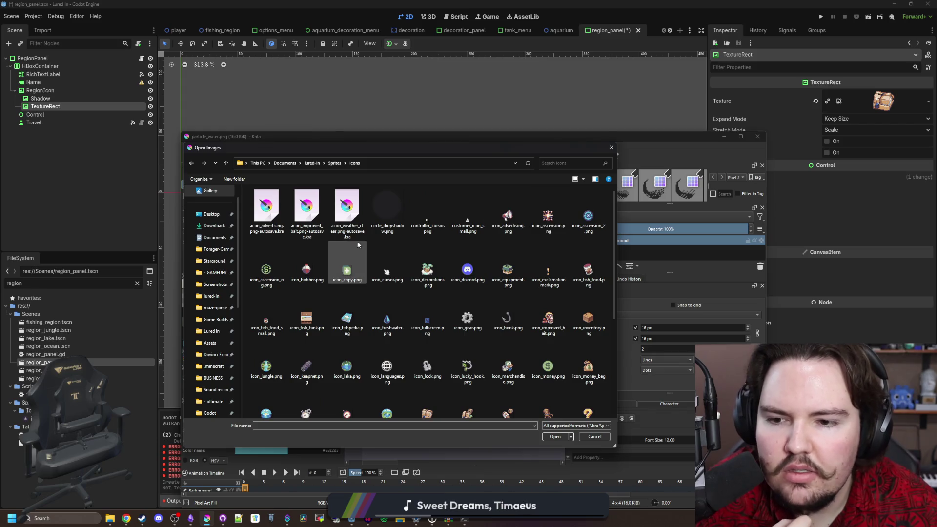
scroll(481, 287, "down", 3)
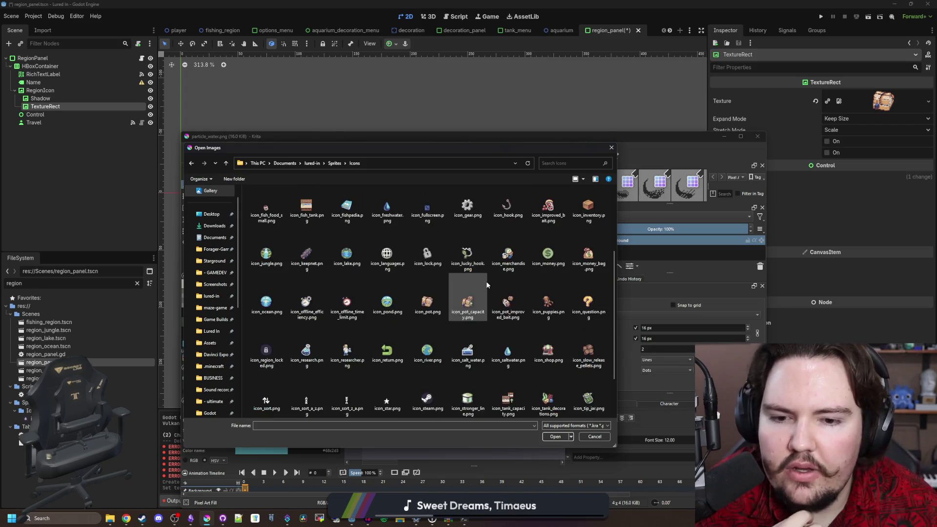
double_click(427, 303)
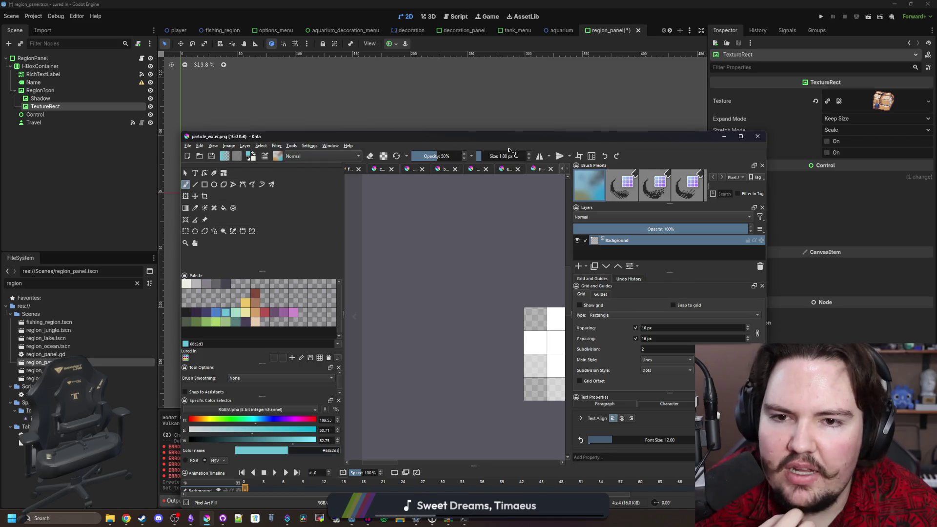
double_click(524, 136)
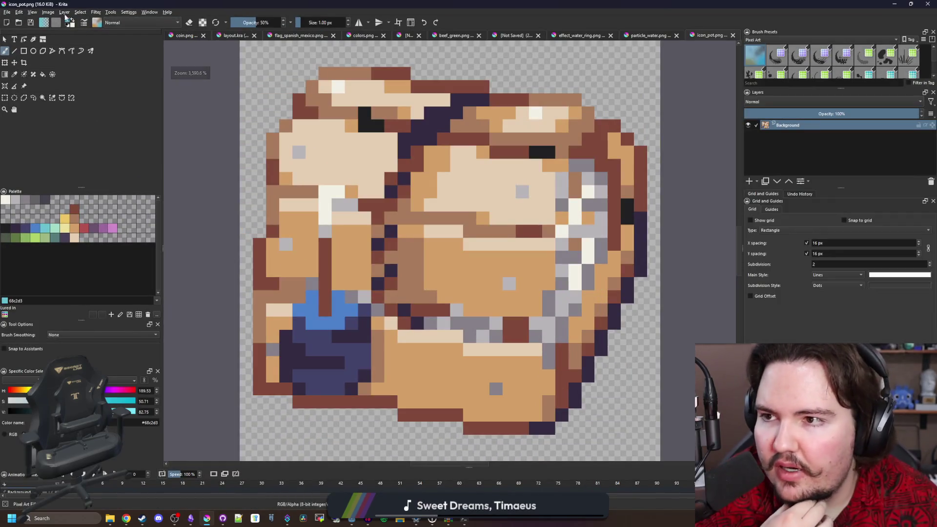
Try a 16-pixel canvas resize, then undo it to restore the original pot image
left_click(48, 11)
left_click(87, 128)
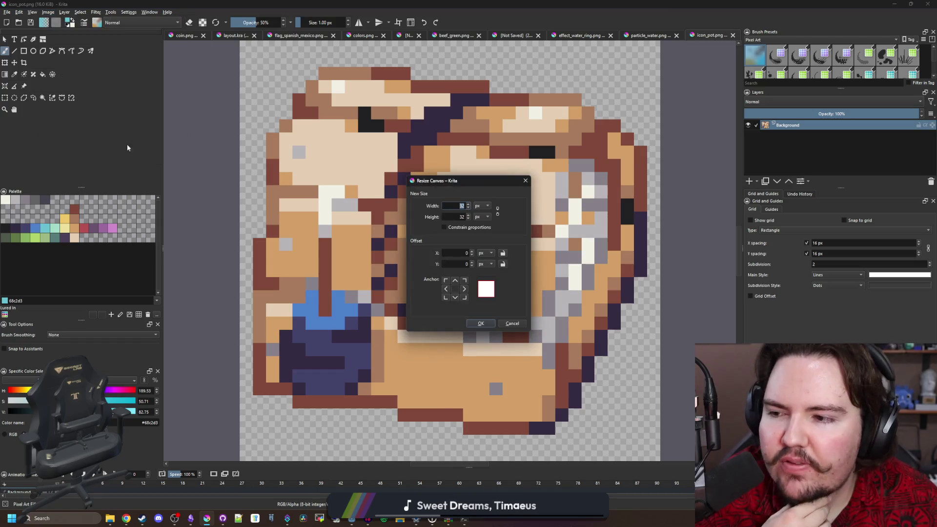
type("16")
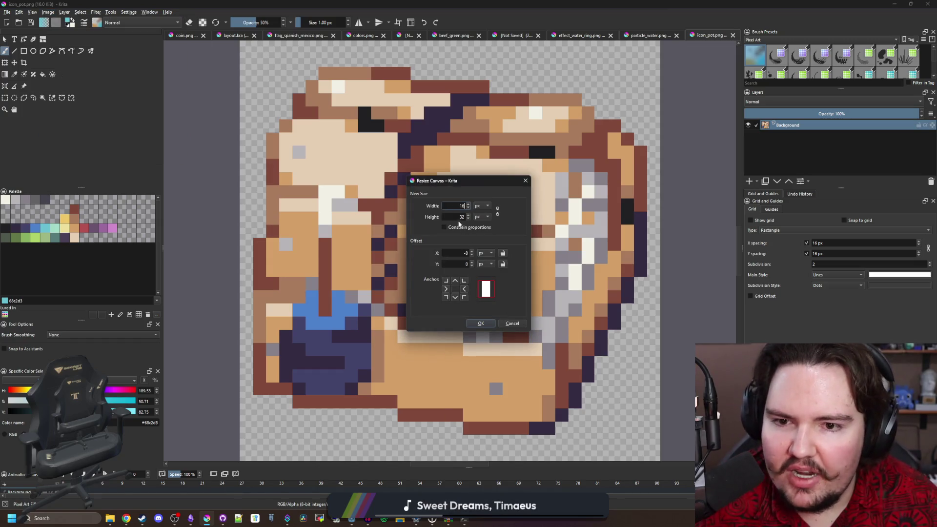
left_click(480, 324)
key("ctrl+z")
key("ctrl+z")
left_click(48, 11)
left_click(349, 119)
key("ctrl+shift+z")
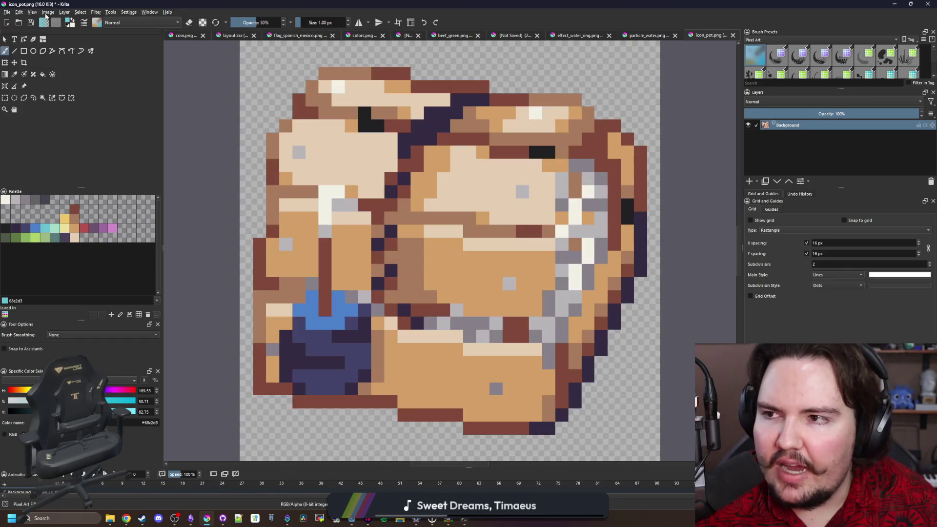
Scale icon_pot.png from 32×32 down to 16×16 pixels with Scale Image To New Size
left_click(48, 12)
left_click(88, 116)
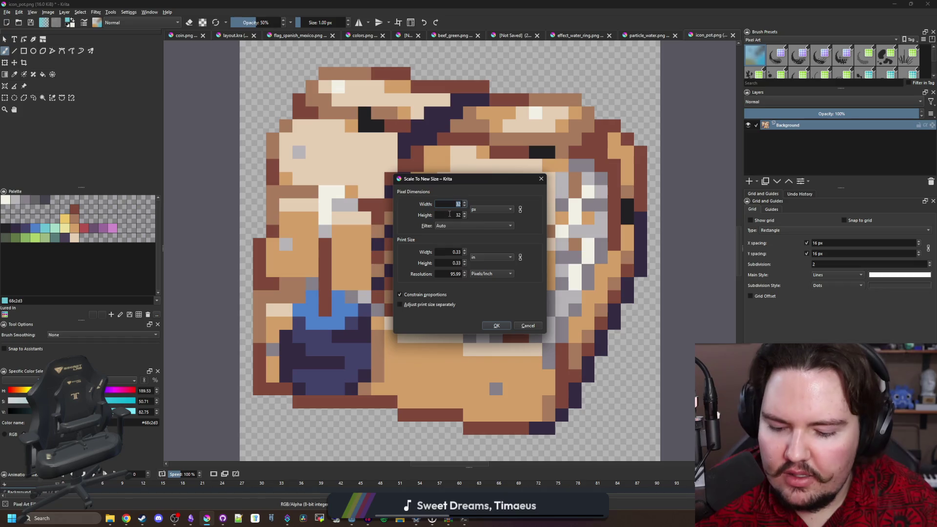
left_click(496, 326)
scroll(364, 201, "up", 3)
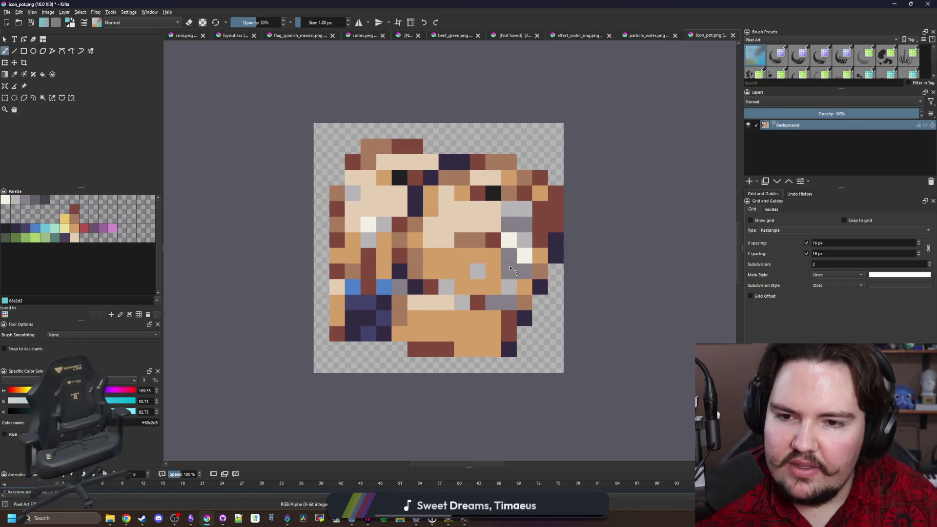
scroll(498, 278, "up", 1)
Sample the dark purple outline colour and shift the sprite's right side one pixel left
key("p")
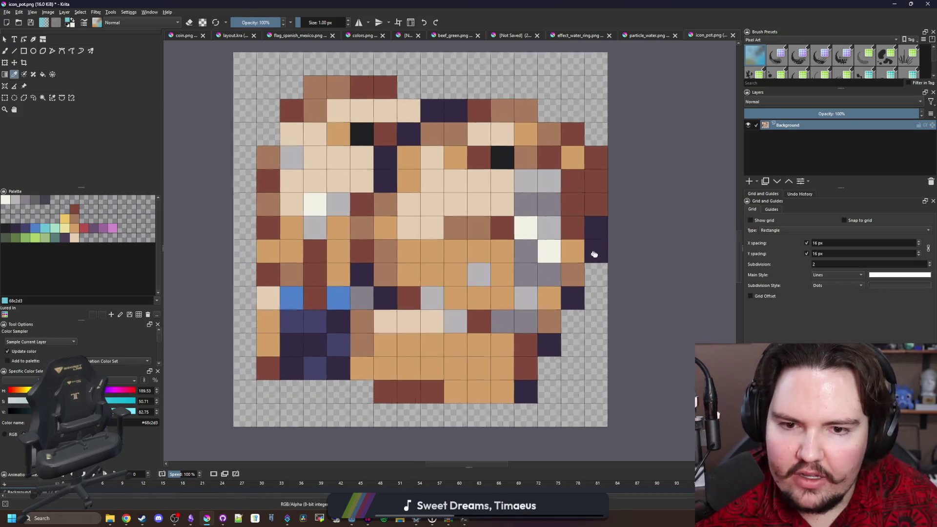
left_click(623, 262)
scroll(292, 209, "down", 1)
left_click(6, 98)
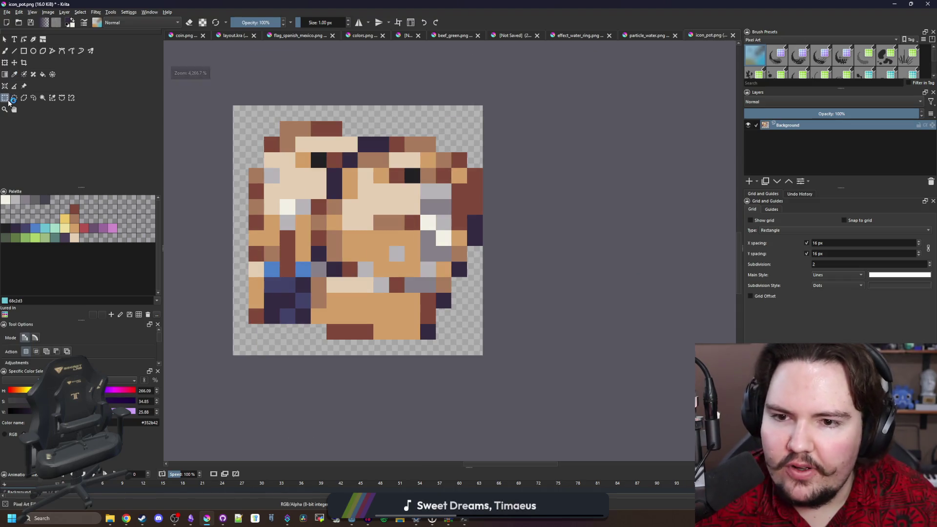
left_click_drag(541, 351, 418, 90)
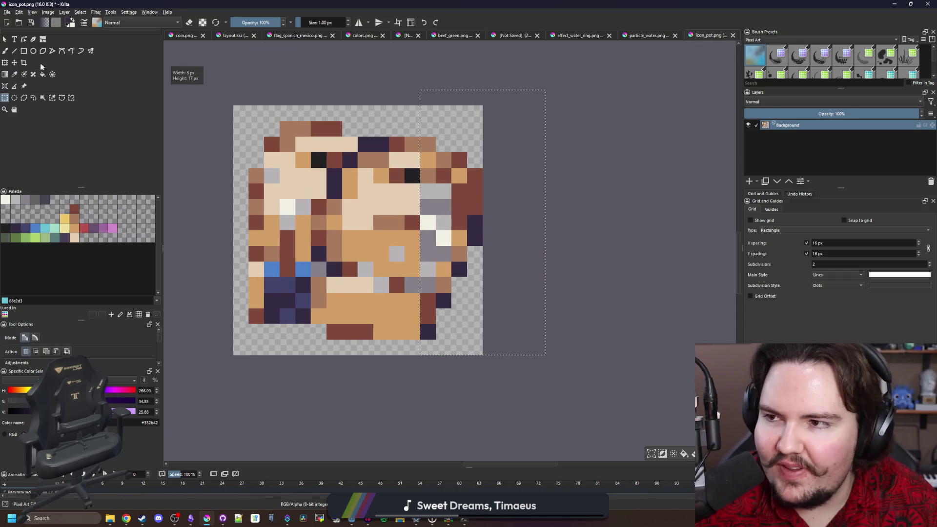
key("t")
left_click_drag(440, 238, 424, 238)
scroll(422, 253, "down", 4)
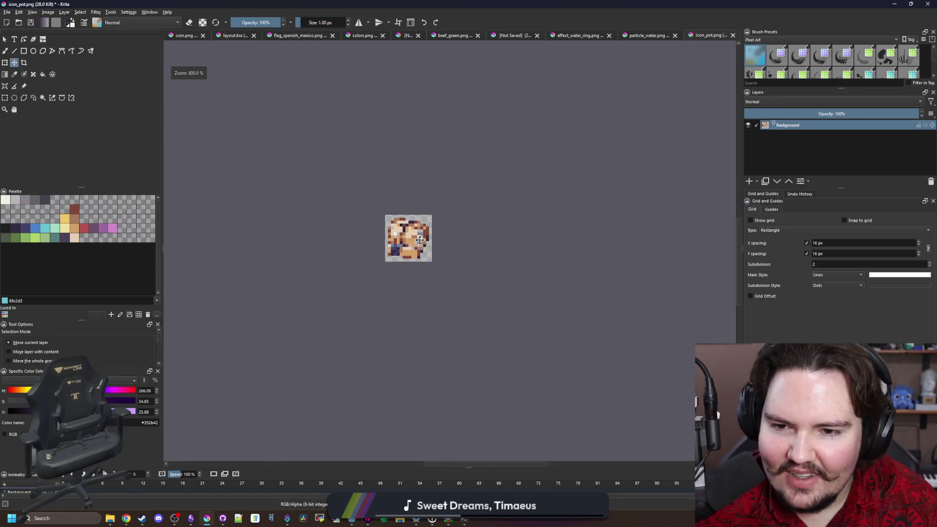
scroll(419, 283, "up", 6)
Paint the orange bottom-row pixels dark purple
key("p")
left_click(456, 405)
mouse_move(456, 401)
left_mouse_down()
mouse_move(487, 389)
mouse_move(407, 393)
left_mouse_up()
key("b")
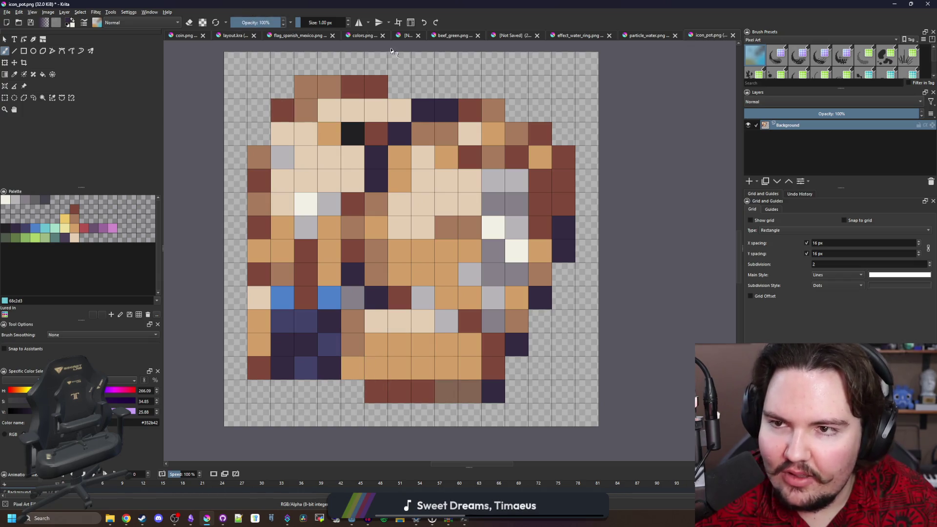
left_click_drag(484, 391, 437, 391)
mouse_move(360, 369)
left_mouse_down()
mouse_move(259, 358)
mouse_move(259, 155)
left_mouse_up()
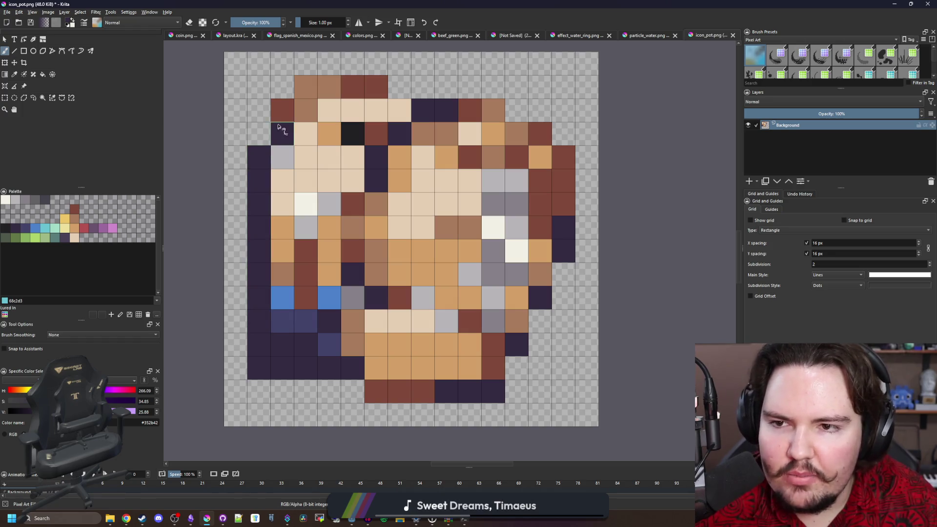
Paint the top outline cells dark purple, undoing the mistaken right-edge strokes
mouse_move(301, 96)
left_mouse_down()
mouse_move(322, 88)
mouse_move(417, 106)
left_mouse_up()
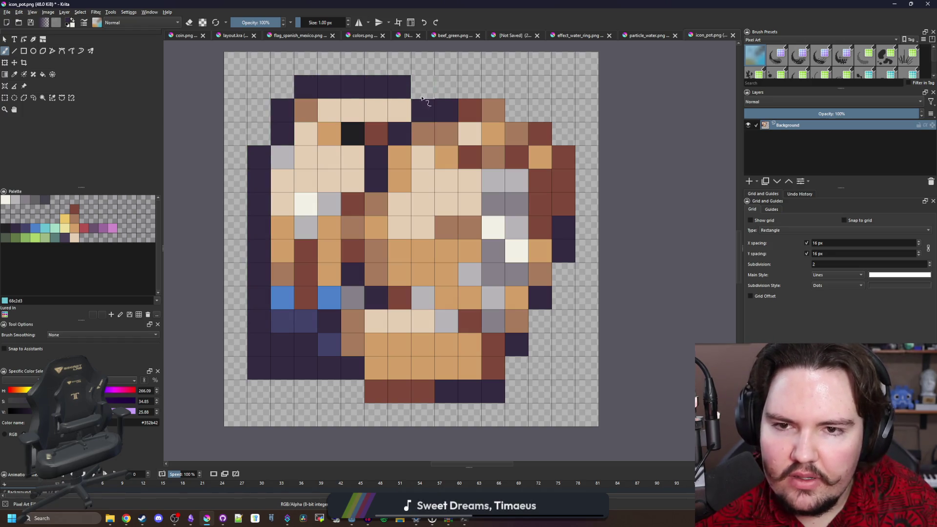
mouse_move(485, 111)
left_mouse_down()
mouse_move(539, 134)
mouse_move(561, 157)
left_mouse_up()
key("ctrl+z")
mouse_move(487, 134)
left_mouse_down()
mouse_move(541, 134)
mouse_move(567, 195)
left_mouse_up()
key("ctrl+z")
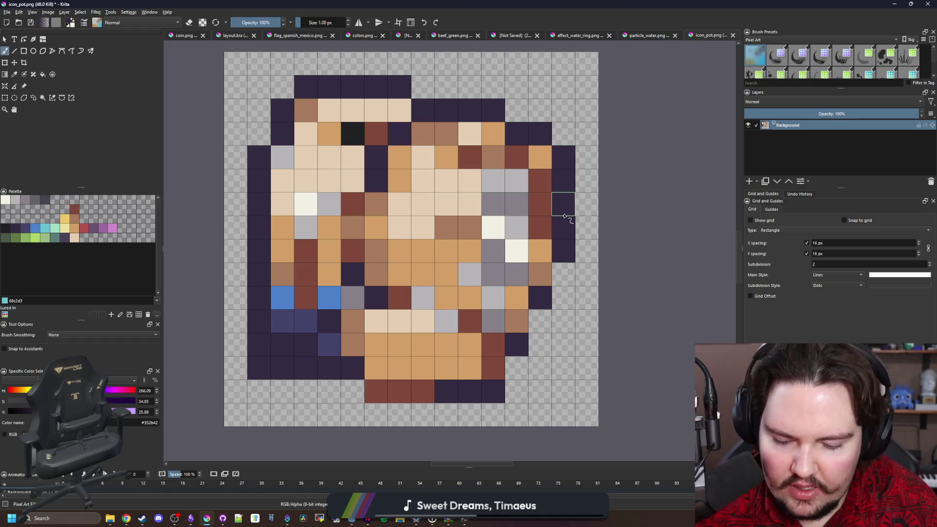
Resample #352b42 and paint the remaining brown right-edge outline cells dark purple
key("p")
left_click(462, 357)
scroll(386, 332, "down", 5)
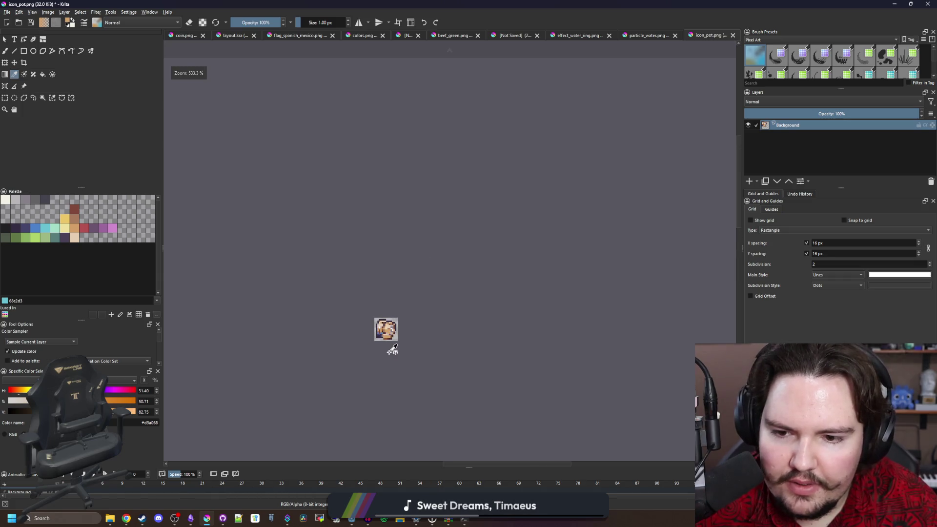
scroll(394, 338, "up", 10)
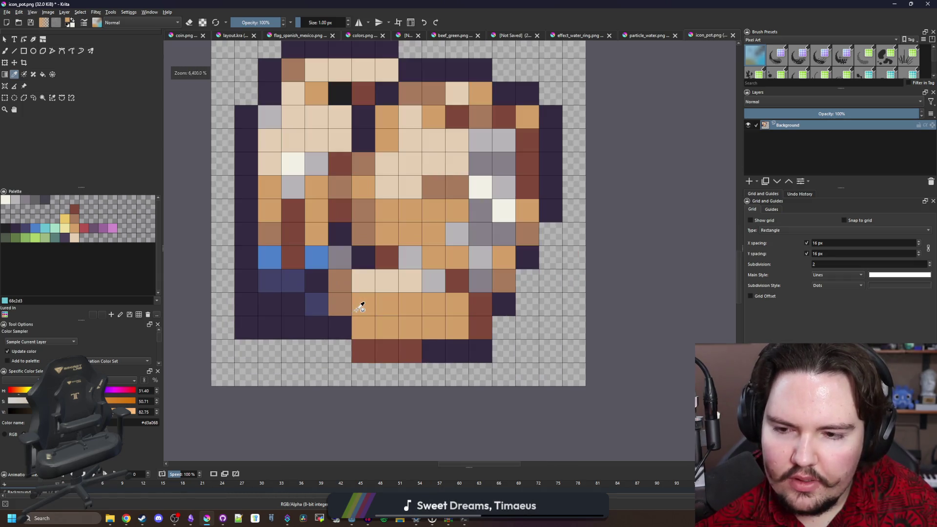
left_click(264, 287)
scroll(469, 317, "down", 4)
scroll(469, 317, "up", 4)
key("b")
left_click(449, 330)
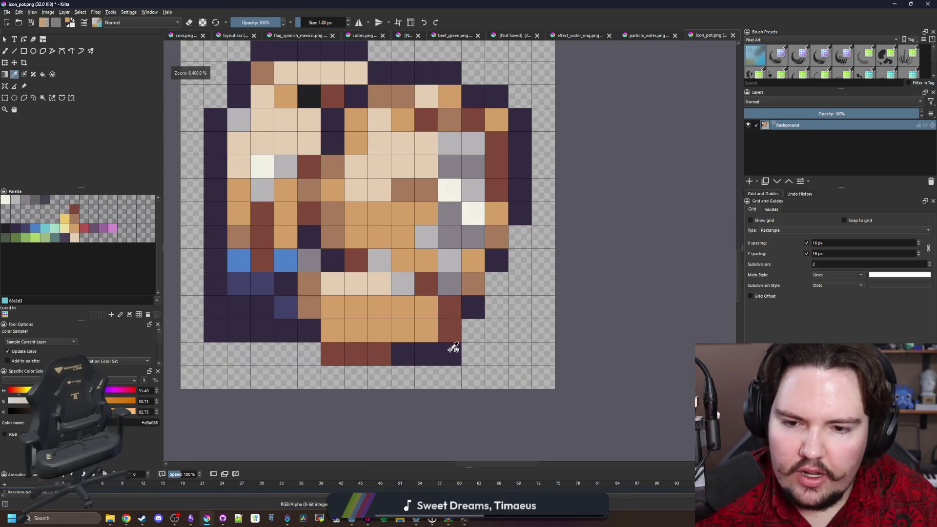
left_click(473, 282)
left_click(497, 237)
scroll(382, 195, "down", 6)
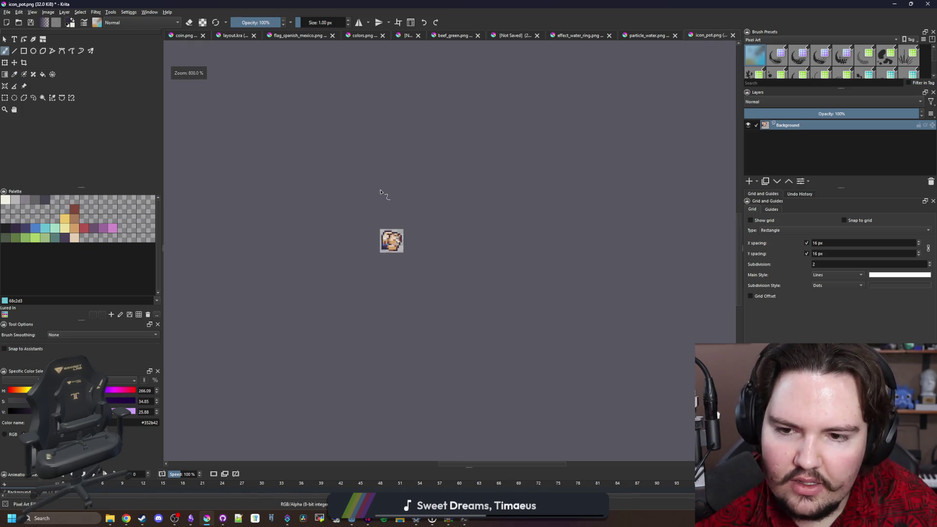
Paint a run of brown and dark cells tan
scroll(383, 238, "up", 5)
scroll(383, 238, "down", 5)
scroll(385, 237, "up", 10)
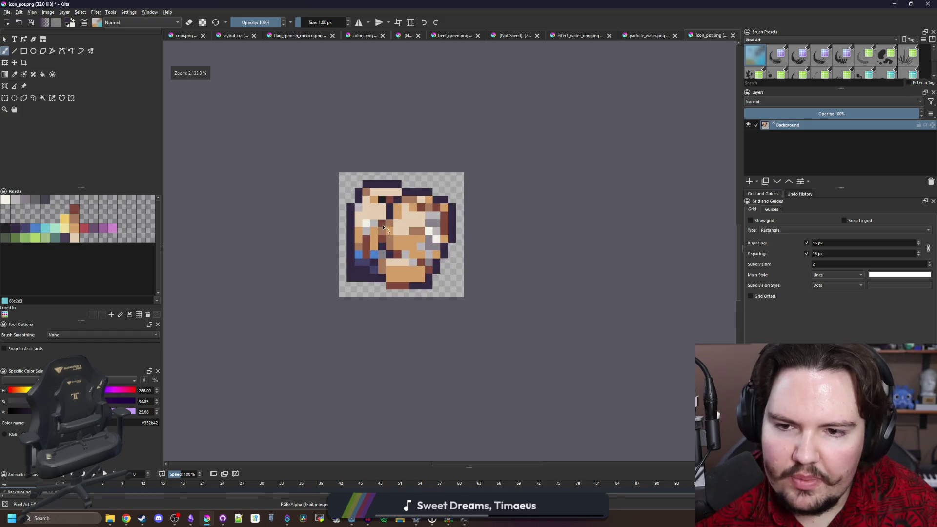
left_click(429, 272, "ctrl")
mouse_move(424, 276)
left_mouse_down()
mouse_move(400, 262)
mouse_move(337, 261)
left_mouse_up()
scroll(363, 277, "down", 4)
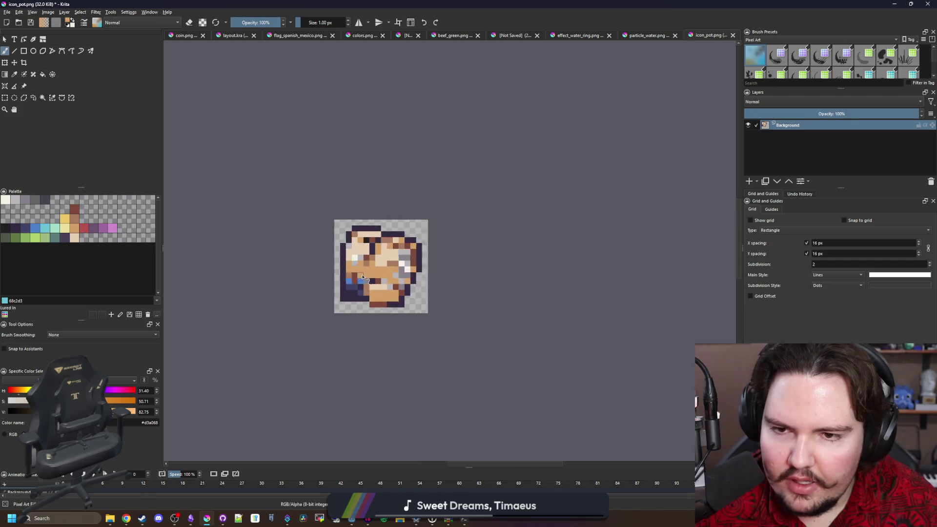
scroll(381, 277, "up", 4)
Paint the blue, grey and lower-left cells dark purple, then recolour the lower-left cells tan
key("p")
left_click(404, 276)
key("b")
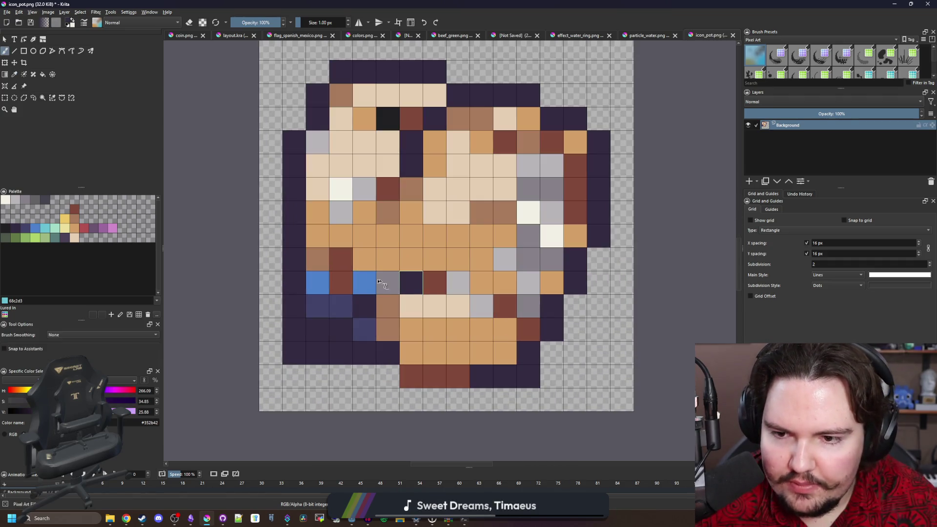
left_click_drag(363, 282, 393, 286)
mouse_move(318, 267)
left_mouse_down()
mouse_move(314, 278)
mouse_move(334, 320)
mouse_move(314, 308)
left_mouse_up()
key("p")
left_click(416, 328)
key("b")
mouse_move(390, 329)
left_mouse_down()
mouse_move(317, 307)
mouse_move(363, 305)
mouse_move(316, 288)
mouse_move(328, 274)
mouse_move(288, 251)
mouse_move(299, 272)
mouse_move(285, 274)
left_mouse_up()
scroll(342, 287, "down", 1)
scroll(396, 303, "up", 1)
Paint one cell light tan and a grey vertical strip down the pot's right side
key("p")
left_click(396, 302)
key("b")
key("ctrl+z")
left_click(450, 301)
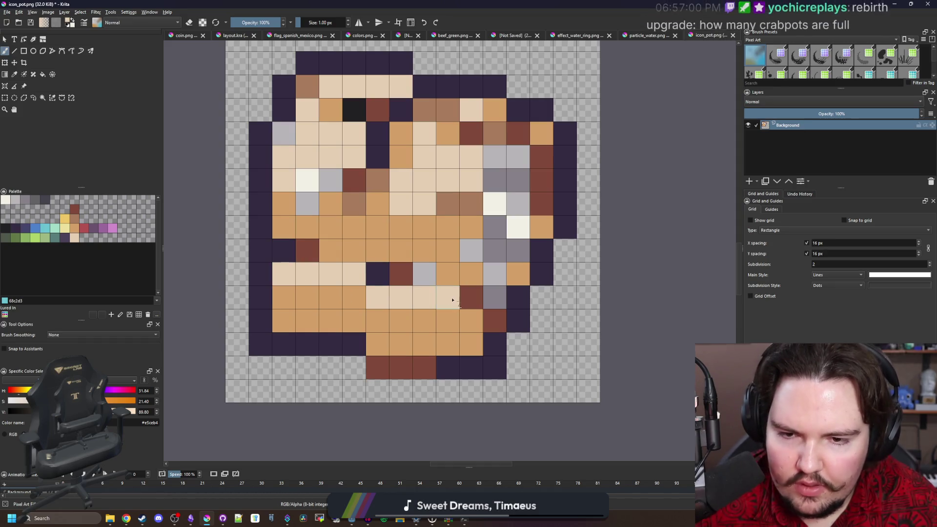
left_click(494, 237, "ctrl")
left_click(476, 276)
left_click_drag(476, 276, 482, 294)
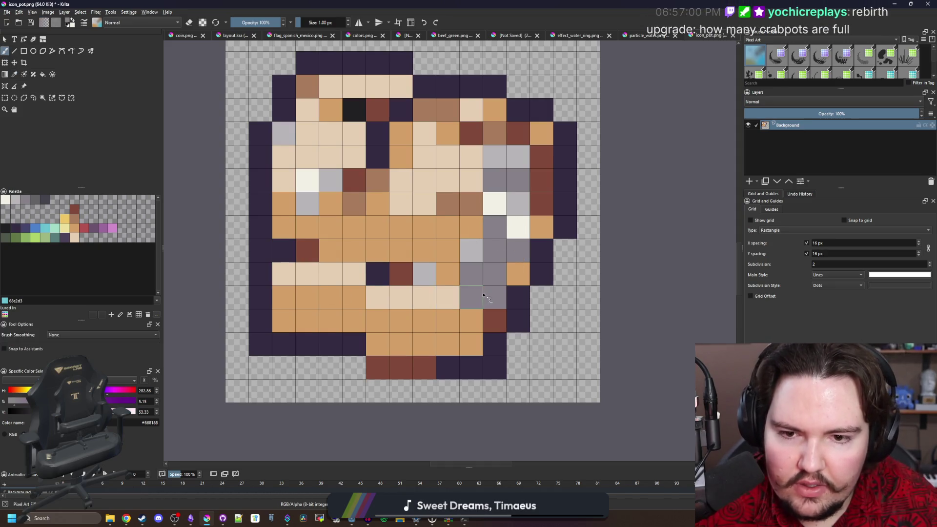
mouse_move(482, 262)
left_mouse_down()
mouse_move(471, 205)
mouse_move(517, 156)
mouse_move(518, 275)
left_mouse_up()
Repaint four right-column cells and several upper cells in tan and light tan
left_click(470, 324, "ctrl")
left_click_drag(494, 321, 525, 246)
scroll(434, 288, "down", 5)
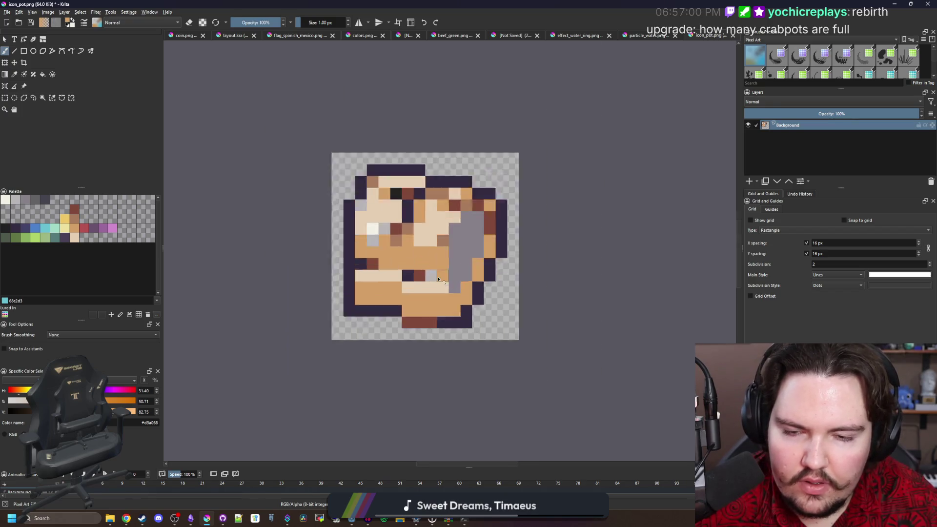
scroll(450, 279, "up", 5)
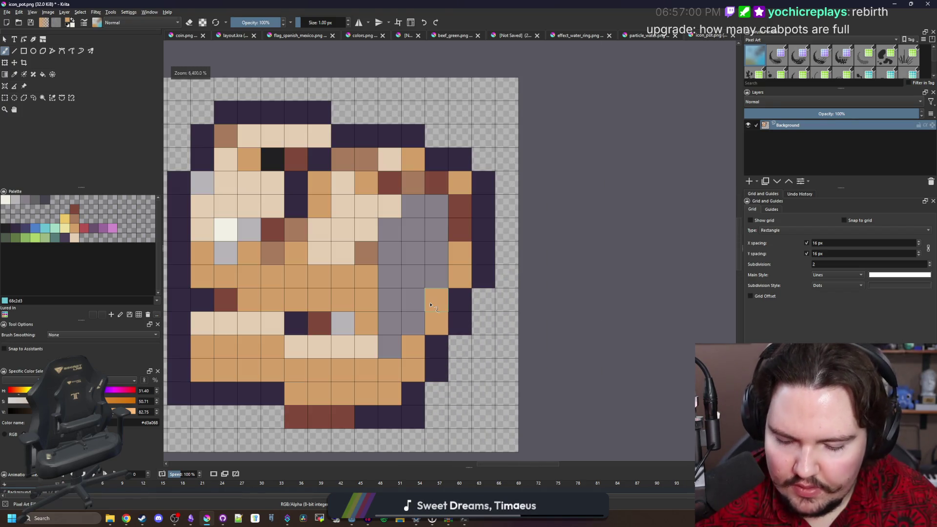
left_click_drag(385, 249, 414, 206)
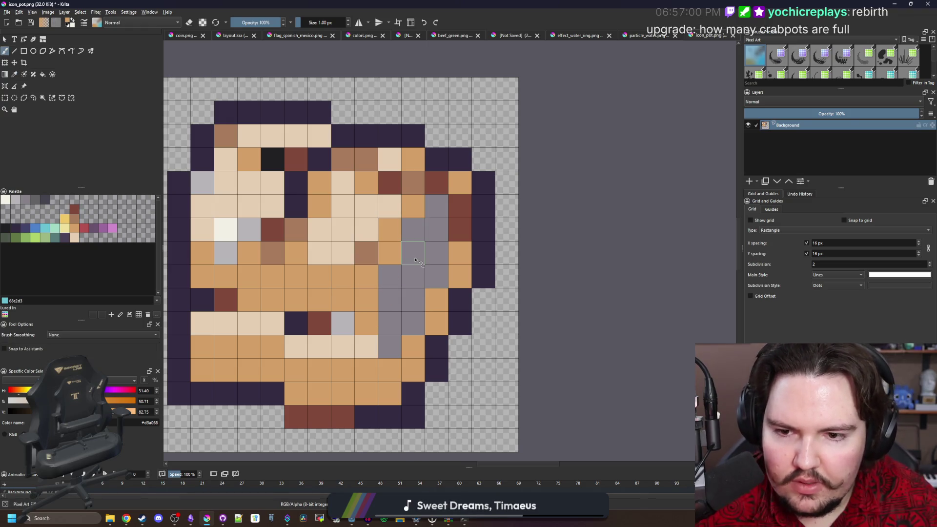
left_click(371, 234, "ctrl")
mouse_move(366, 253)
left_mouse_down()
mouse_move(413, 229)
mouse_move(389, 206)
left_mouse_up()
mouse_move(322, 203)
left_mouse_down()
mouse_move(387, 213)
mouse_move(385, 191)
left_mouse_up()
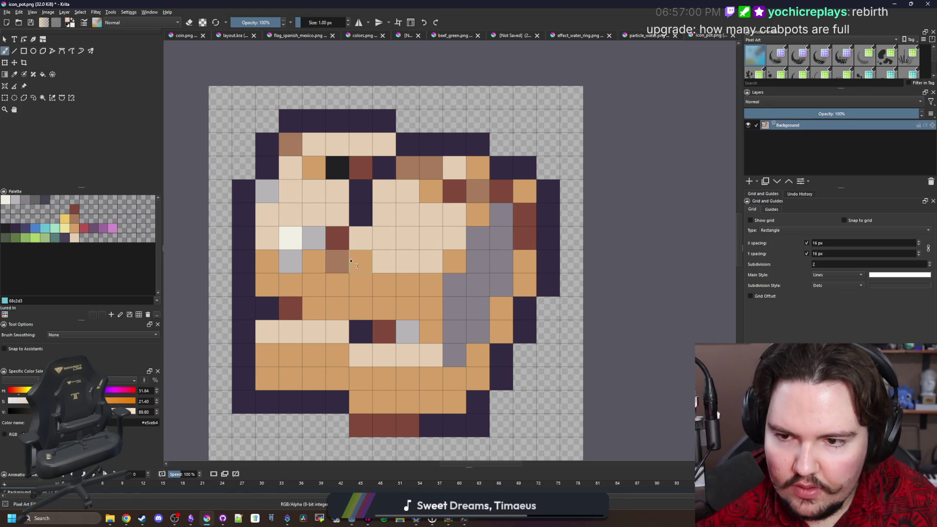
left_click_drag(349, 261, 341, 261)
left_click(334, 284, "ctrl")
left_click(335, 270)
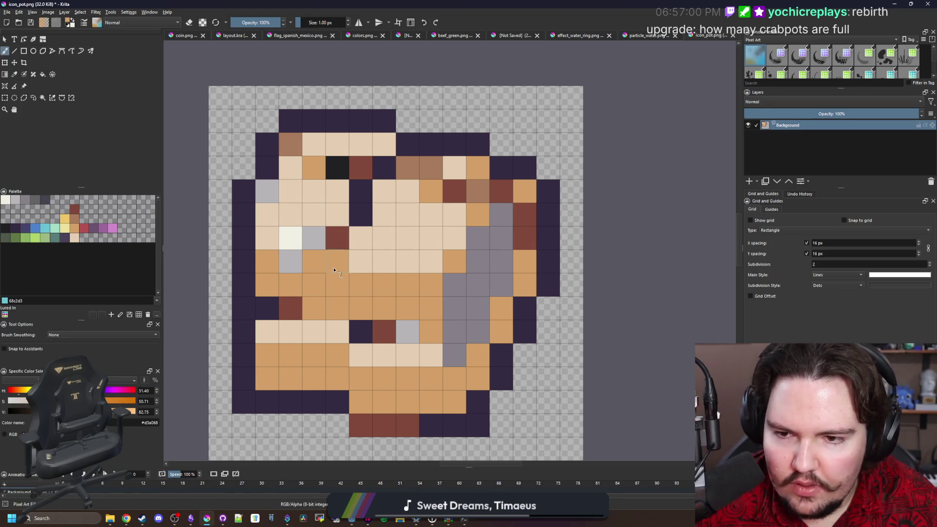
Paint two horizontal rows of cells dark purple across the pot
left_click(359, 214, "ctrl")
left_click_drag(342, 238, 302, 239)
left_click_drag(303, 239, 278, 239)
left_click_drag(350, 257, 441, 262)
left_click(459, 267)
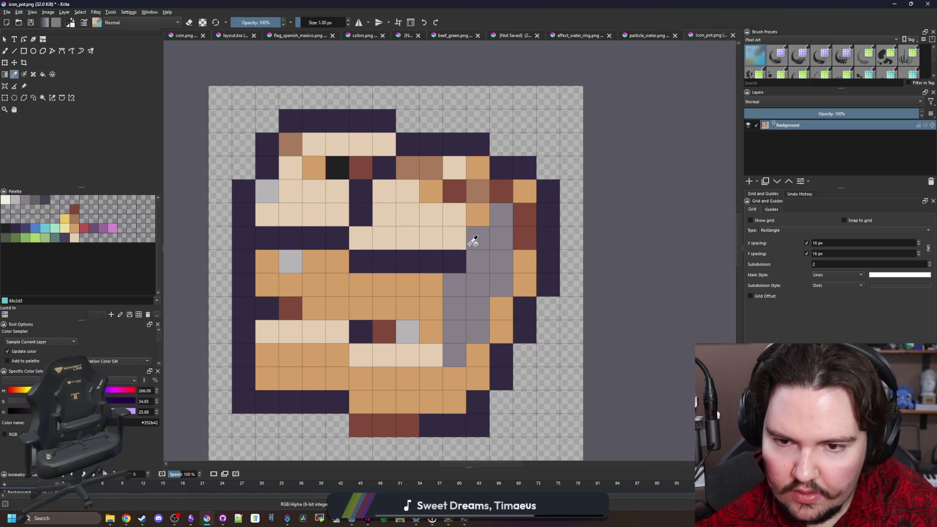
Paint the cream and brown rows across the pot tan
left_click(429, 198, "ctrl")
left_click_drag(412, 195, 266, 187)
mouse_move(359, 213)
left_mouse_down()
mouse_move(376, 168)
mouse_move(296, 167)
mouse_move(478, 167)
mouse_move(463, 191)
mouse_move(376, 142)
mouse_move(288, 144)
left_mouse_up()
left_click(385, 215, "ctrl")
Paint two upper rows cream and draw a dark purple slat line across the pot
left_click(360, 219)
left_click_drag(360, 219, 312, 196)
mouse_move(483, 174)
left_mouse_down()
mouse_move(355, 167)
mouse_move(370, 145)
mouse_move(288, 145)
left_mouse_up()
left_click(429, 249, "ctrl")
mouse_move(461, 192)
left_mouse_down()
mouse_move(366, 192)
mouse_move(319, 167)
left_mouse_up()
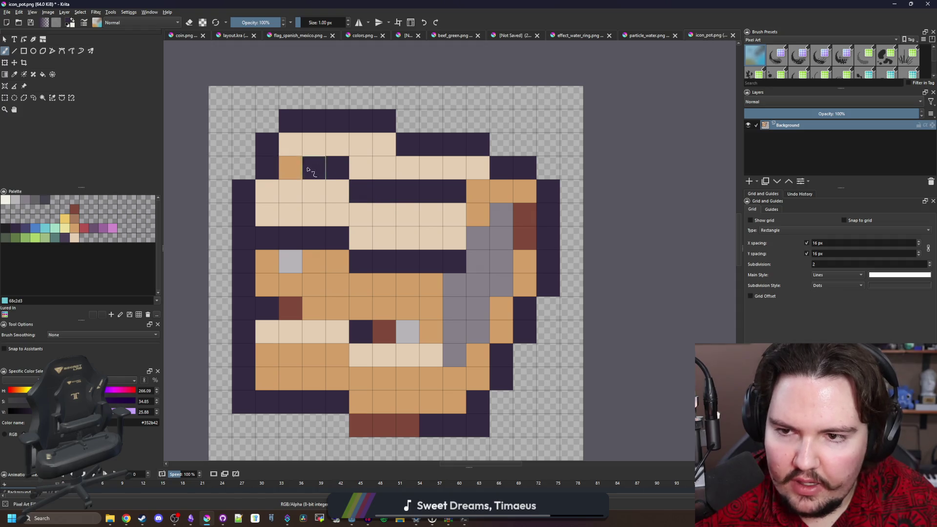
scroll(325, 168, "down", 10)
scroll(356, 192, "up", 6)
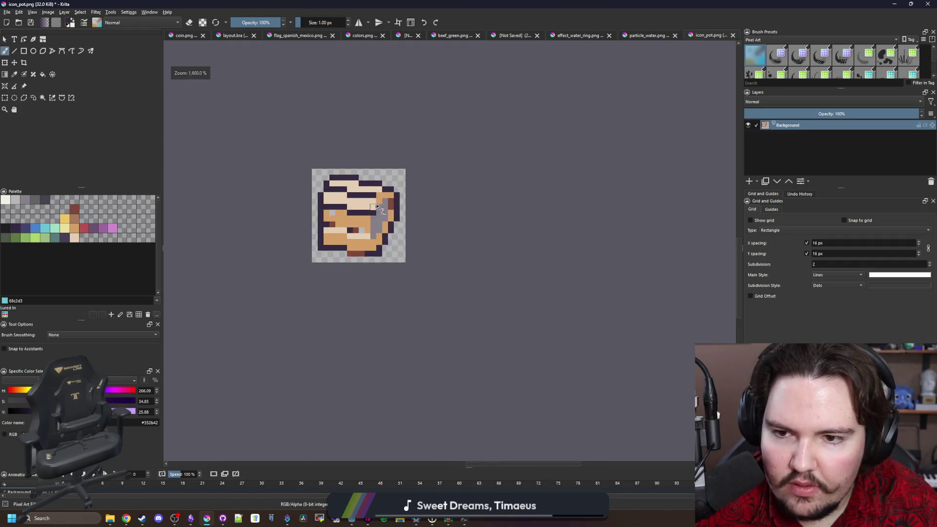
Recolour individual crab pot cells tan, brown and dark purple
scroll(379, 208, "up", 4)
left_click(408, 192, "ctrl")
left_click(386, 229)
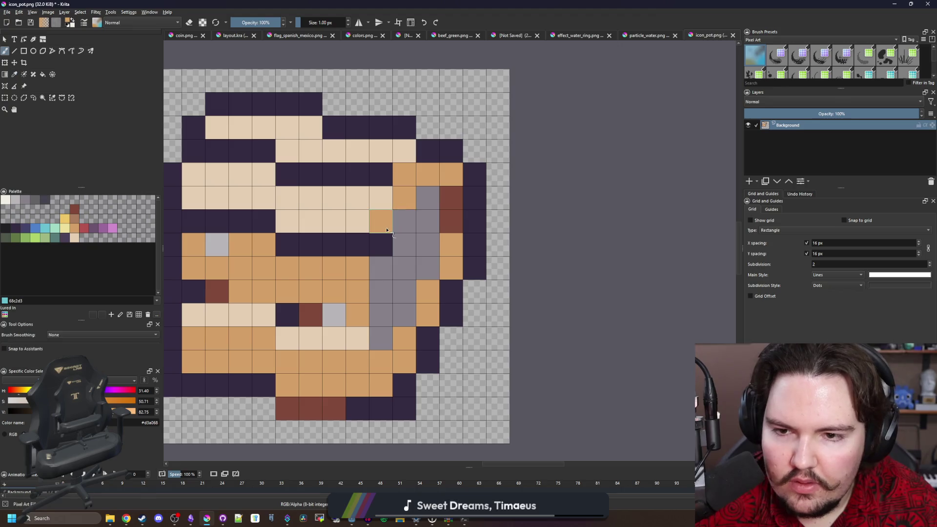
left_click(387, 240)
left_click(499, 222, "ctrl")
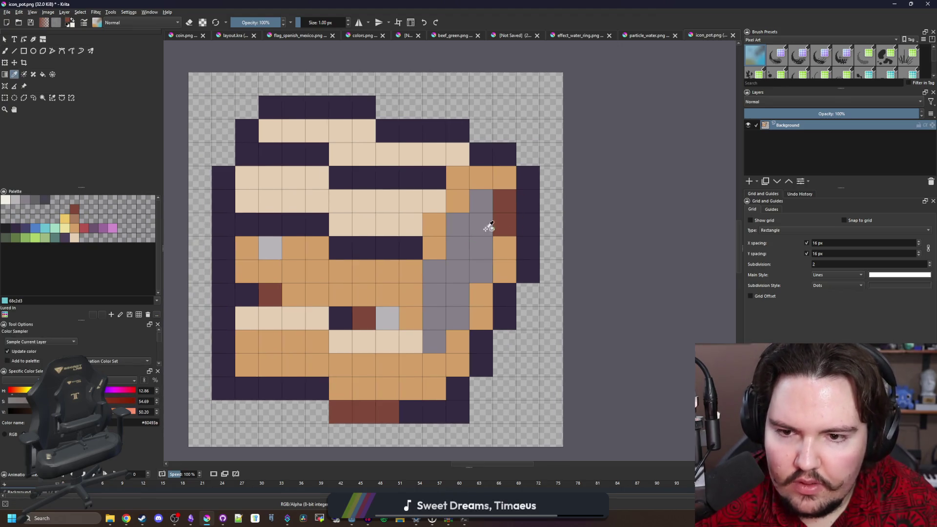
left_click(411, 182)
left_click(435, 302, "ctrl")
left_click(340, 316, "ctrl")
left_click(386, 318)
left_click(410, 318)
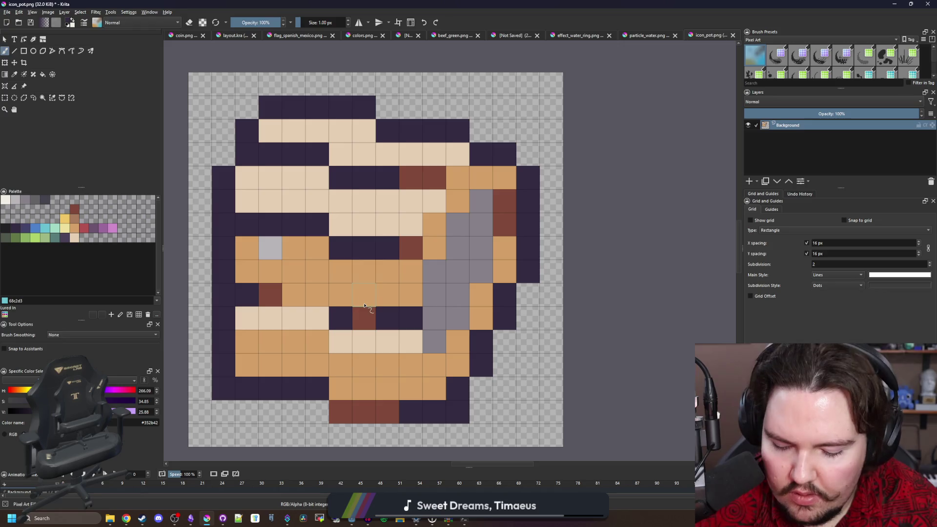
Paint a row of dark cells brown (#80493a), a grey cell tan, and two tan cells dark purple
left_click(412, 247, "ctrl")
mouse_move(411, 247)
left_mouse_down()
mouse_move(341, 248)
mouse_move(257, 225)
left_mouse_up()
left_click(301, 249, "ctrl")
left_click(271, 252)
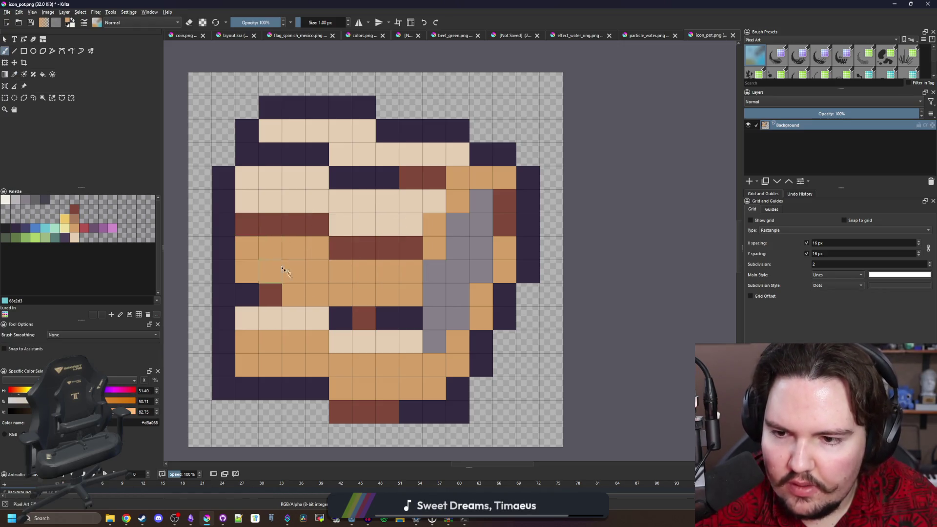
left_click(337, 315, "ctrl")
left_click_drag(317, 296, 292, 295)
Rectangle-select the icon's left part and nudge it one pixel right
scroll(321, 301, "down", 4)
scroll(321, 301, "down", 2)
scroll(320, 301, "up", 5)
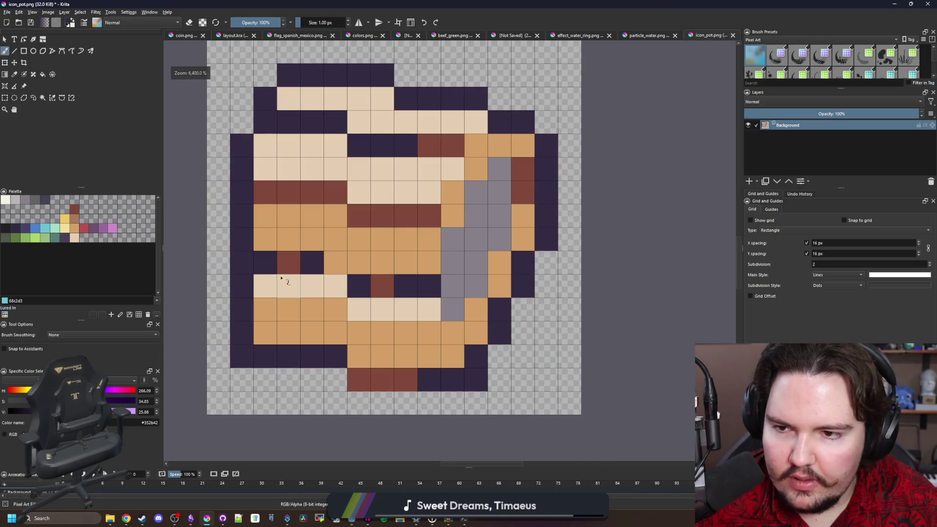
scroll(335, 279, "down", 2)
scroll(335, 279, "up", 3)
scroll(337, 280, "down", 1)
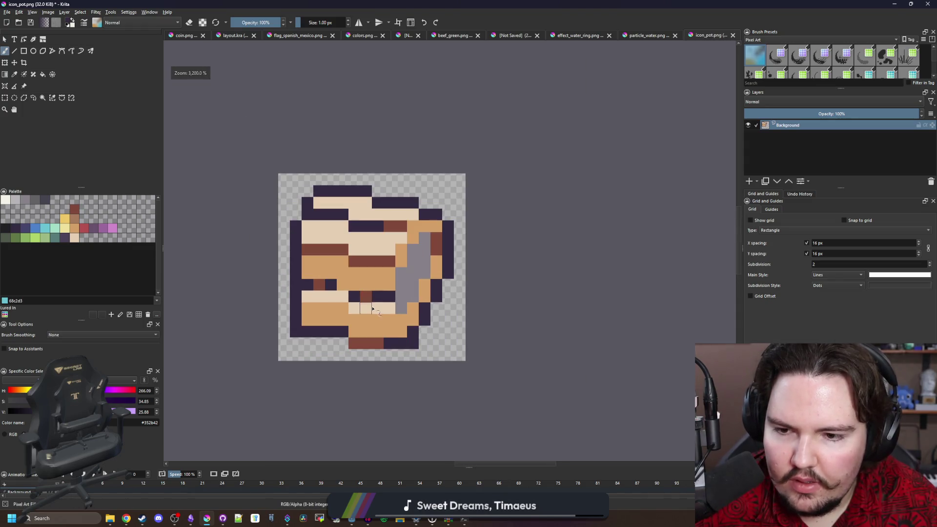
scroll(339, 283, "up", 3)
scroll(303, 244, "down", 2)
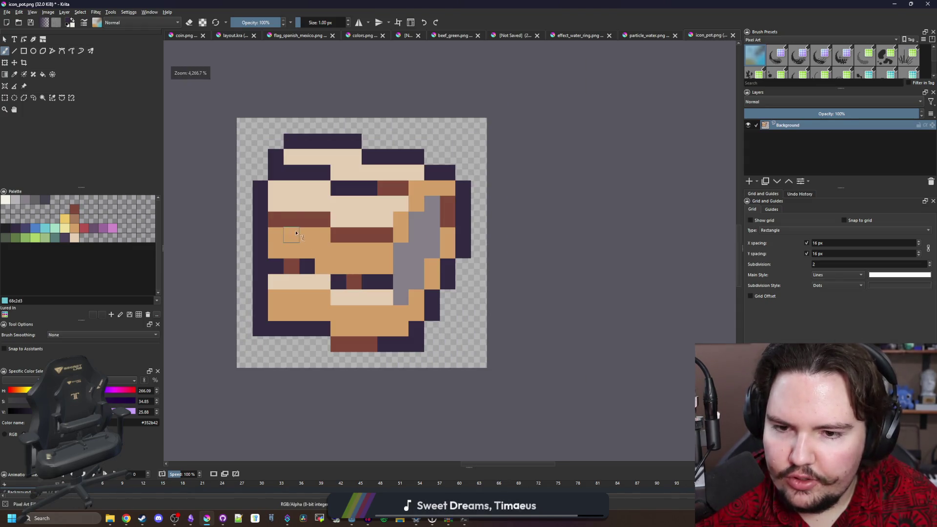
left_click(4, 98)
left_click_drag(245, 257, 303, 115)
key("t")
key("Right")
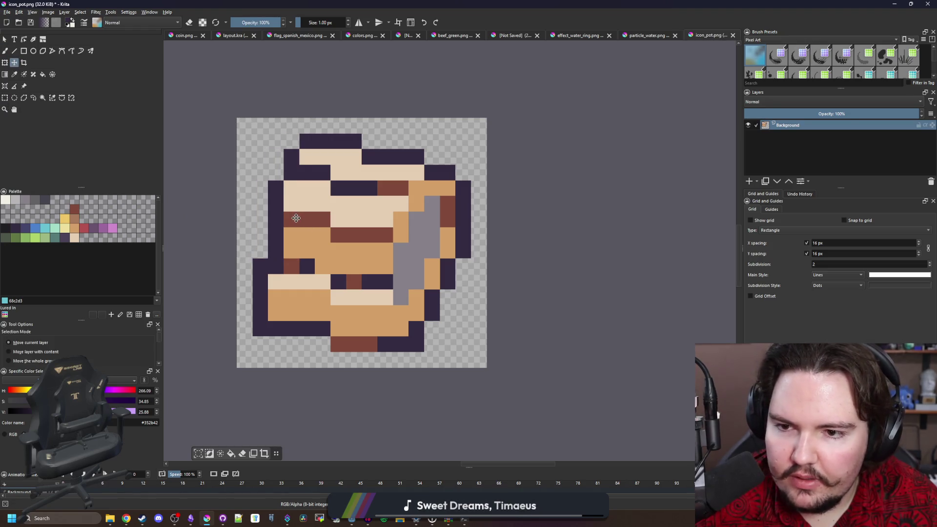
scroll(296, 218, "down", 7)
scroll(295, 180, "up", 5)
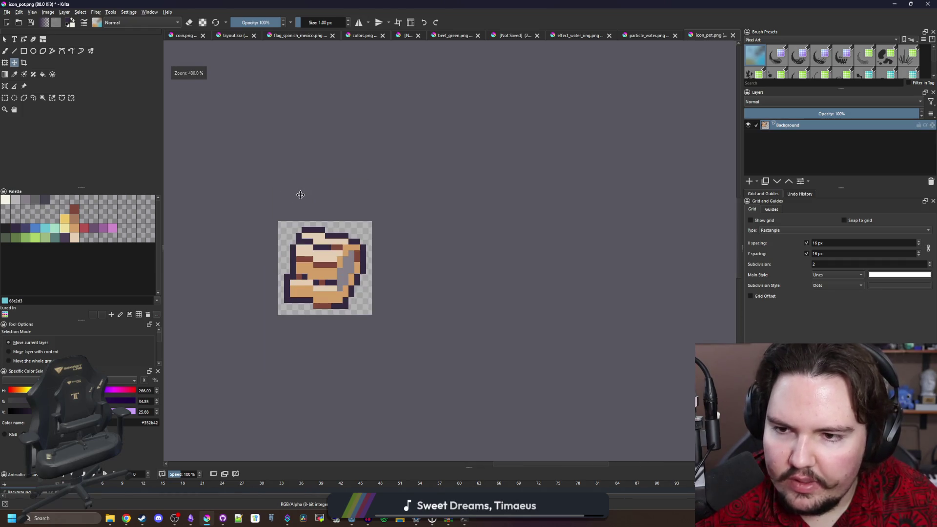
Deselect, then select the pot's right part and move it one pixel right
key("ctrl+shift+a")
scroll(309, 284, "up", 3)
scroll(317, 253, "down", 5)
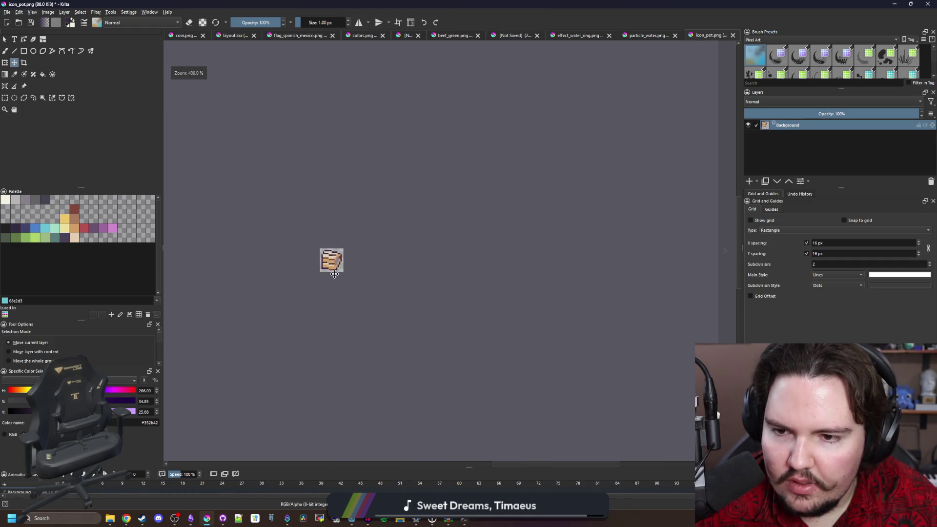
scroll(328, 215, "up", 5)
scroll(328, 215, "up", 1)
key("ctrl+r")
left_click_drag(411, 292, 329, 101)
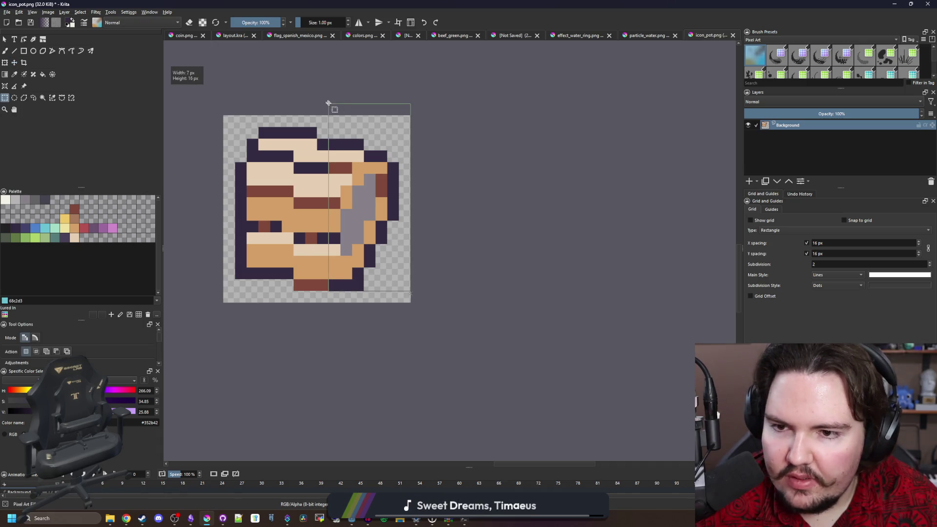
left_click(14, 63)
left_click_drag(337, 198, 349, 199)
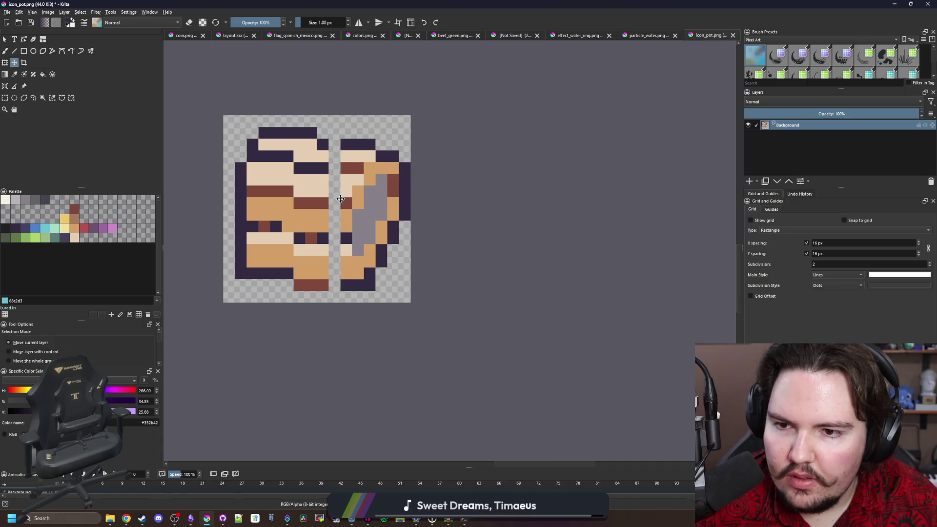
Free Transform a vertical strip to stretch it across the one-pixel gap
scroll(341, 198, "up", 1)
key("ctrl+r")
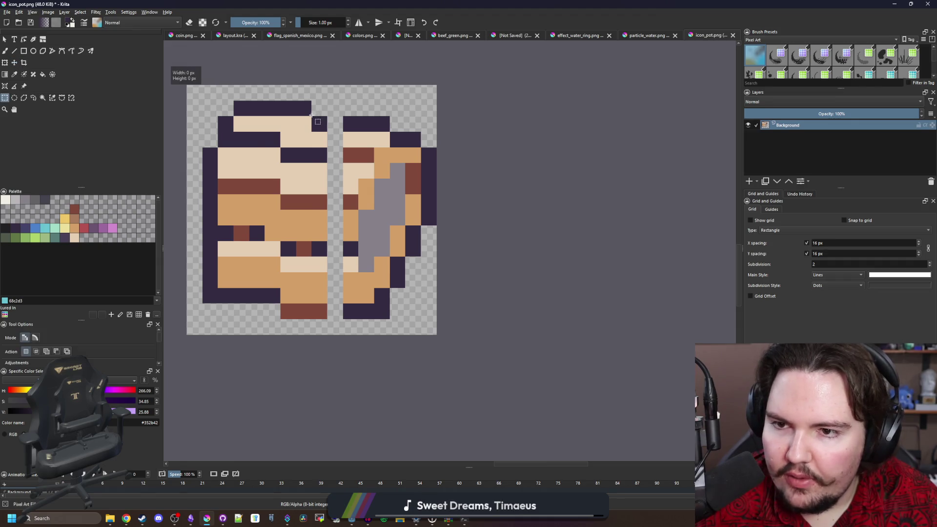
left_click_drag(331, 311, 331, 320)
left_click(4, 63)
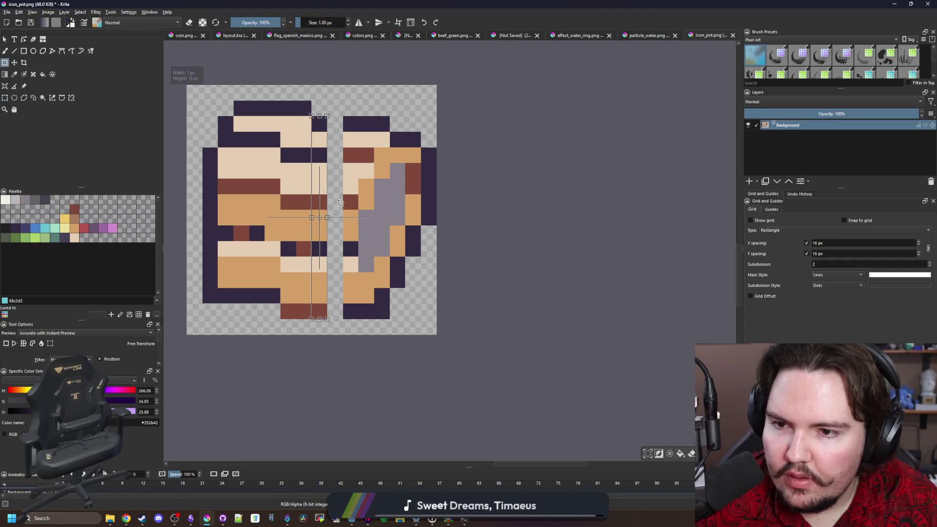
left_click_drag(327, 217, 343, 217)
scroll(381, 254, "down", 8)
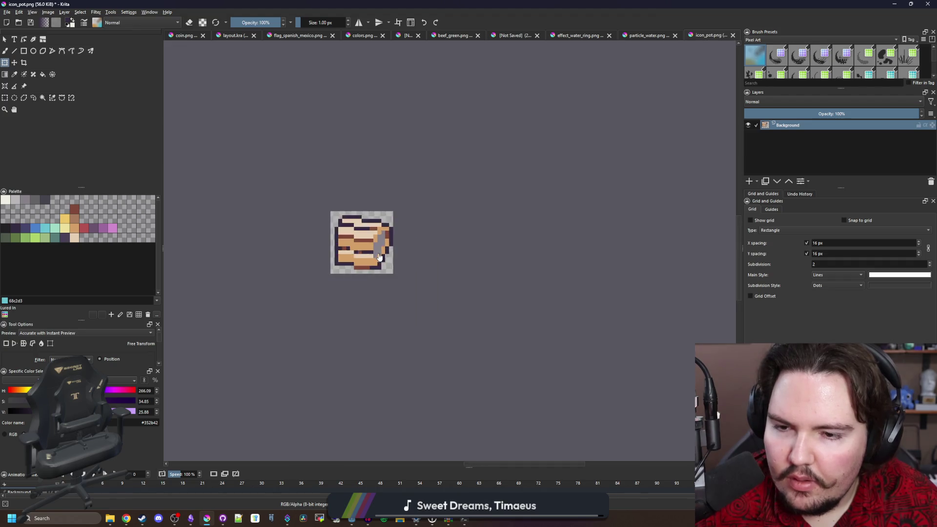
scroll(382, 254, "up", 4)
scroll(382, 269, "up", 10)
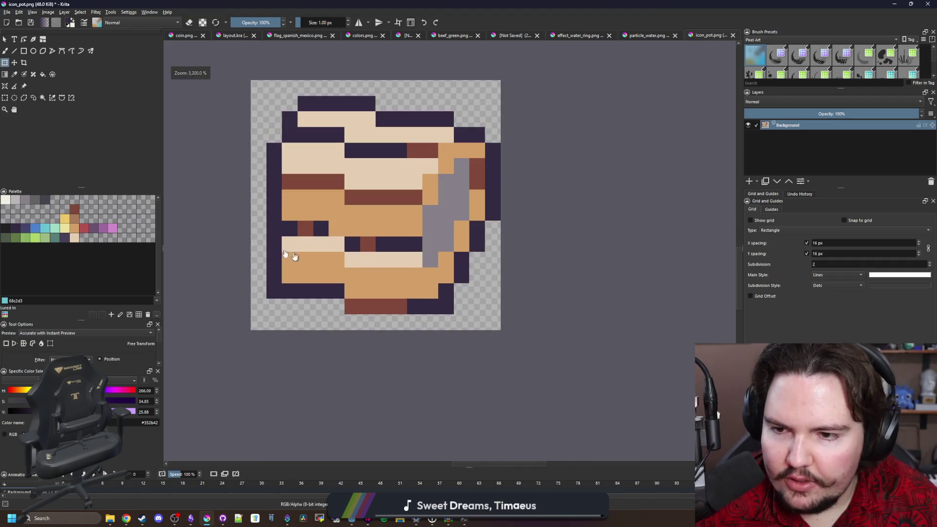
Fill the empty left column with dark outline and paint some of its cells orange
key("p")
key("b")
left_click_drag(299, 373, 295, 249)
left_click(344, 295, "ctrl")
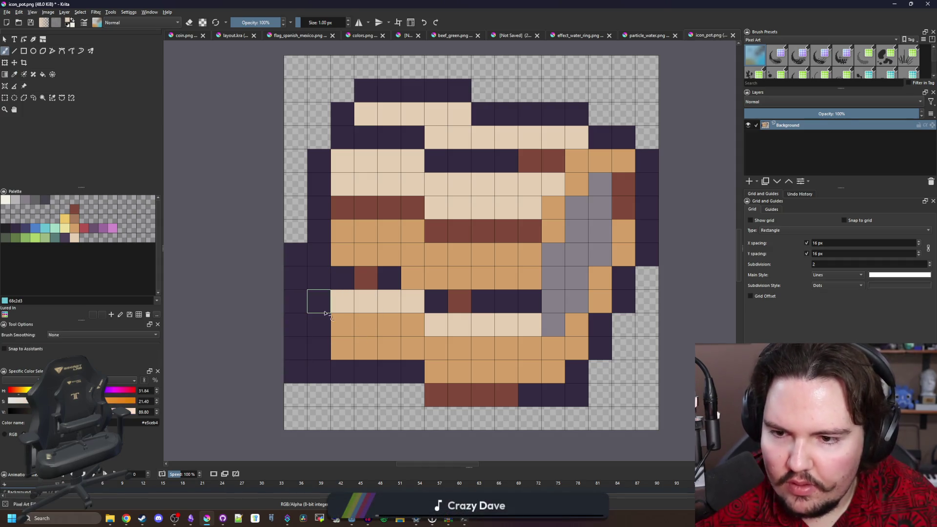
left_click(351, 330, "ctrl")
left_click_drag(319, 323, 318, 347)
left_click(319, 277)
scroll(319, 244, "down", 5)
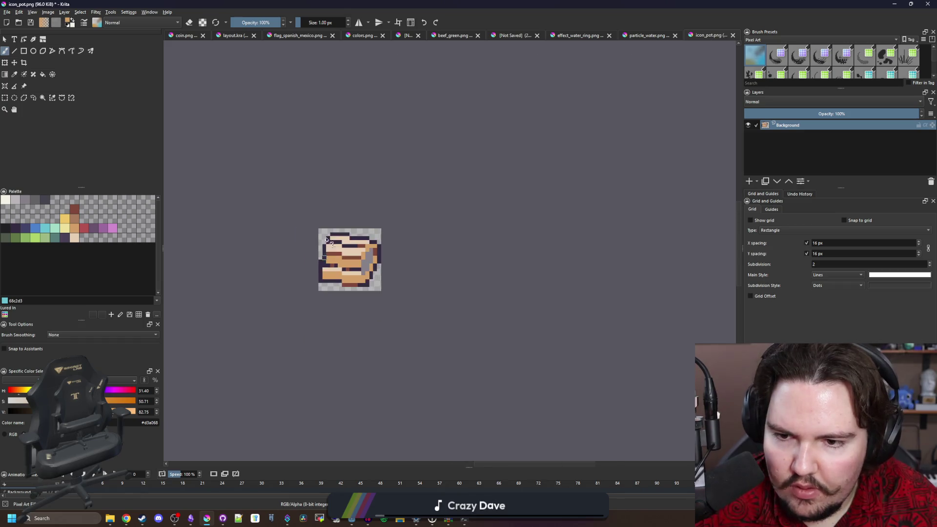
scroll(323, 227, "up", 12)
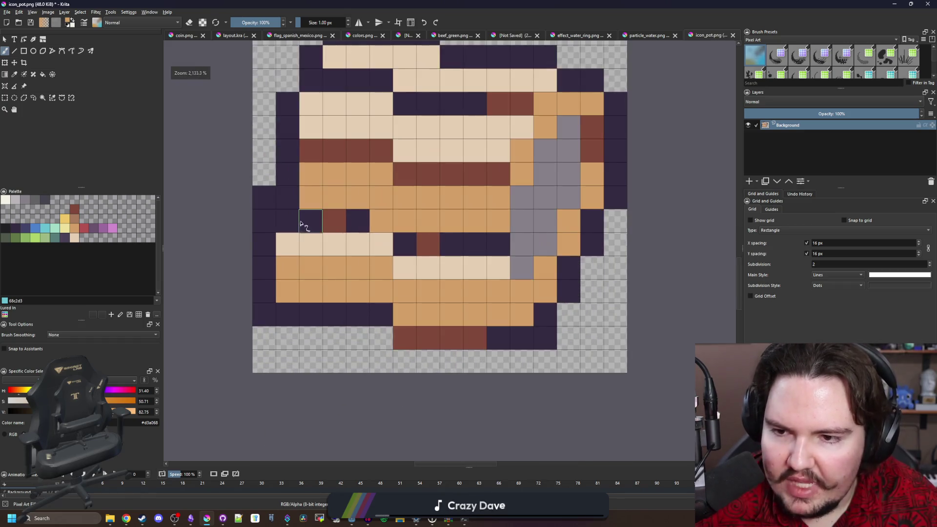
Paint more left-column cells orange and brown, and touch up the left outline dark
key("p")
mouse_move(308, 277)
left_mouse_down()
mouse_move(298, 251)
mouse_move(276, 252)
left_mouse_up()
left_click(324, 228, "ctrl")
left_click(297, 230)
left_click(295, 209)
key("b")
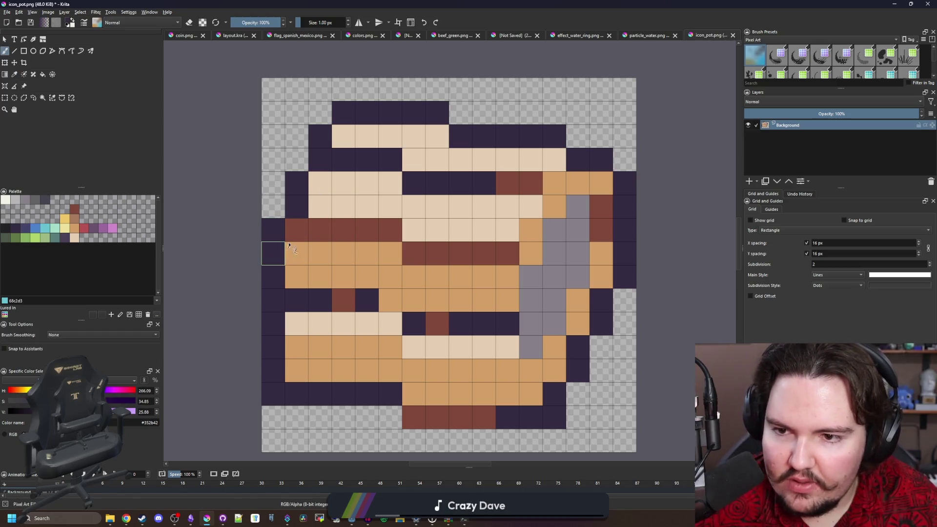
left_click(319, 206, "ctrl")
left_click(295, 205)
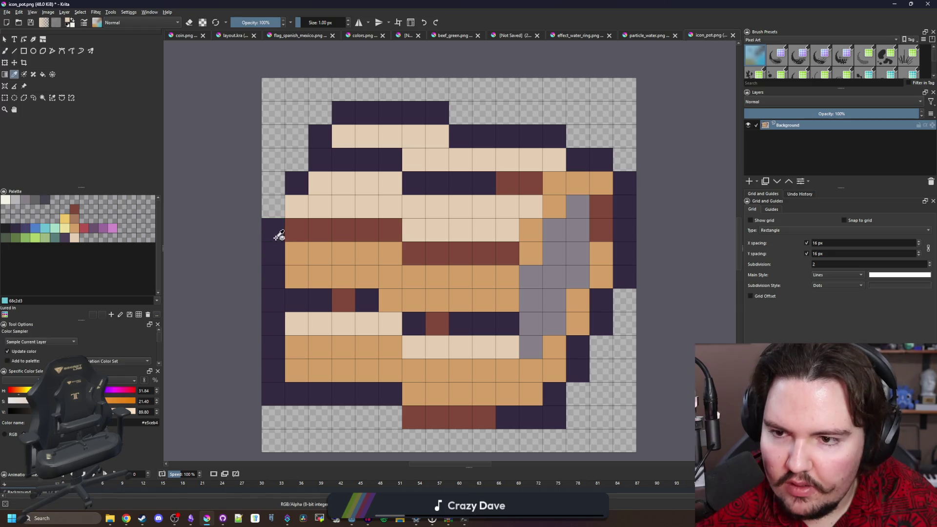
left_click(273, 230, "ctrl")
left_click(274, 206)
scroll(310, 208, "down", 8)
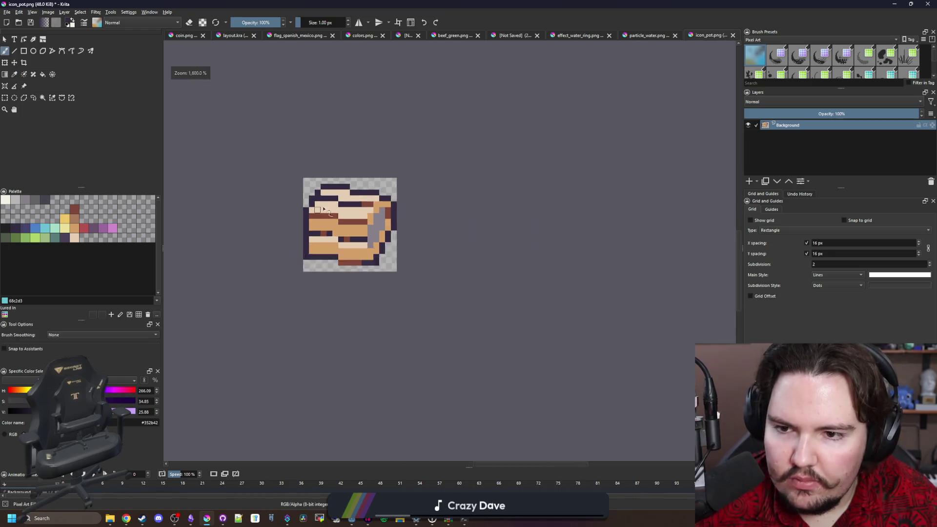
scroll(333, 172, "up", 10)
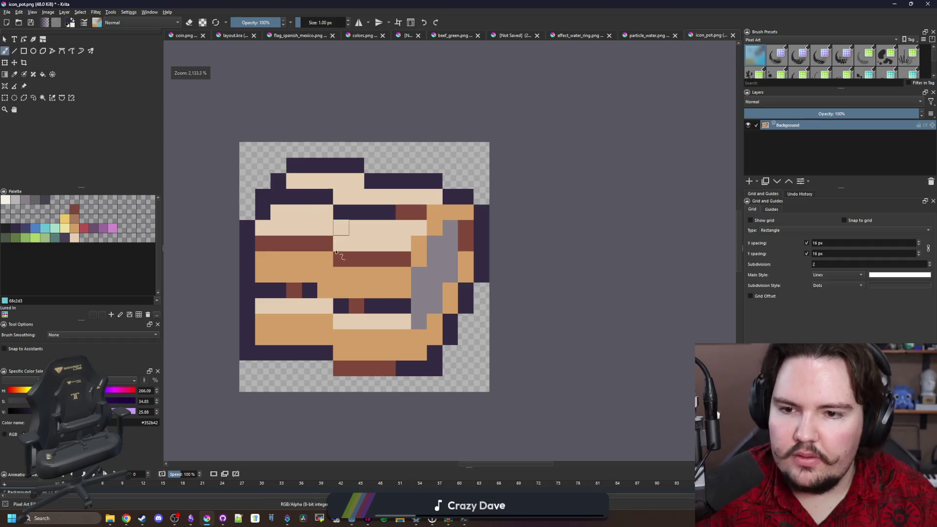
Paint two upper-left cells orange, undo them, and sample the cream colour
key("p")
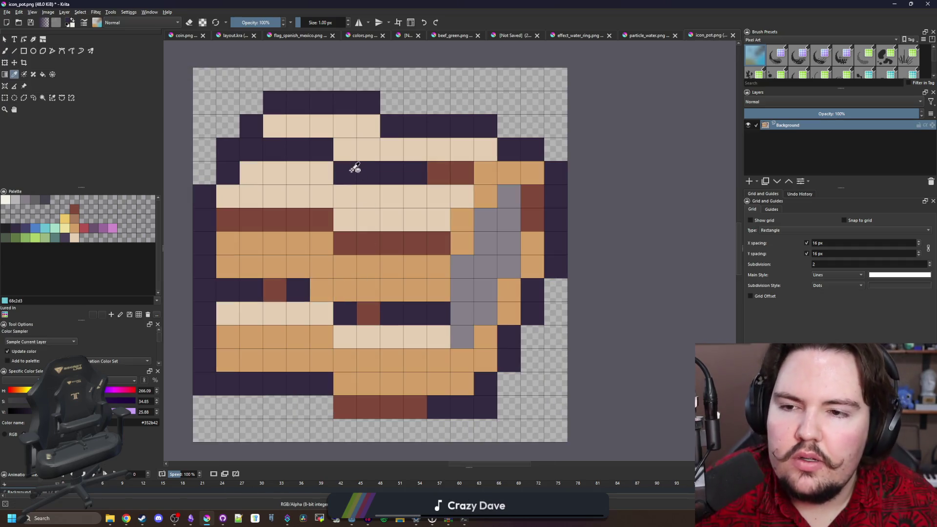
left_click(511, 174)
key("b")
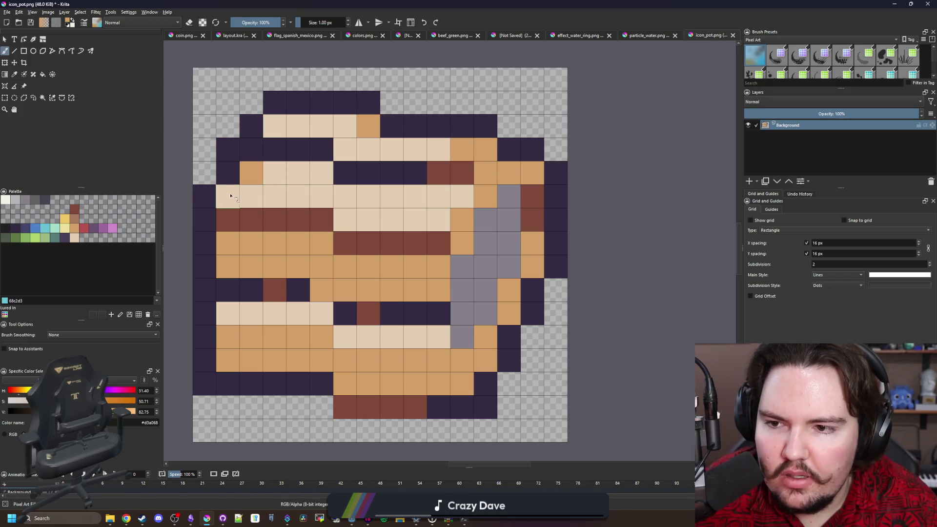
left_click_drag(345, 230, 326, 227)
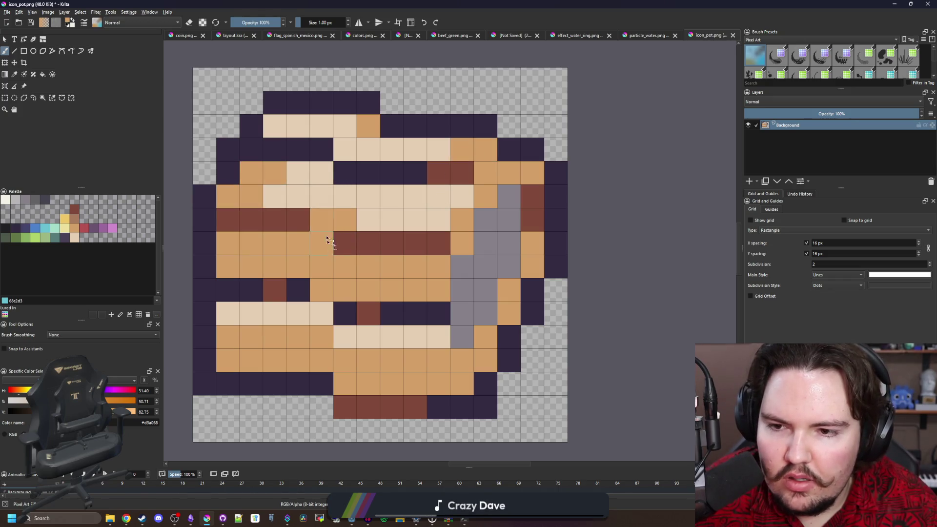
key("ctrl+z")
key("ctrl+z")
scroll(322, 210, "down", 8)
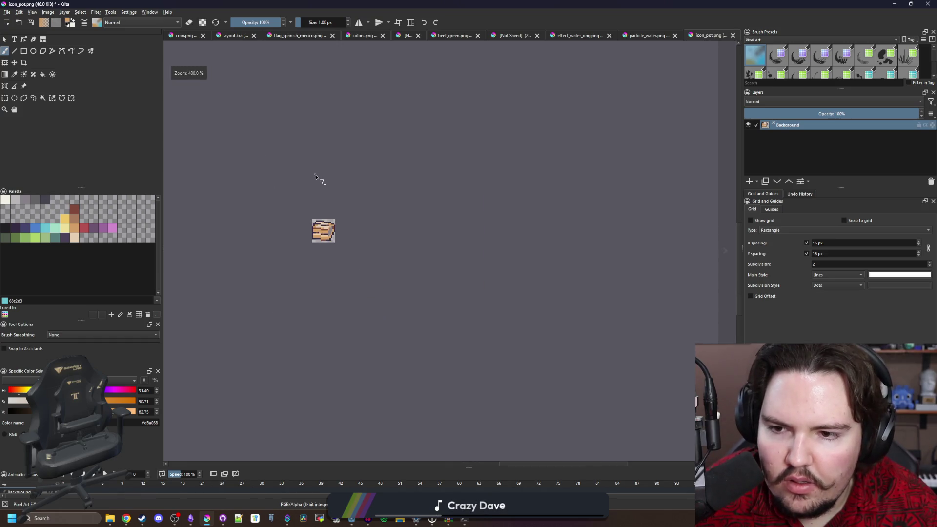
scroll(309, 230, "up", 10)
left_click(330, 220, "ctrl")
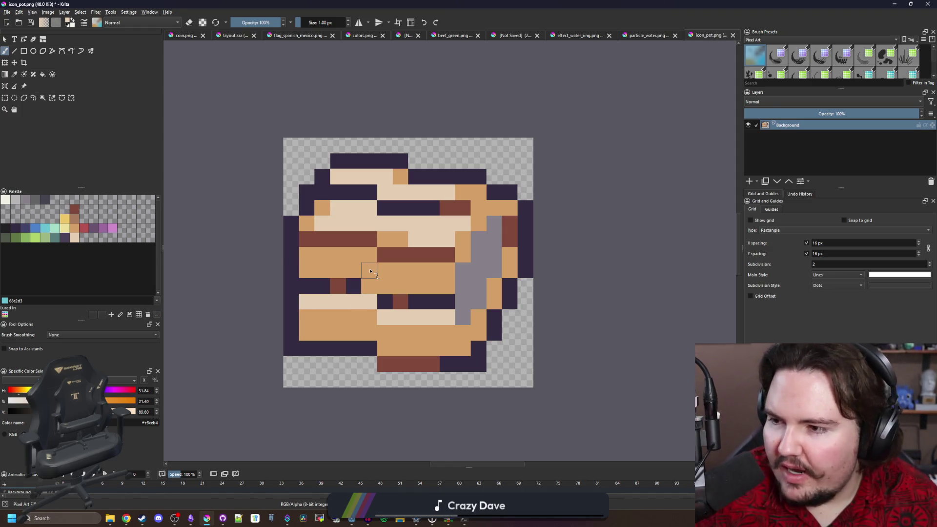
Add an ascension to-do showing the current crab pot level to the Lured In note, then minimise Obsidian
left_click(190, 518)
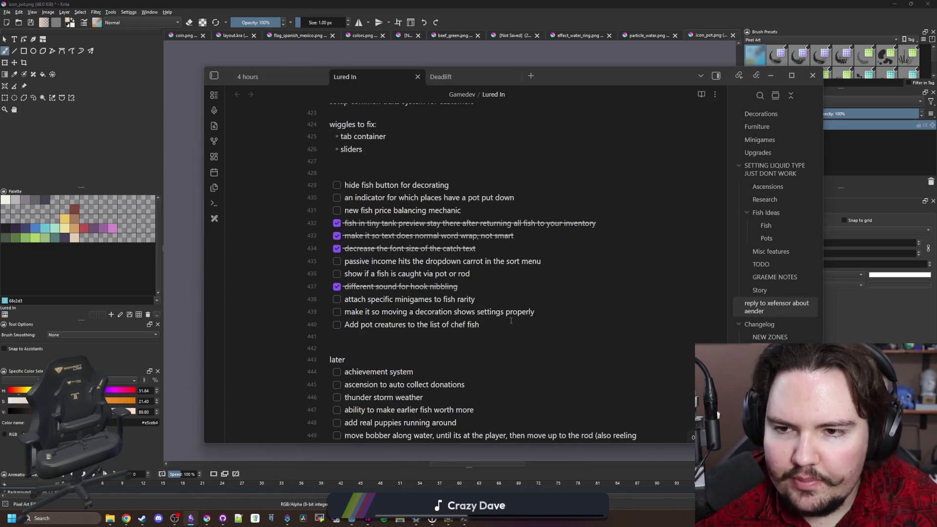
scroll(511, 321, "down", 10)
scroll(510, 320, "up", 9)
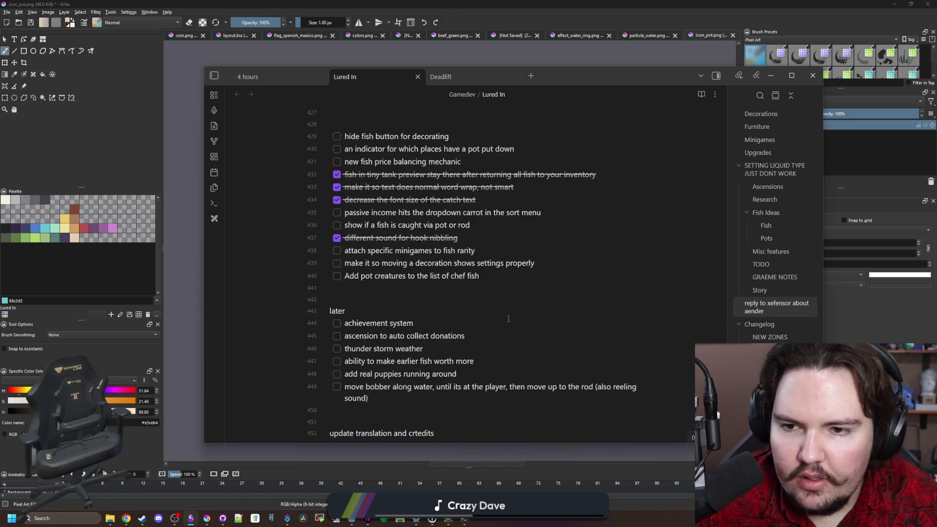
key("Return")
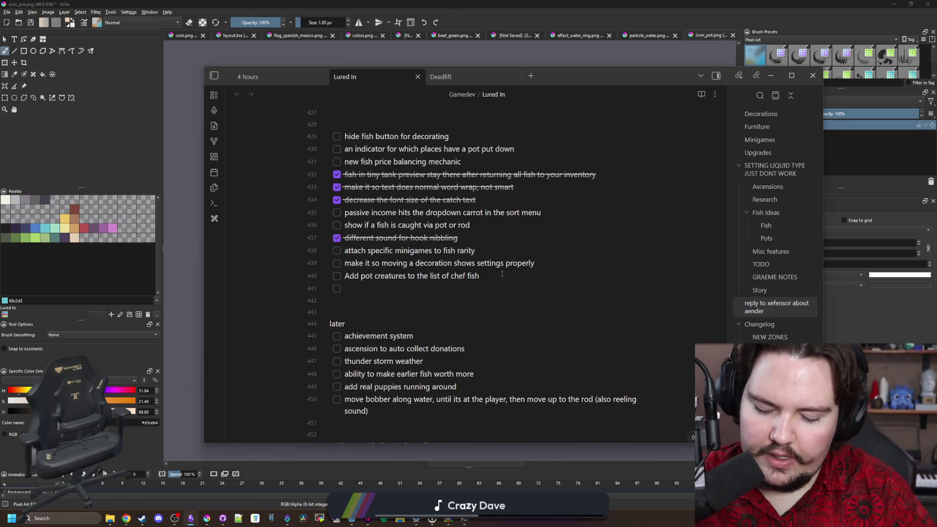
type("ascension to show current level of crab po")
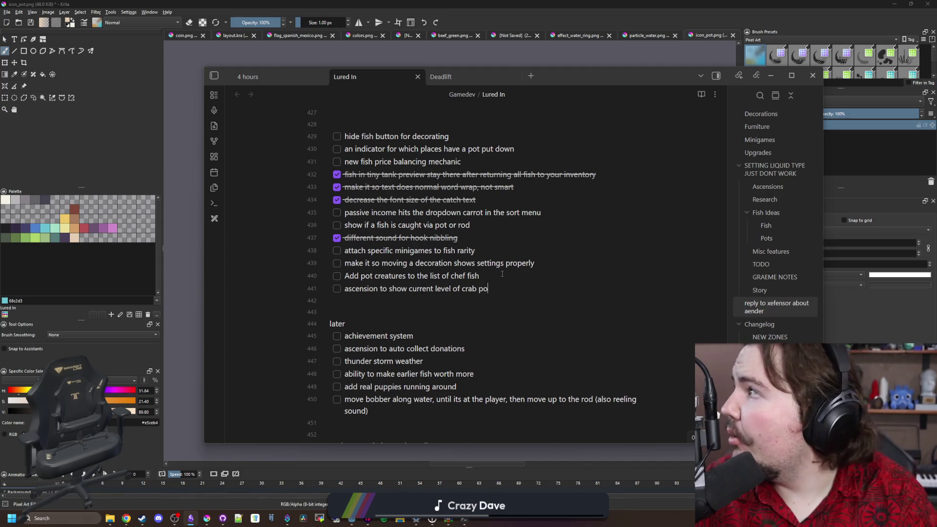
key("super+Down")
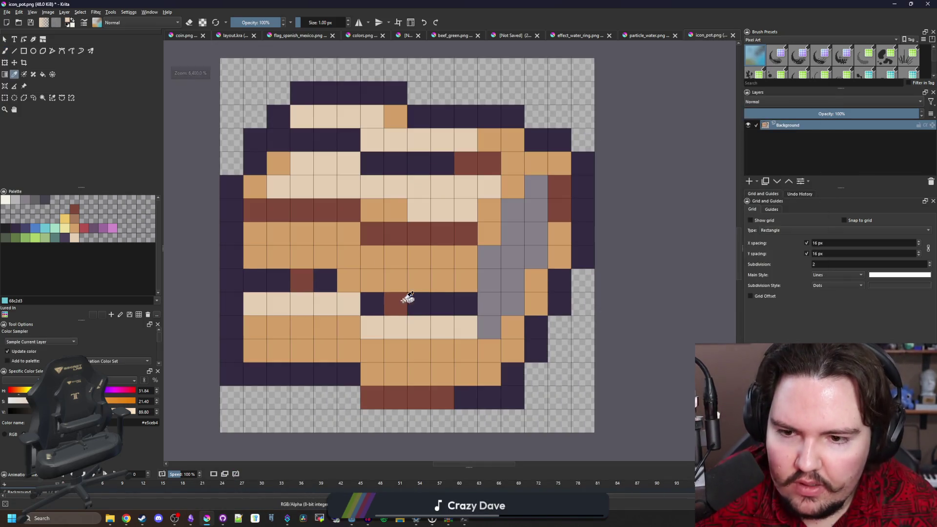
Test maroon on one dark outline cell, then revert it to dark
left_click(397, 302, "ctrl")
left_click(419, 304)
left_click(455, 302, "ctrl")
left_click(396, 303)
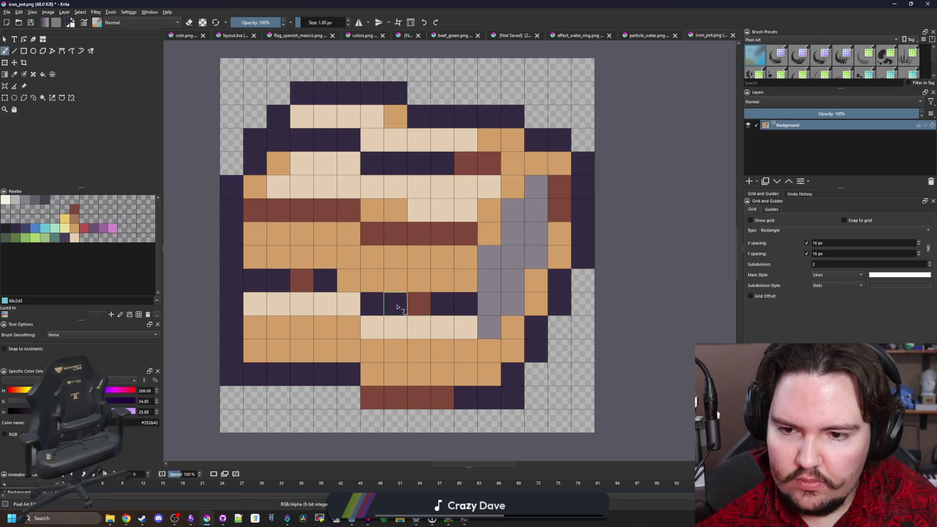
scroll(390, 303, "down", 3)
scroll(400, 293, "up", 1)
scroll(407, 283, "down", 2)
scroll(392, 266, "up", 3)
Try flood-filling the dark outline maroon, then undo the fill
left_click(391, 262)
scroll(400, 268, "down", 8)
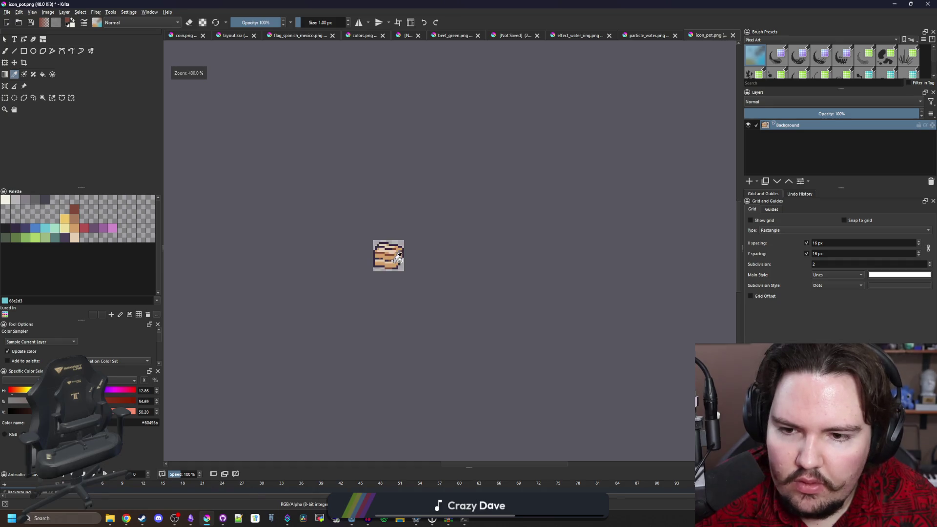
scroll(390, 258, "up", 9)
key("f")
left_click(444, 328)
scroll(420, 317, "down", 2)
scroll(405, 272, "up", 1)
key("ctrl+z")
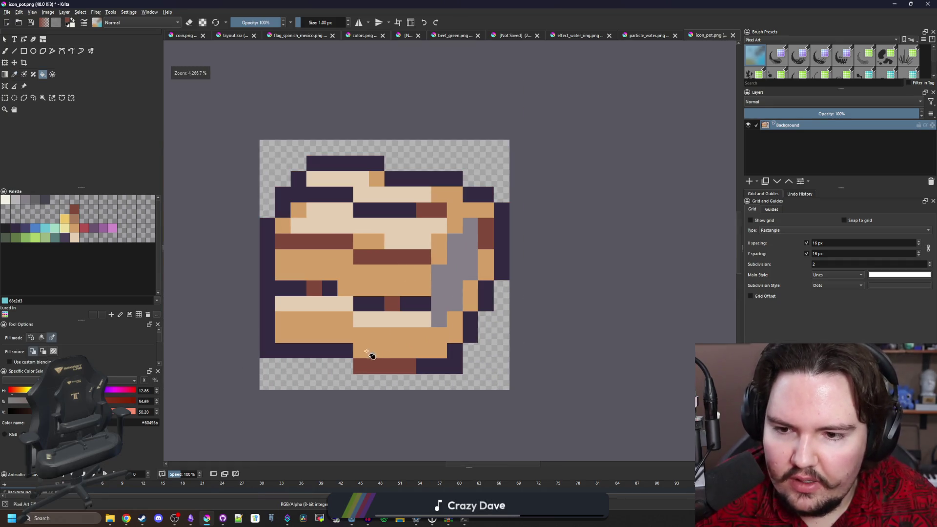
scroll(341, 348, "up", 1)
key("b")
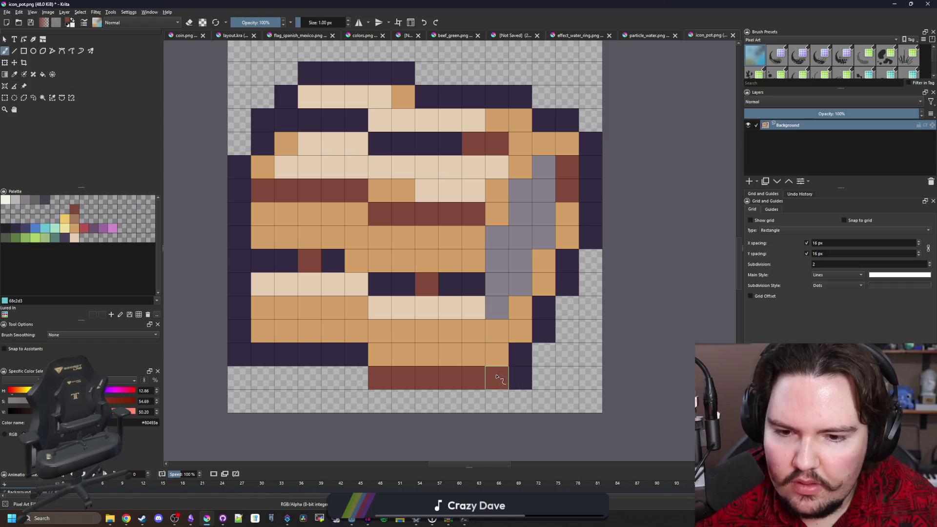
Repaint the bottom-left, left-column and top navy outline pixels maroon
mouse_move(349, 361)
left_mouse_down()
mouse_move(263, 354)
mouse_move(232, 310)
left_mouse_up()
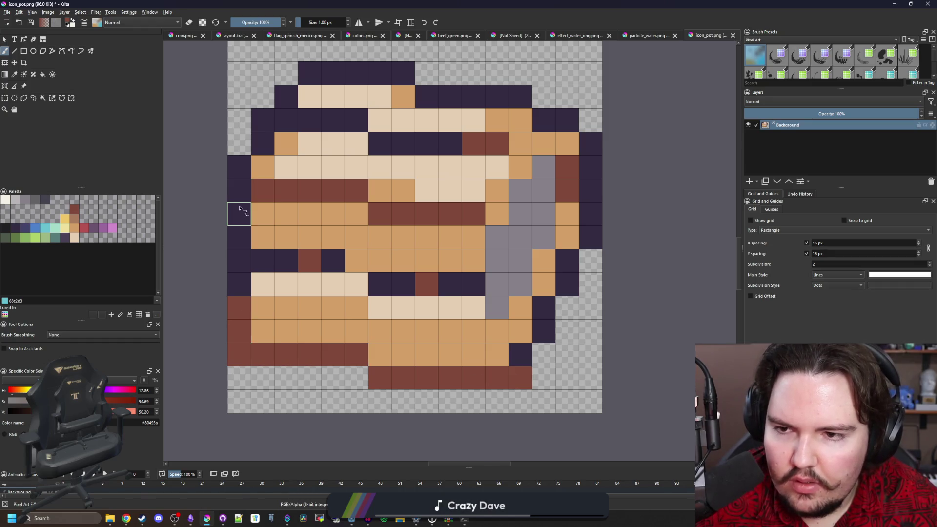
left_click_drag(240, 223, 241, 175)
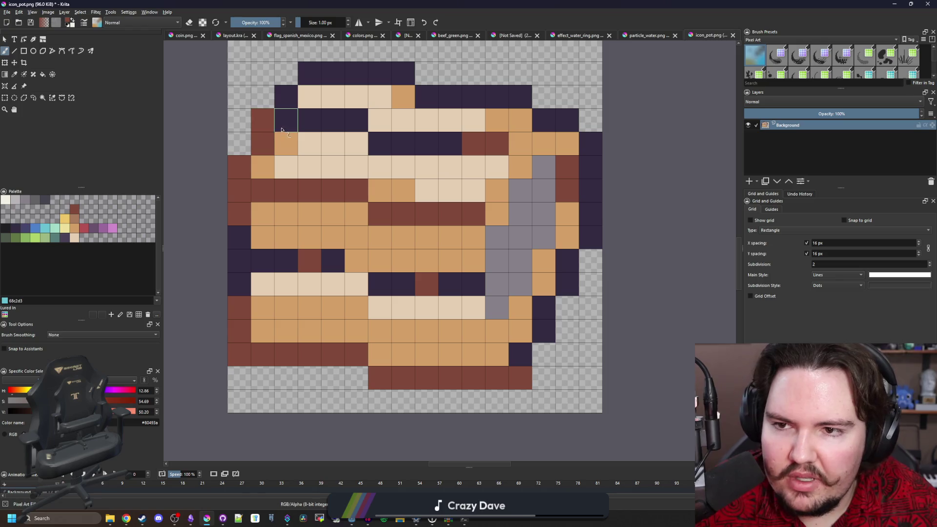
mouse_move(319, 74)
left_mouse_down()
mouse_move(405, 73)
mouse_move(488, 95)
mouse_move(588, 147)
mouse_move(594, 187)
left_mouse_up()
key("p")
left_click(576, 155)
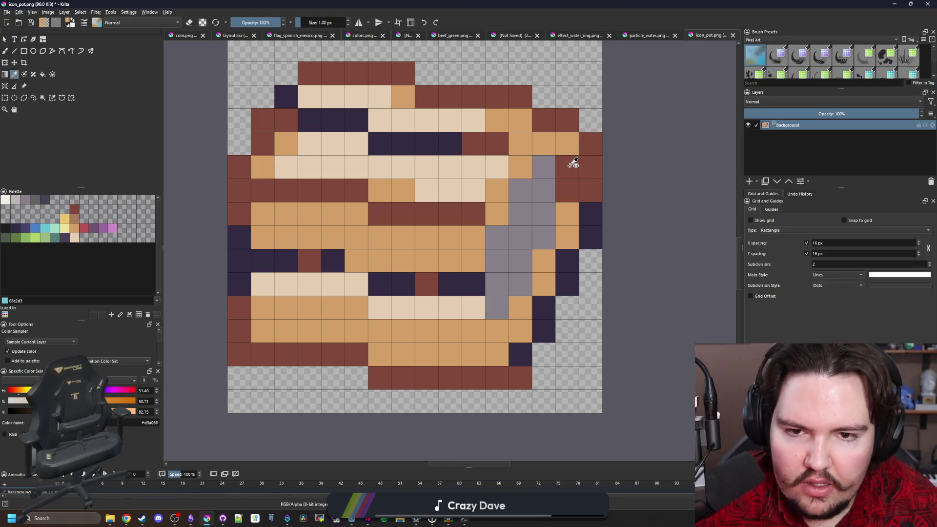
left_click(573, 164)
key("b")
scroll(487, 223, "down", 5)
scroll(486, 224, "up", 2)
scroll(486, 223, "up", 5)
Paint the navy cells along the pot's right edge maroon
key("p")
left_click(502, 210)
key("b")
mouse_move(490, 238)
left_mouse_down()
mouse_move(463, 307)
mouse_move(433, 334)
mouse_move(420, 380)
left_mouse_up()
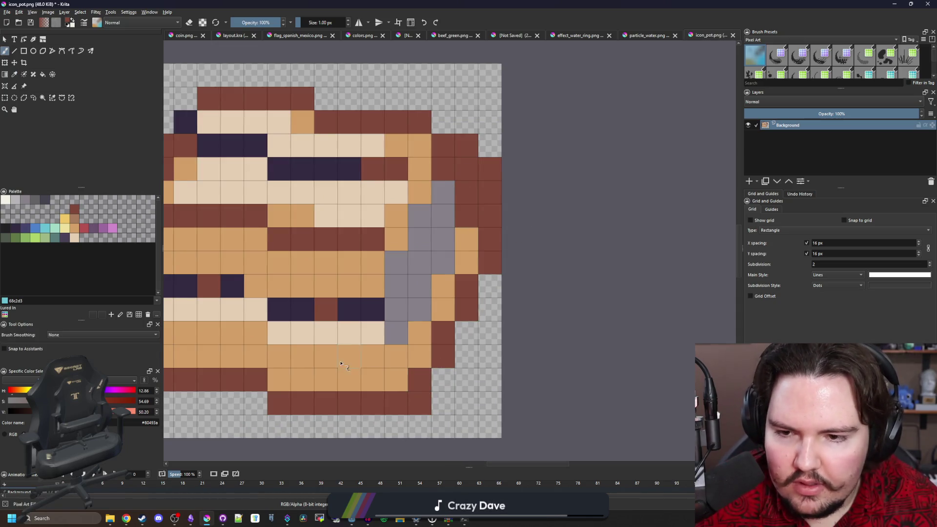
scroll(343, 364, "left", 5)
key("p")
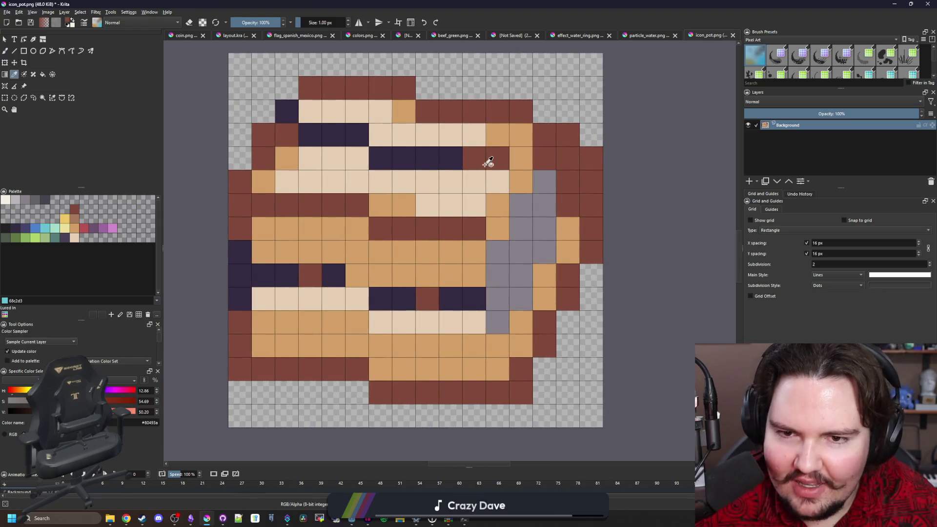
key("b")
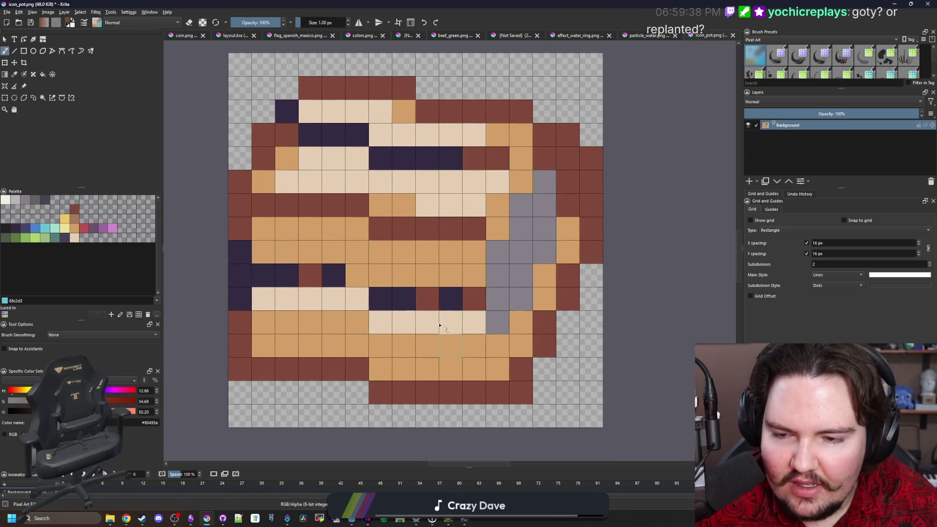
scroll(288, 291, "down", 2)
scroll(282, 292, "up", 2)
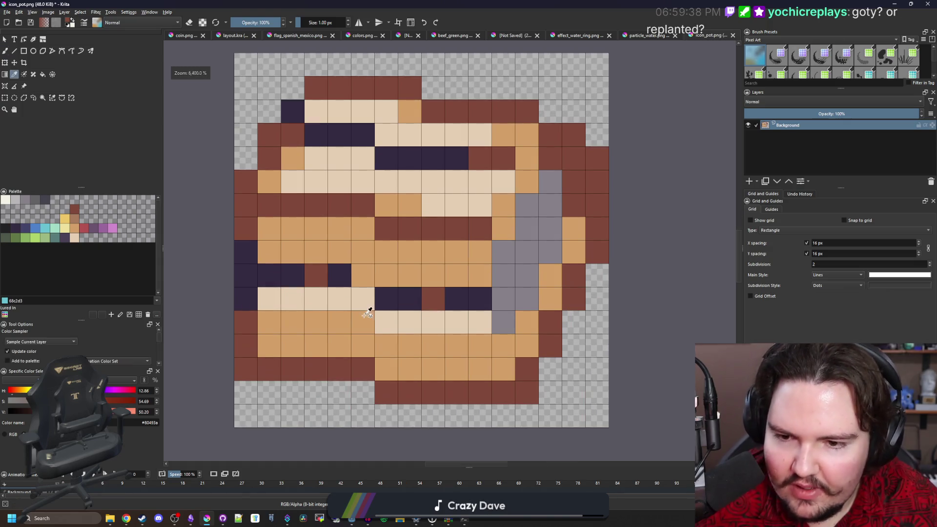
left_click(370, 313, "ctrl")
Repaint several light cream and dark red pixels of the pot icon tan
left_click_drag(386, 88, 342, 90)
left_click_drag(460, 110, 484, 111)
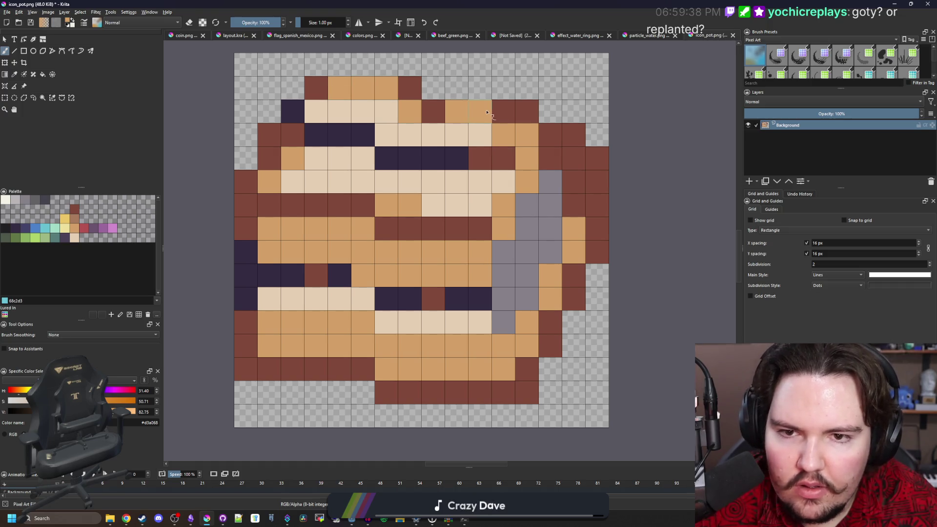
scroll(410, 91, "down", 8)
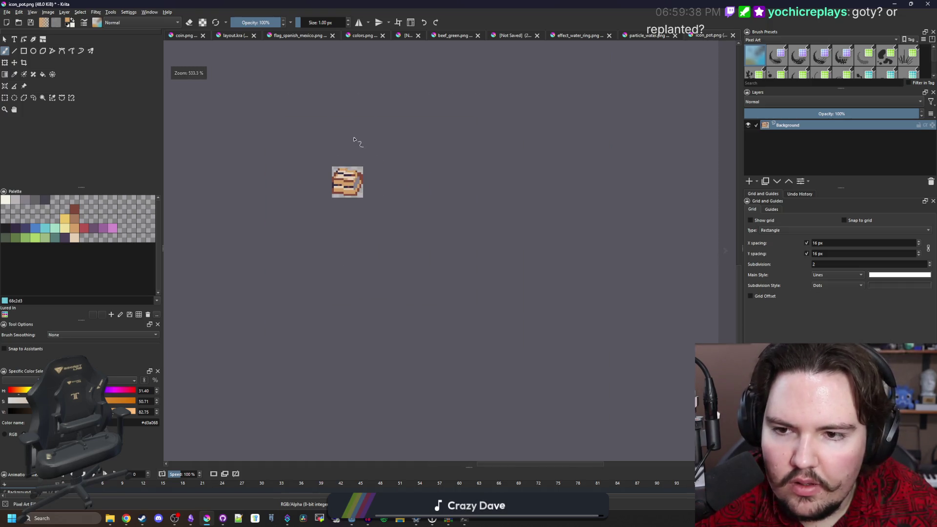
scroll(341, 164, "up", 6)
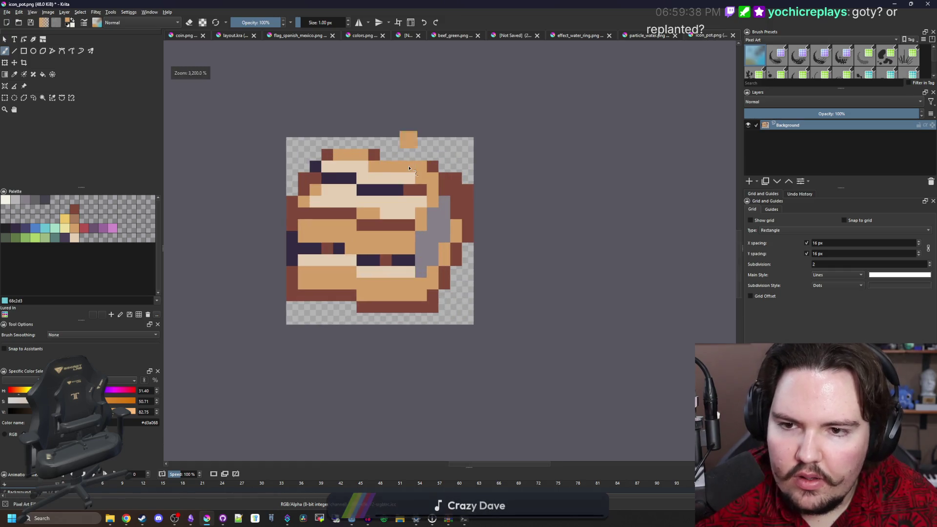
scroll(363, 165, "up", 2)
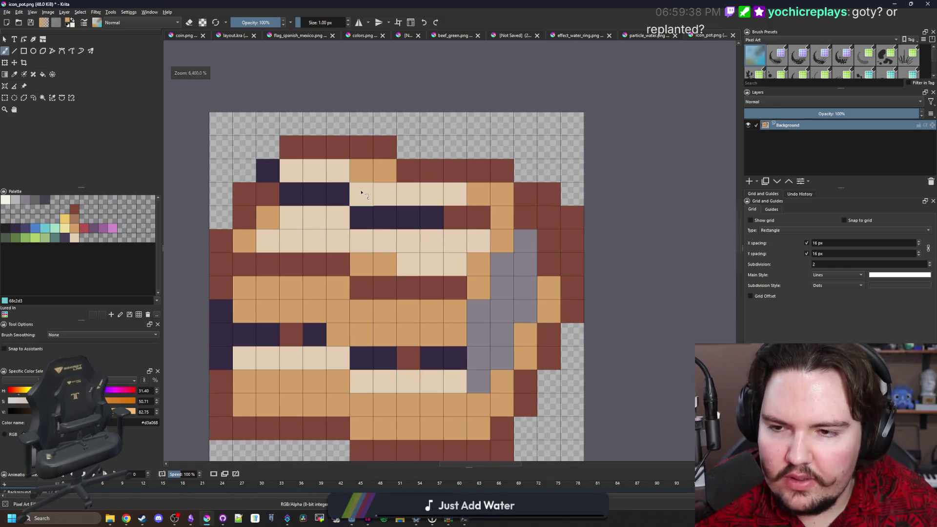
scroll(361, 193, "down", 8)
scroll(372, 165, "up", 7)
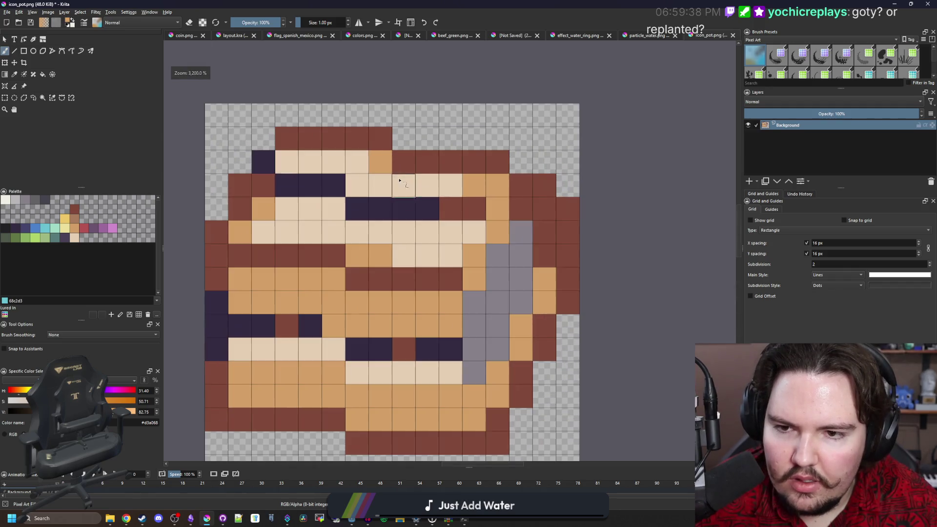
left_click(358, 185)
left_click(333, 208)
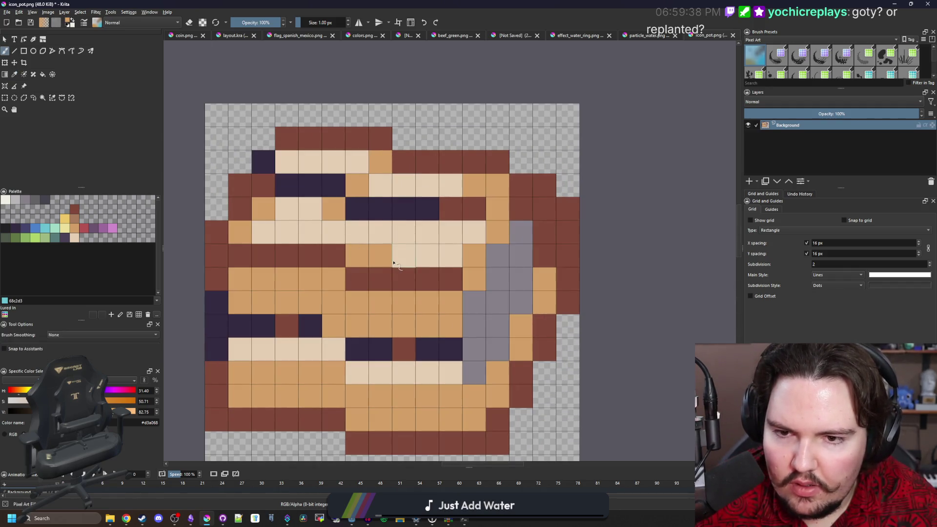
Sample the pot's brown colour, then zoom and pan to check the 16×16 icon
left_click(464, 200, "ctrl")
scroll(385, 195, "down", 6)
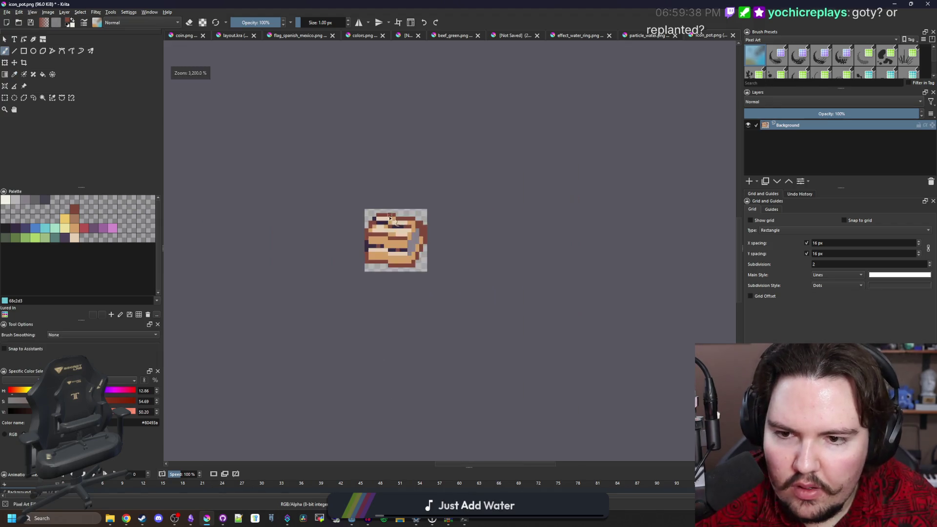
scroll(390, 186, "down", 1)
scroll(392, 223, "up", 3)
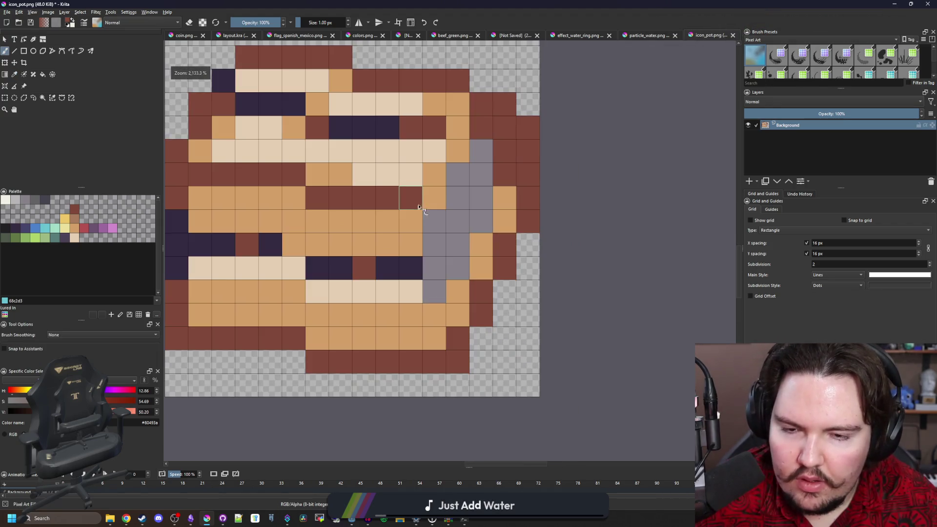
key("p")
left_click_drag(362, 231, 383, 253)
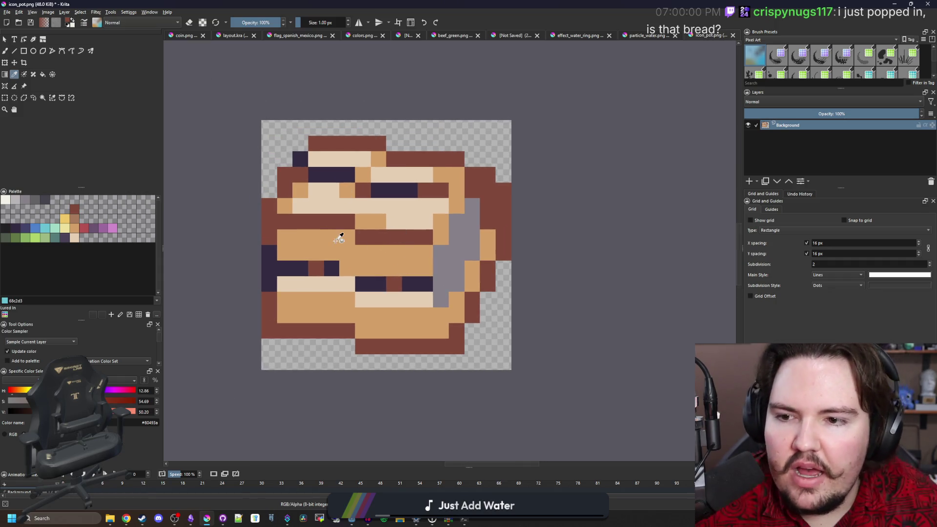
scroll(343, 241, "up", 1)
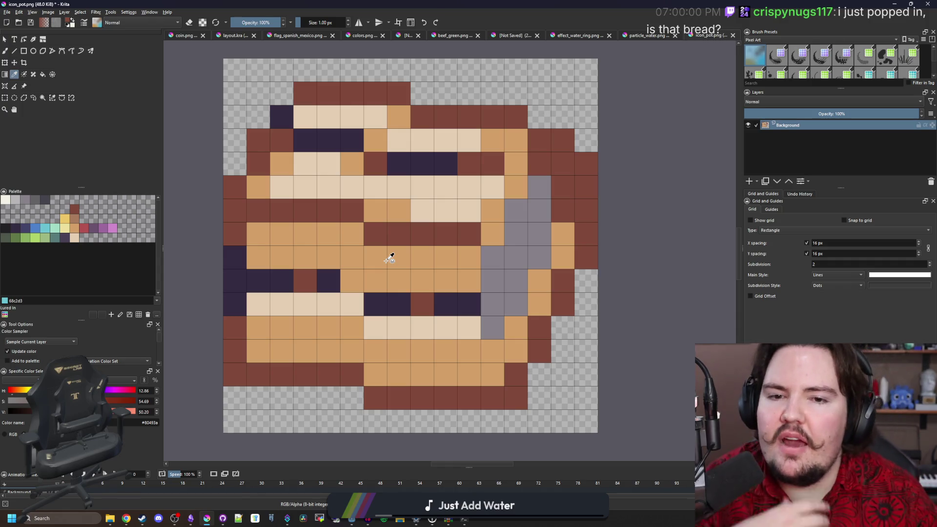
scroll(391, 257, "down", 1)
left_click_drag(442, 278, 440, 265)
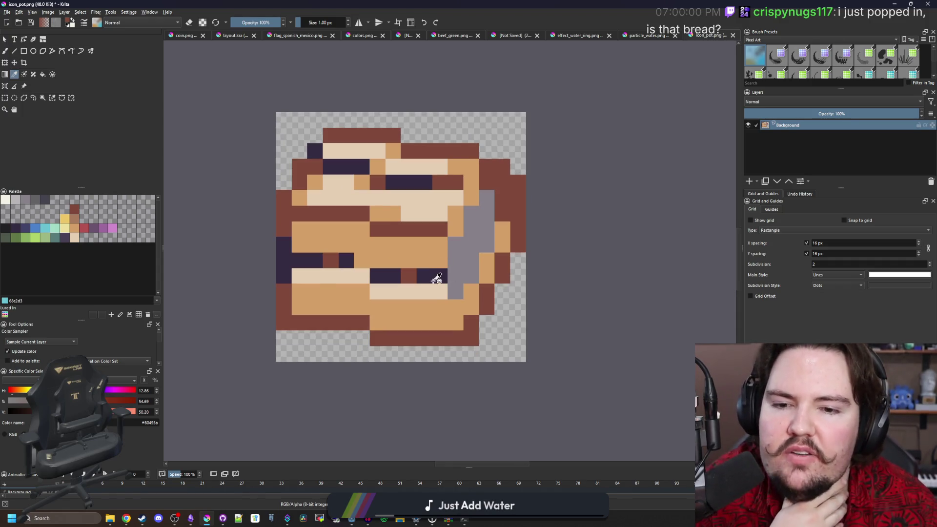
scroll(436, 278, "down", 2)
scroll(465, 276, "up", 3)
scroll(382, 278, "down", 2)
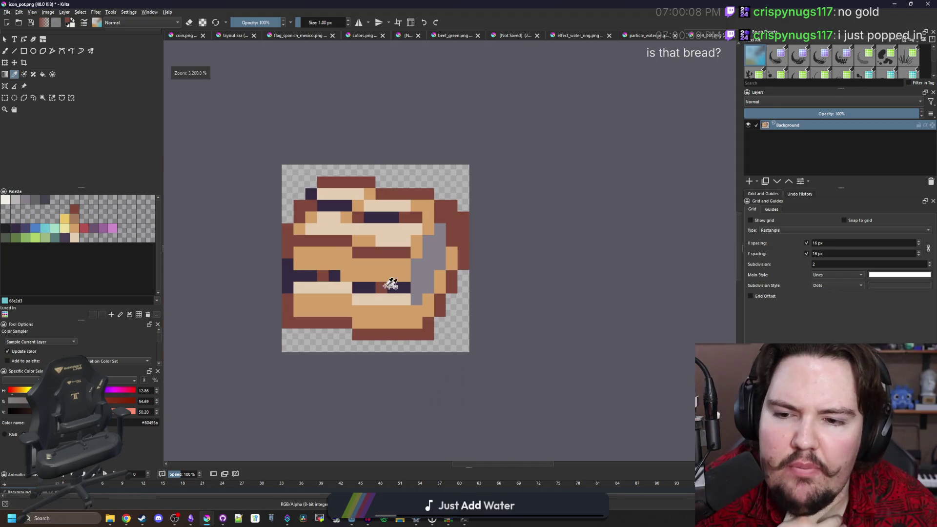
scroll(372, 273, "up", 2)
scroll(347, 271, "down", 1)
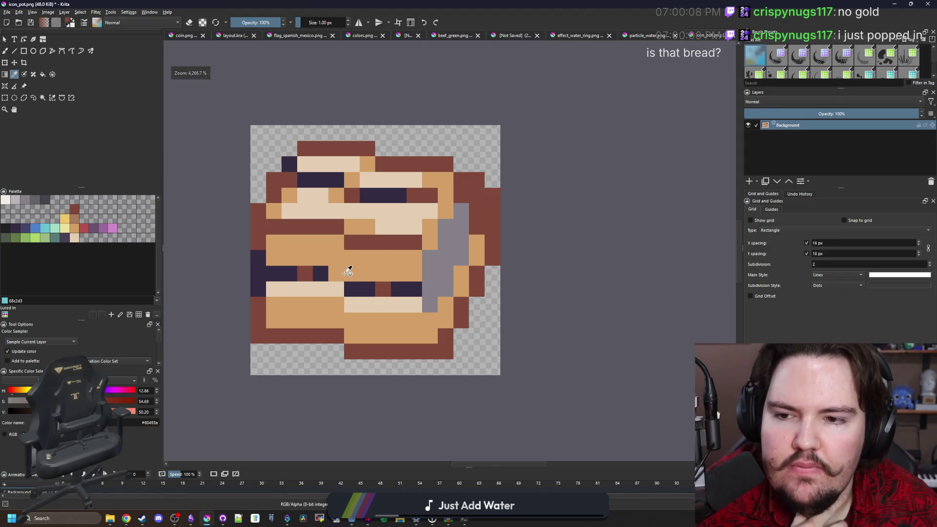
scroll(348, 272, "up", 1)
scroll(348, 271, "down", 1)
scroll(347, 268, "up", 1)
scroll(347, 266, "down", 1)
scroll(296, 326, "up", 1)
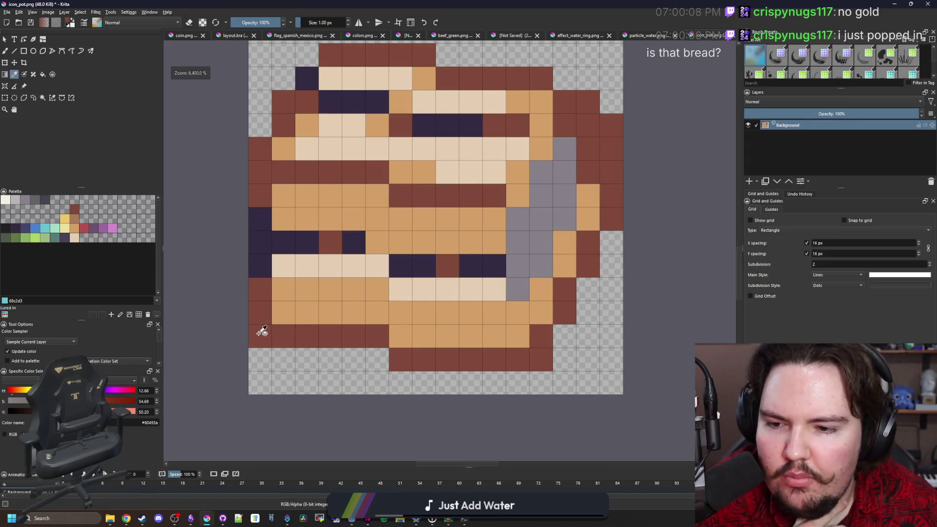
scroll(262, 331, "down", 3)
scroll(261, 330, "up", 2)
left_click(7, 12)
key("Escape")
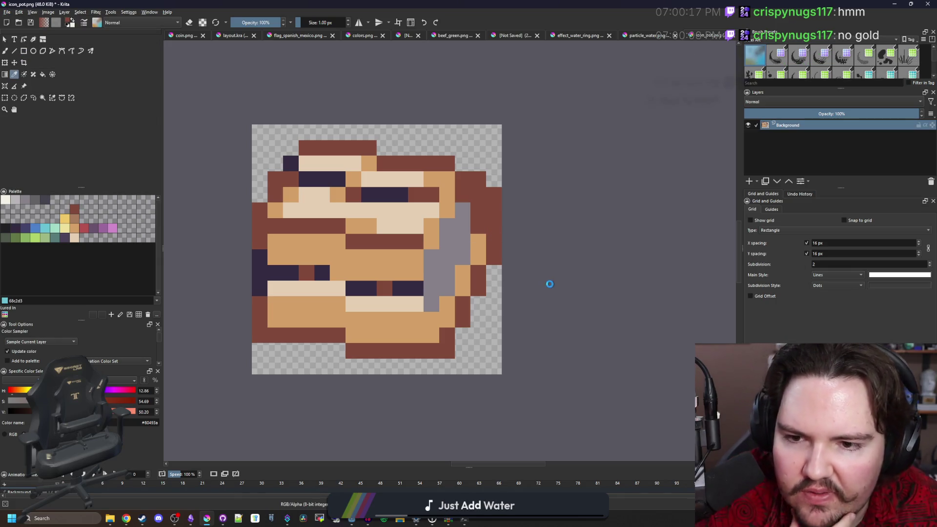
Save the image as icon_pot_small.png in the Icons folder with default PNG options
key("ctrl+shift+s")
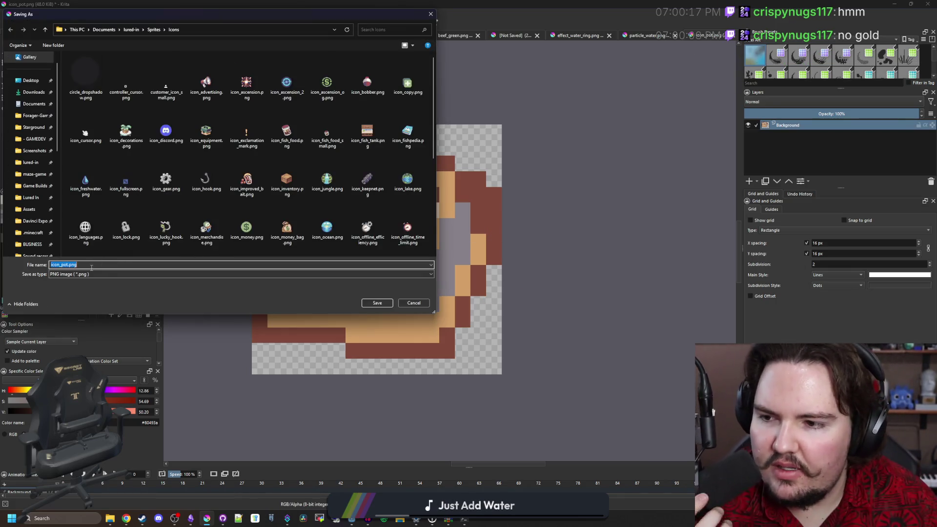
left_click(87, 266)
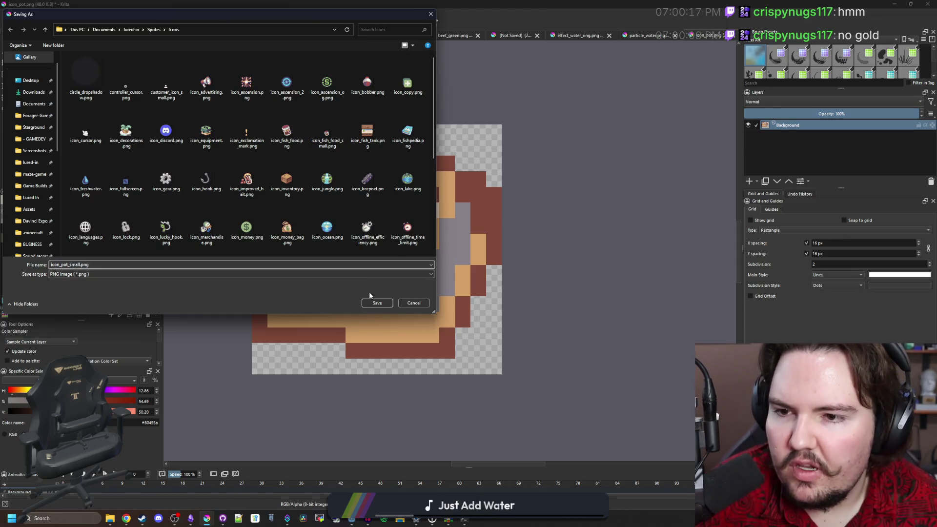
scroll(199, 209, "down", 3)
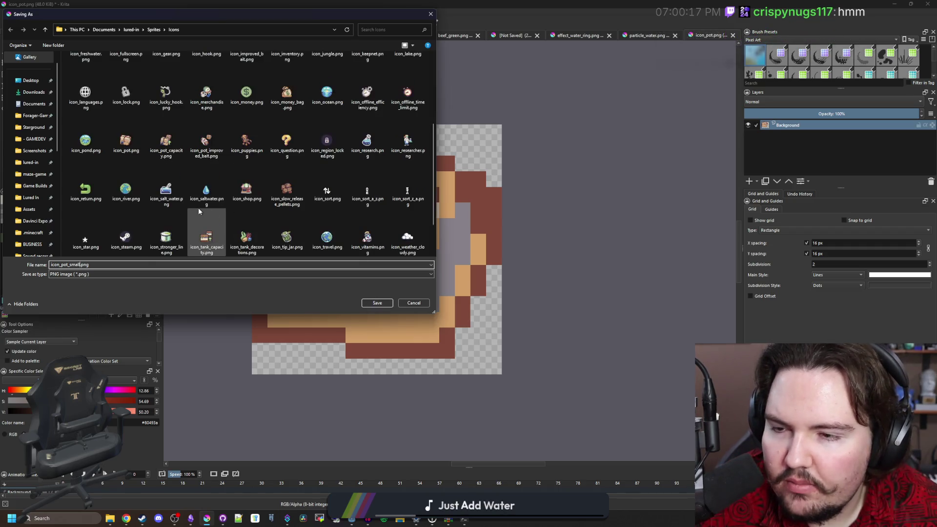
scroll(244, 220, "up", 3)
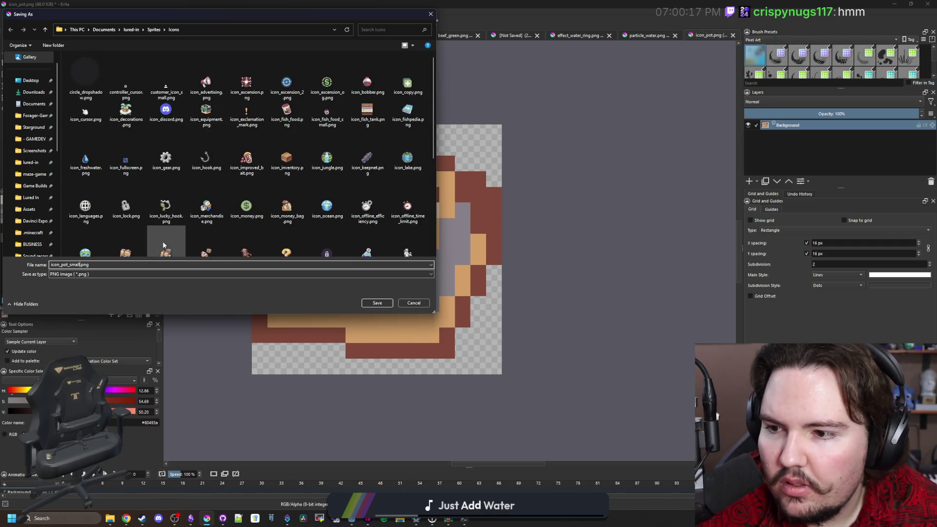
left_click(376, 303)
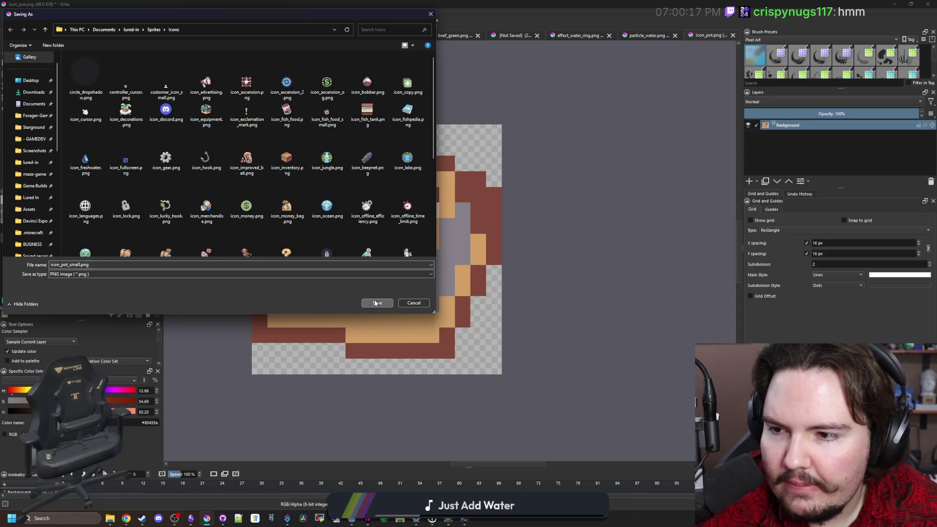
key("Return")
key("super+Down")
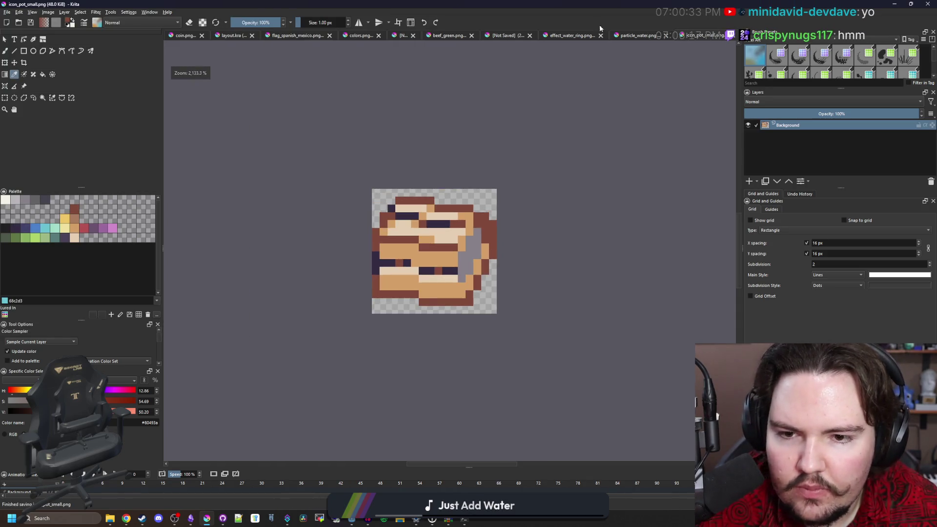
Quick-load icon_pot_small.png as the Texture of the region icon's TextureRect node
left_click(489, 203)
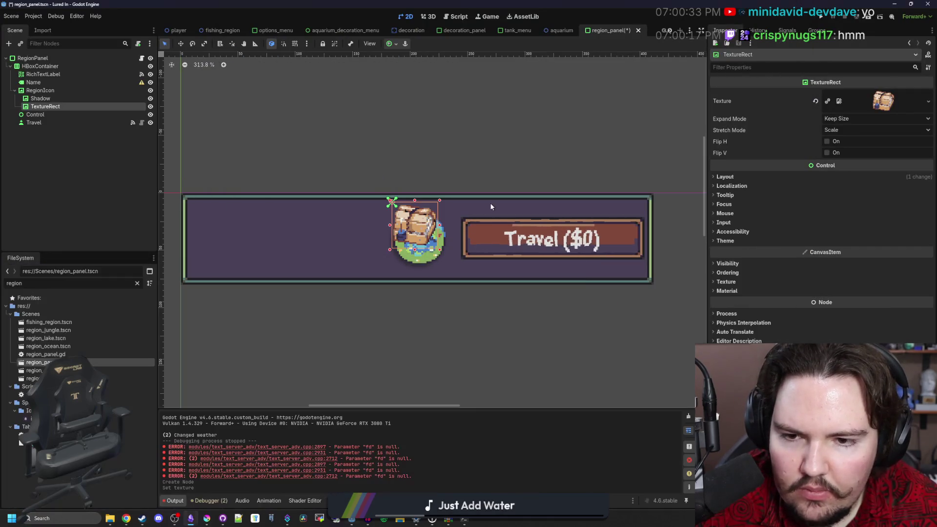
scroll(334, 166, "up", 2)
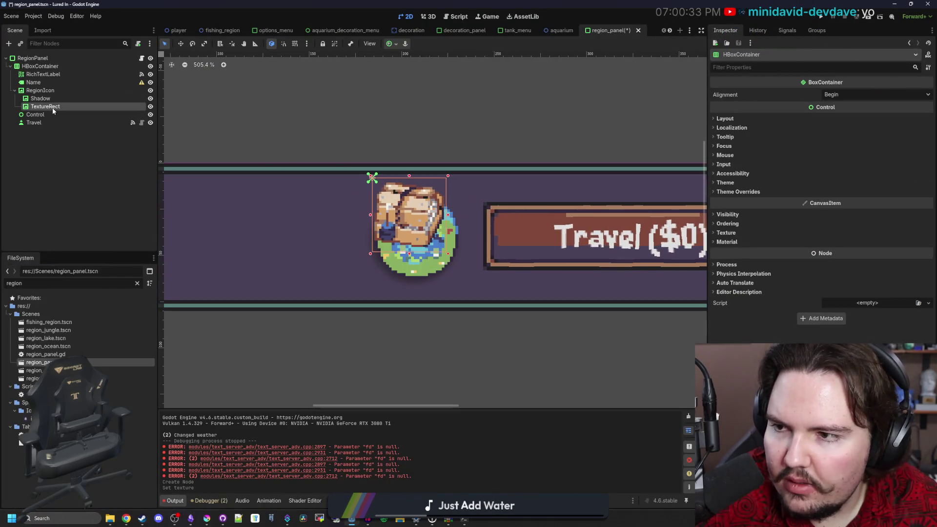
left_click(45, 107)
scroll(441, 208, "up", 3)
left_click(882, 98)
left_click(884, 264)
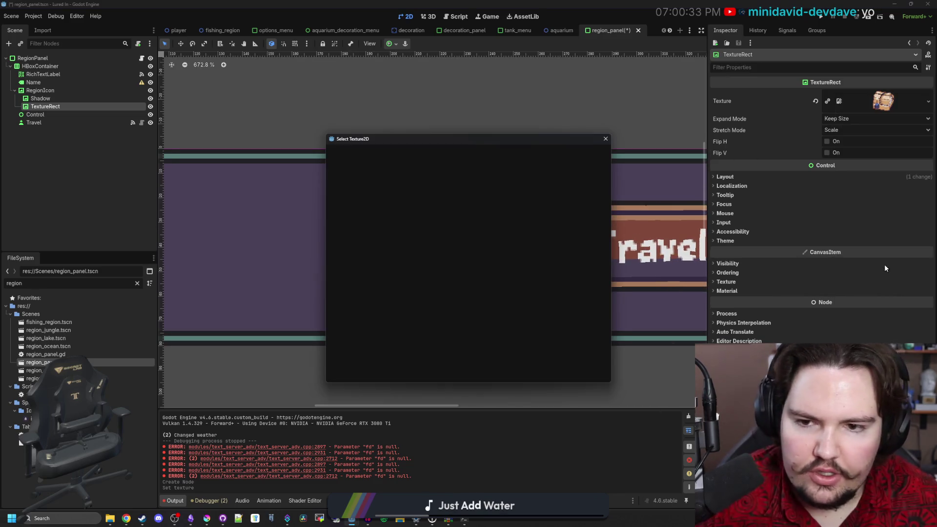
type("crab")
key("BackSpace")
key("BackSpace")
key("BackSpace")
type("small_pot")
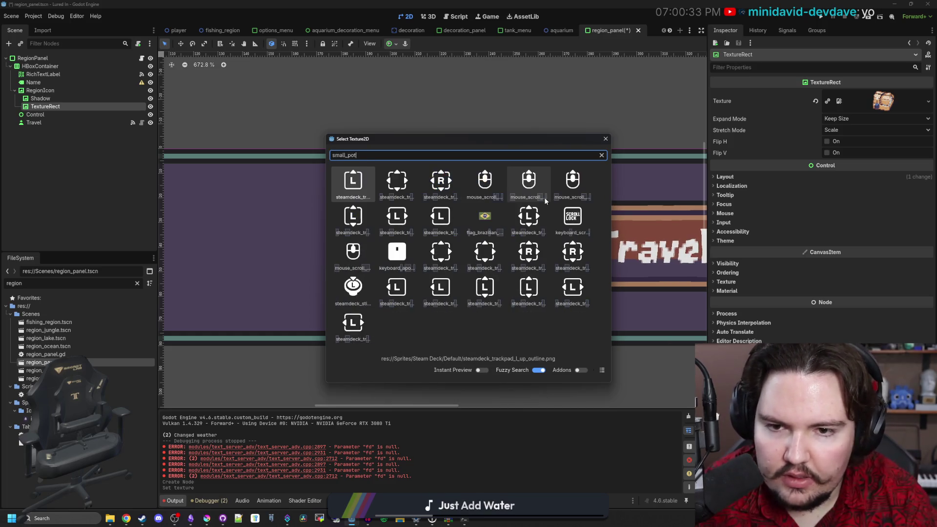
key("BackSpace")
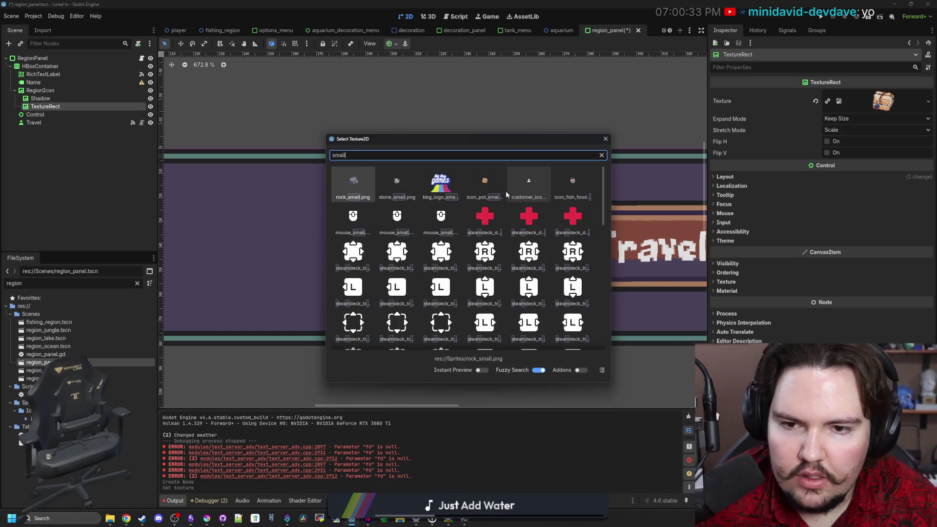
double_click(485, 185)
scroll(398, 250, "down", 2)
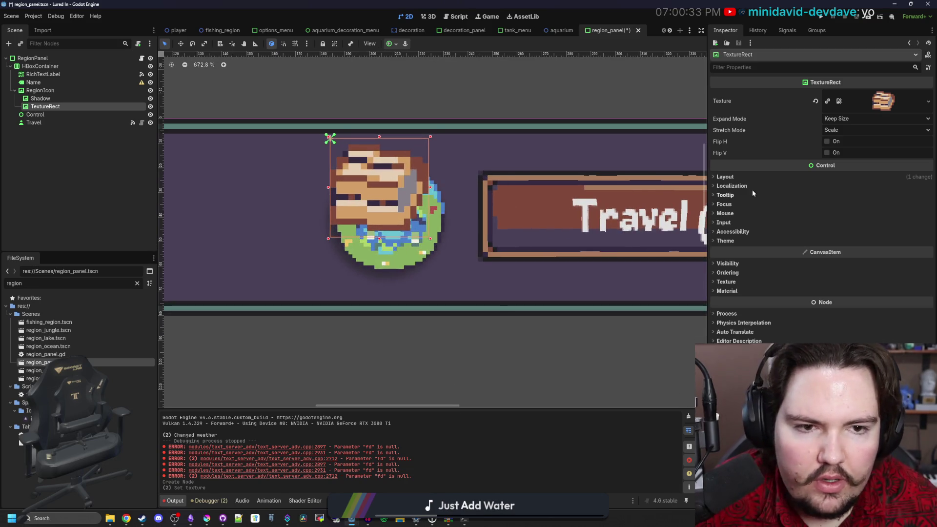
left_click(746, 178)
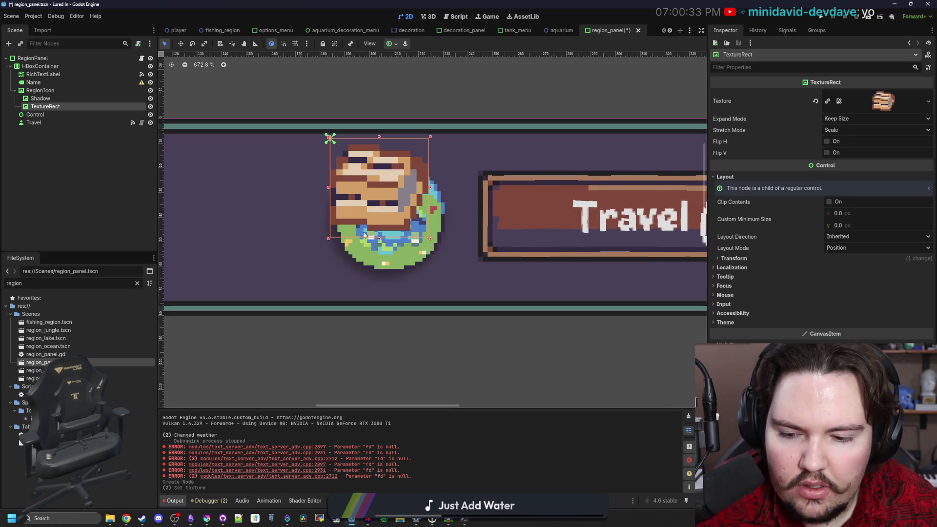
Expand the pot TextureRect's Transform properties and compare them with the RegionIcon node
left_click(733, 258)
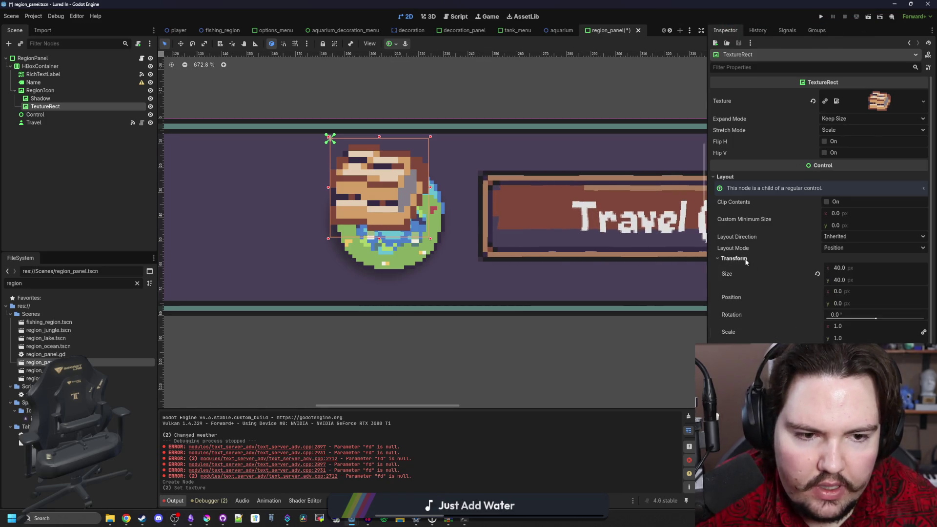
left_click(817, 273)
scroll(388, 236, "up", 5)
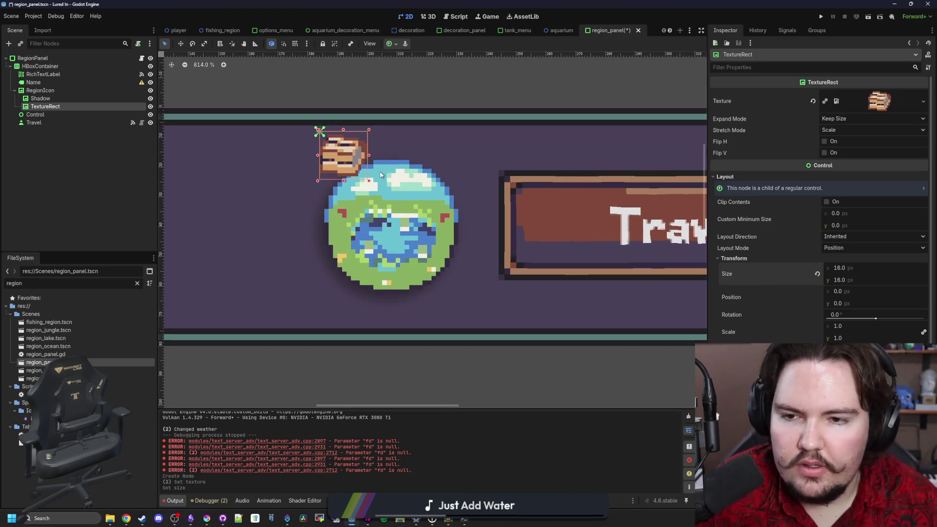
scroll(345, 169, "up", 2)
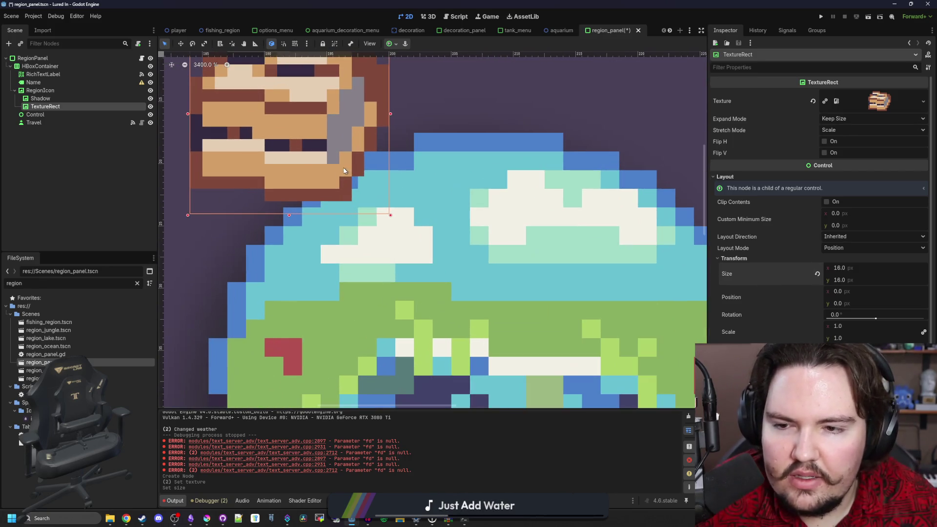
scroll(334, 185, "down", 6)
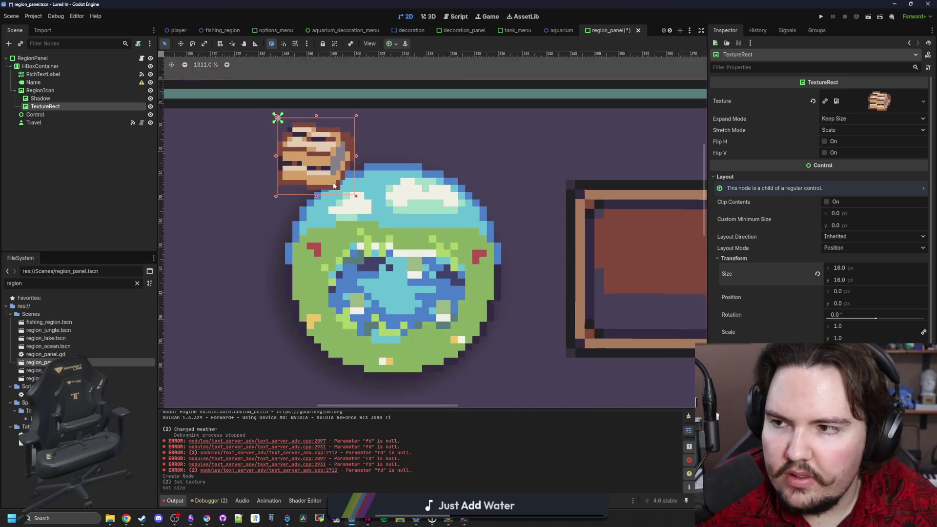
left_click(42, 90)
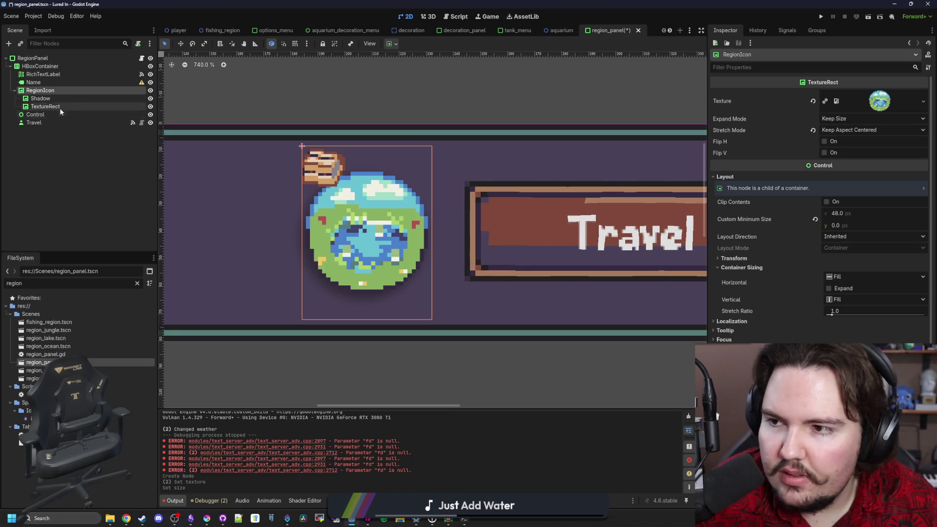
left_click(58, 107)
Set the pot TextureRect's Size to 24 × 24 px
left_click(839, 267)
type("24")
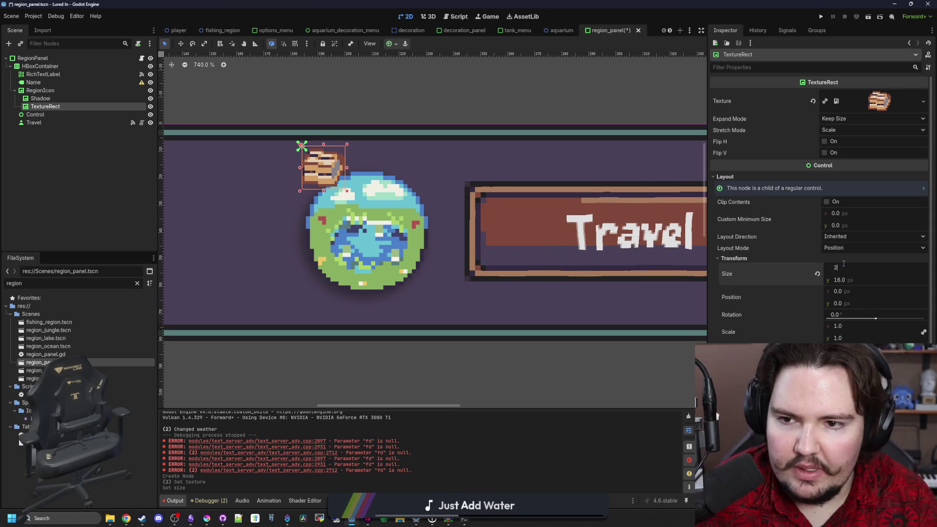
key("Return")
left_click(839, 279)
type("24")
key("Return")
scroll(380, 209, "up", 7)
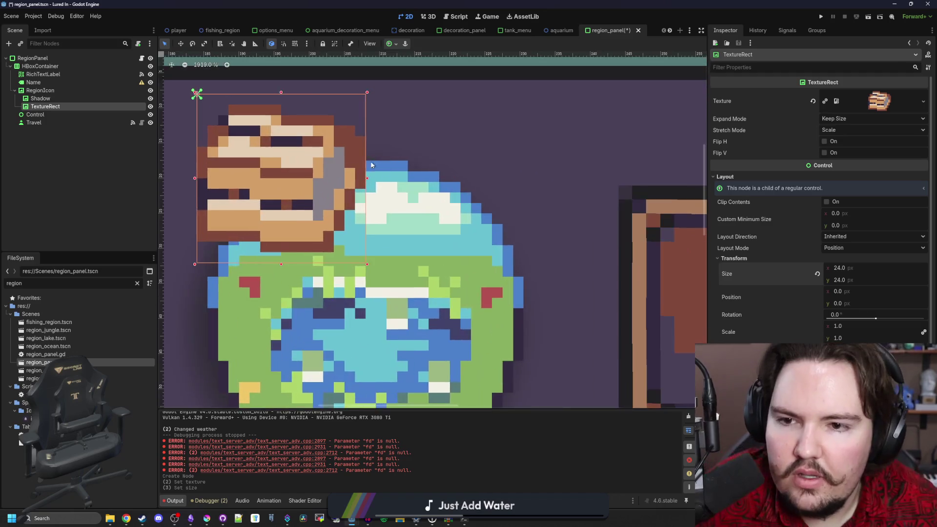
scroll(365, 169, "down", 8)
key("w")
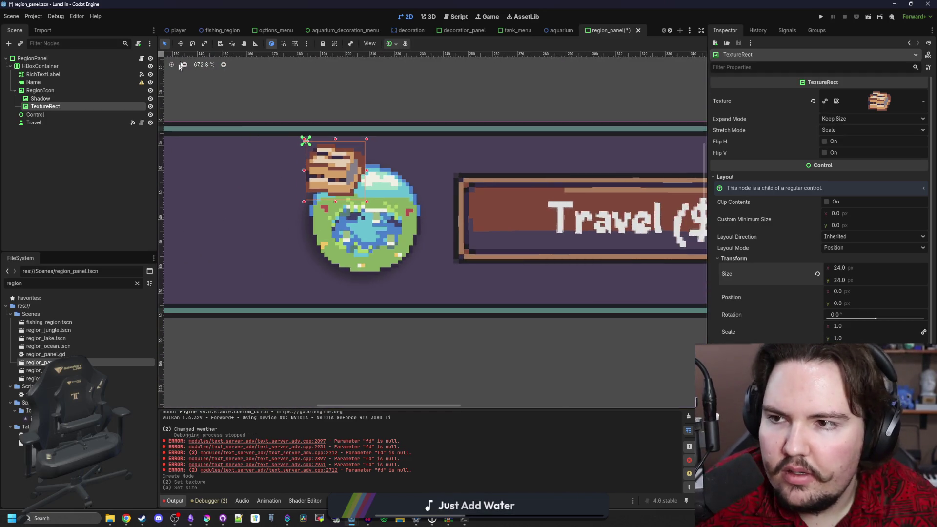
left_click(854, 248)
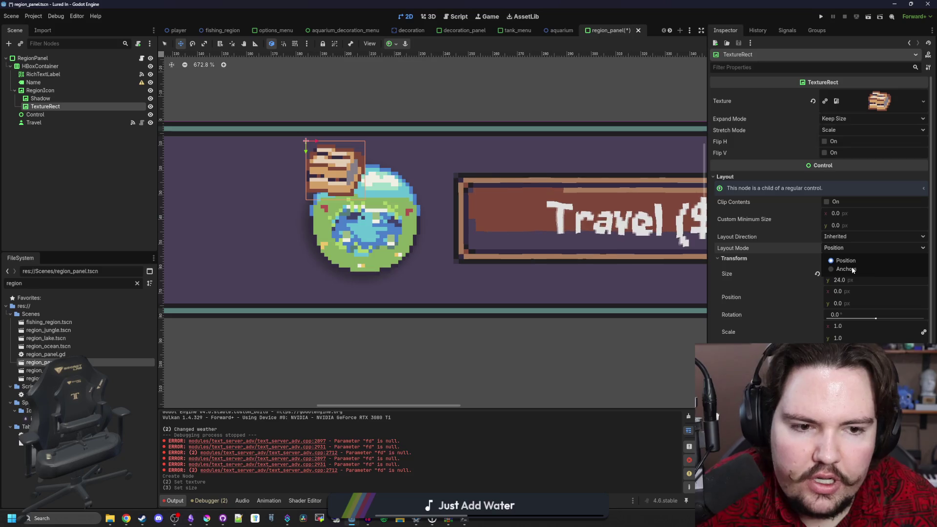
Switch the pot icon to Anchors layout and try the bottom-centre anchor preset
left_click(846, 264)
left_click(847, 261)
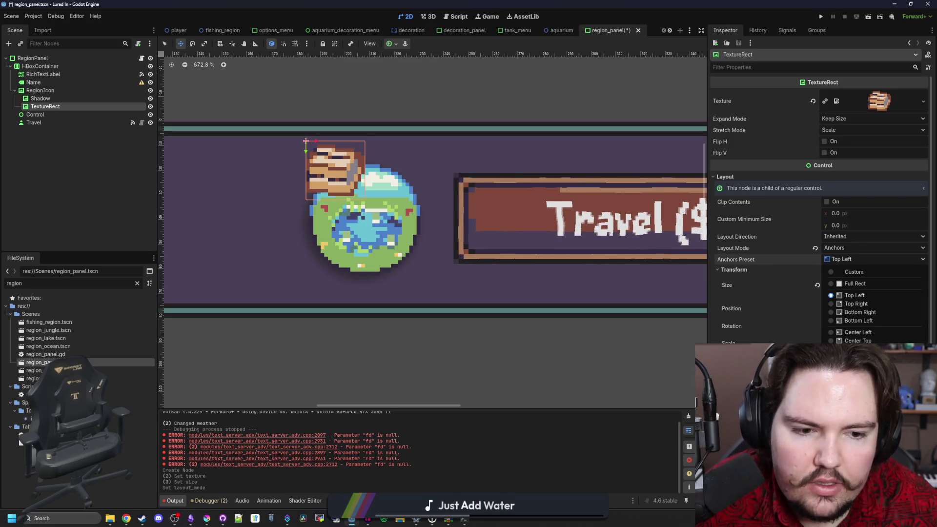
left_click(857, 358)
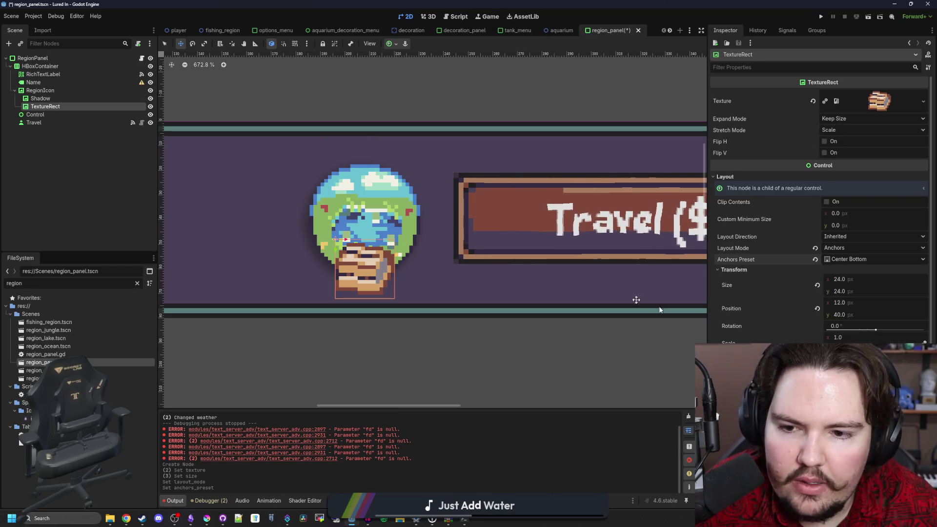
scroll(349, 259, "down", 4)
left_click(257, 210)
scroll(448, 279, "down", 5)
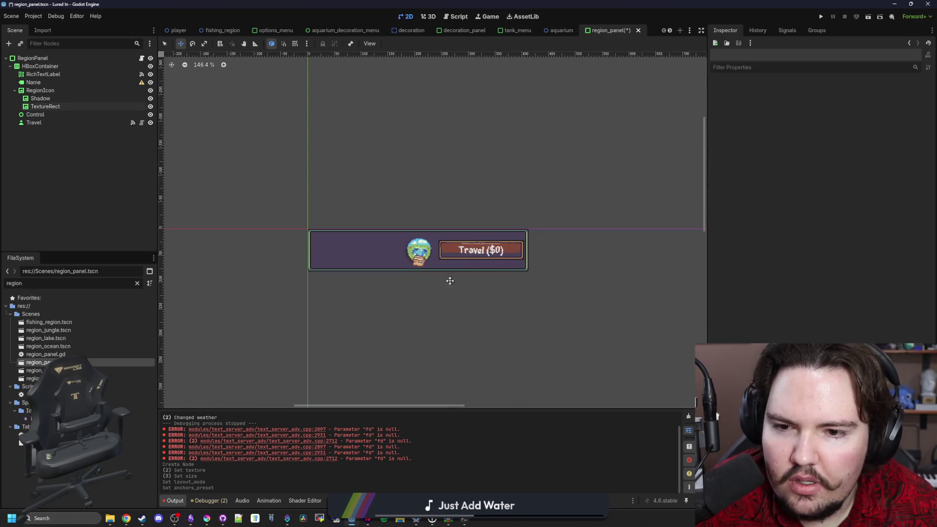
scroll(429, 254, "up", 10)
Re-anchor the pot icon with the Bottom Left preset and preview the panel
left_click(65, 108)
scroll(426, 235, "up", 4)
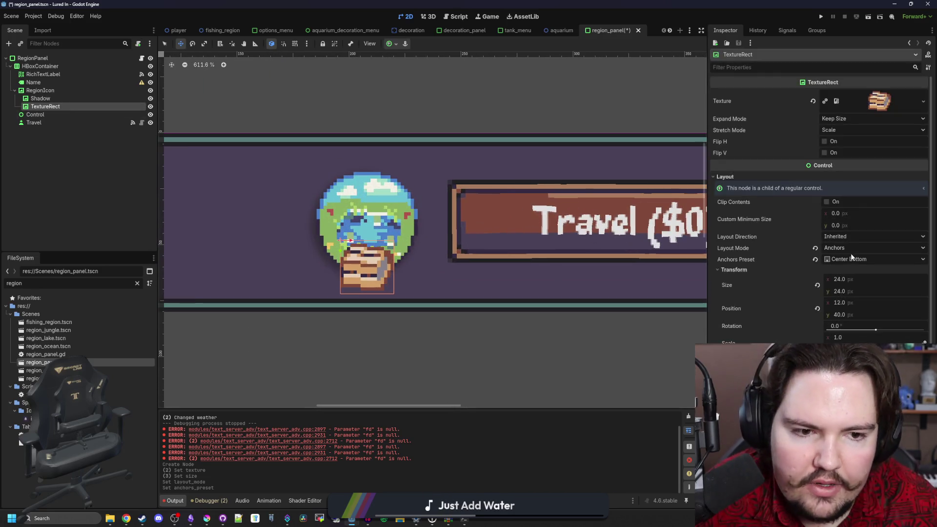
left_click(853, 259)
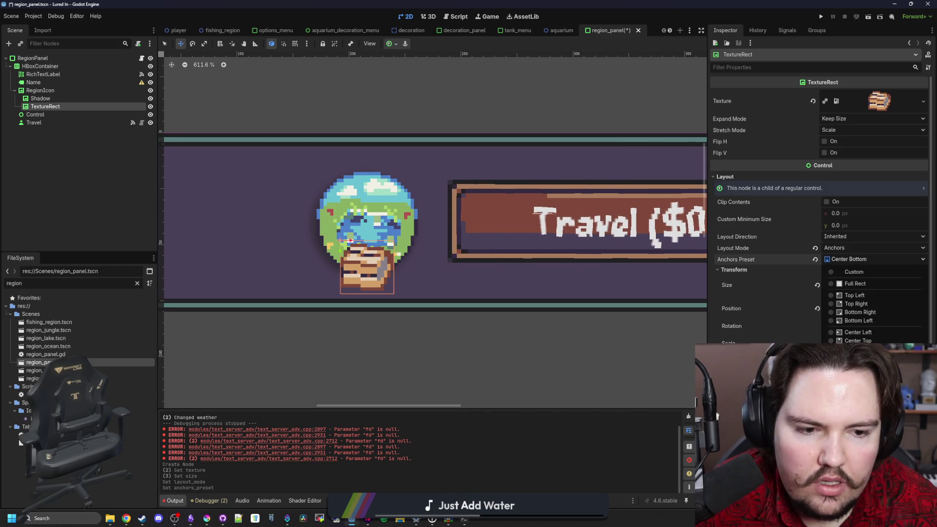
left_click(856, 321)
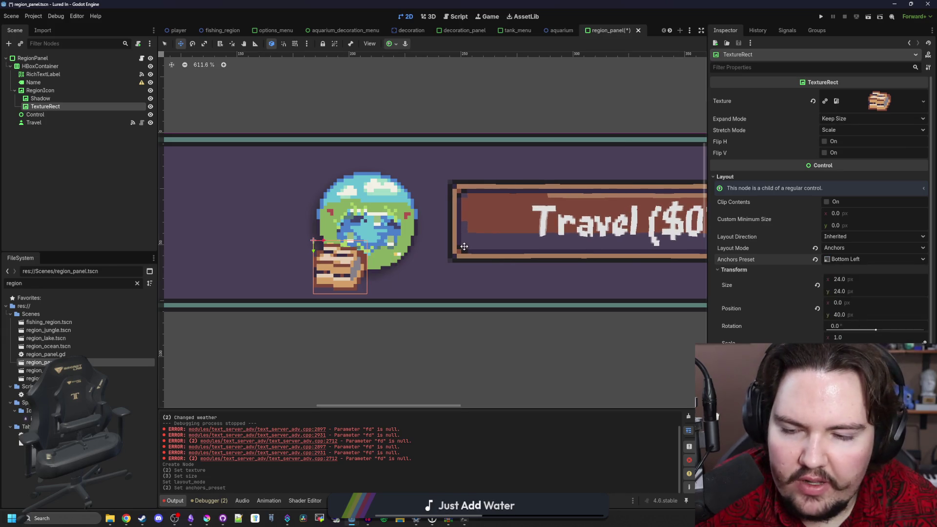
scroll(450, 245, "down", 10)
left_click(454, 276)
scroll(456, 267, "down", 5)
scroll(418, 272, "up", 7)
scroll(416, 243, "down", 5)
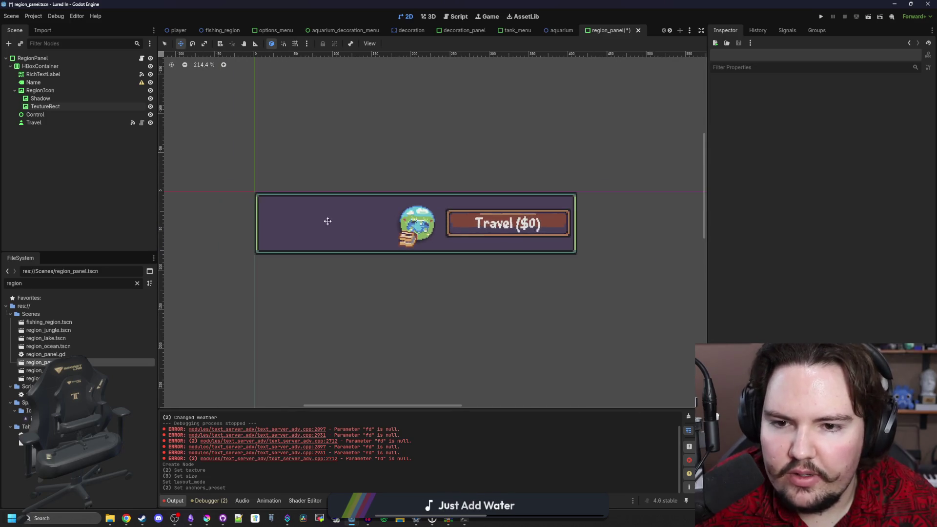
Rename the pot icon node to CrabPot
left_click(58, 106)
left_click(96, 107)
type("CrabP")
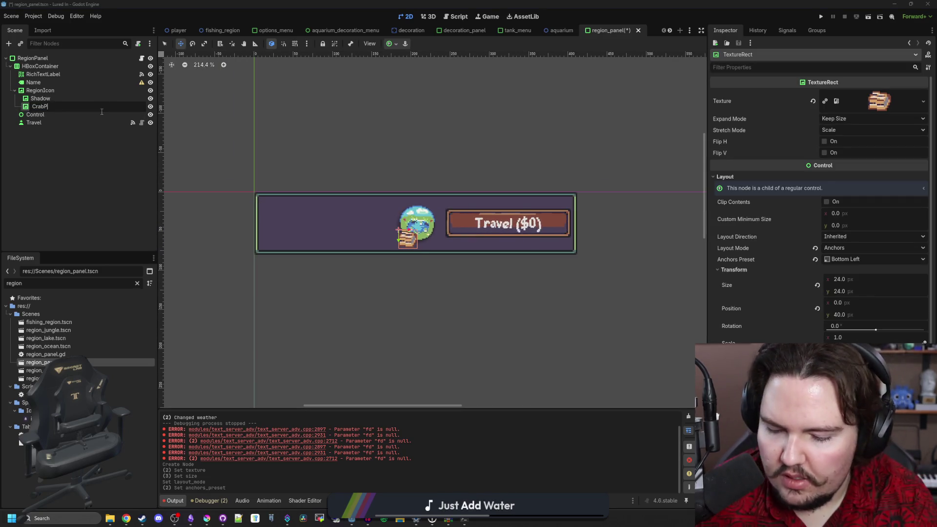
type("ot")
key("Return")
left_click(120, 189)
Save the region_panel scene and open region_panel.gd in the script editor
key("ctrl+s")
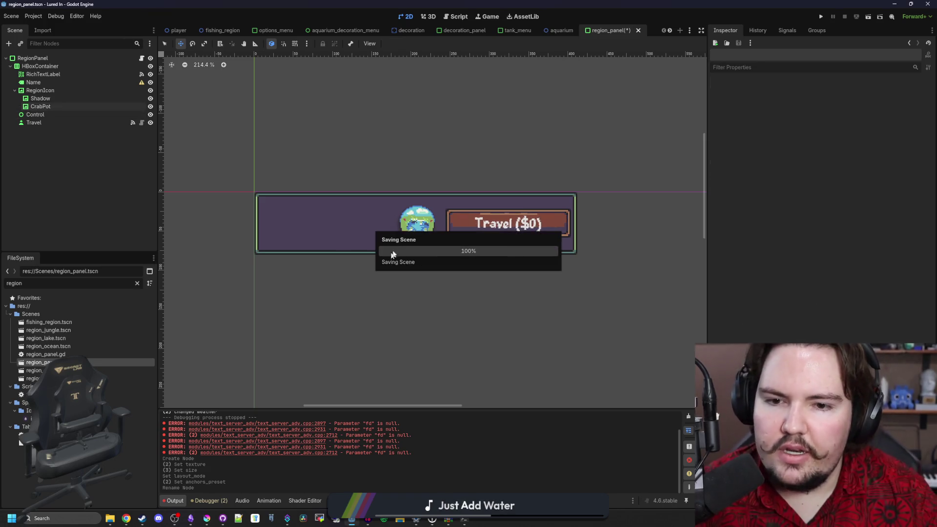
right_click(399, 233)
left_click(467, 253)
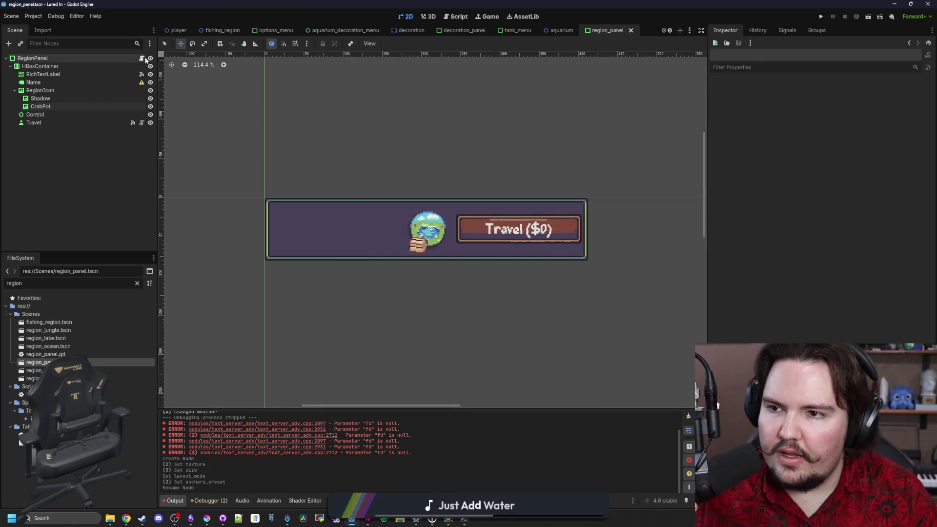
left_click(319, 224)
left_click(340, 212)
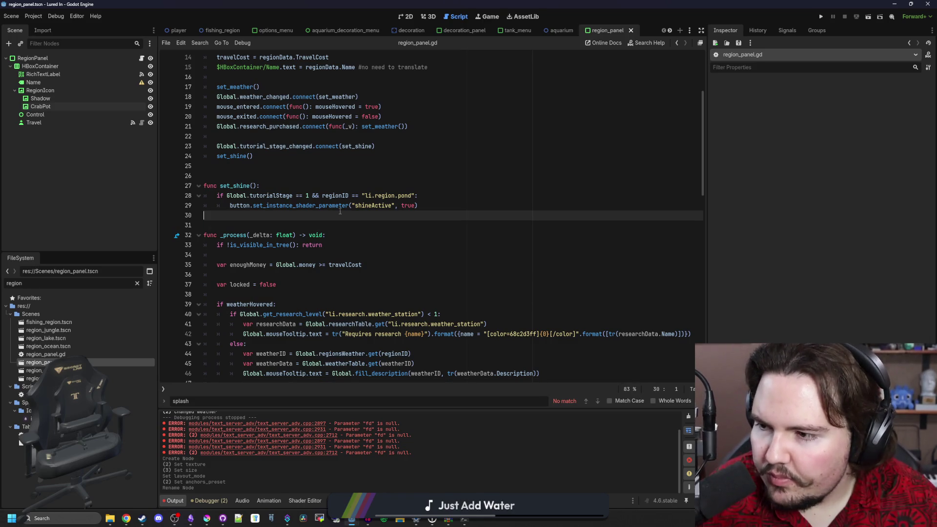
Add line 23 in _ready setting CrabPot.visible to potData.get("Active", false), then save
scroll(340, 212, "up", 4)
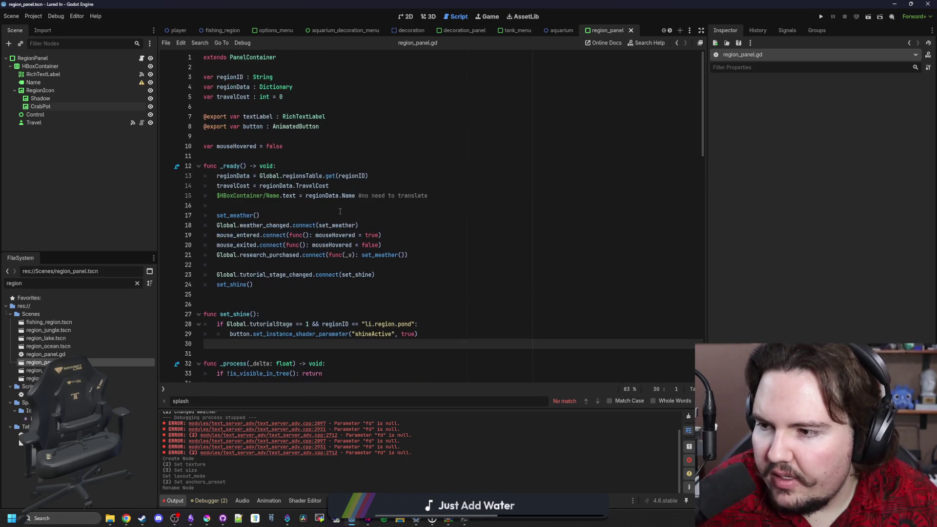
left_click(239, 205)
left_click(387, 277)
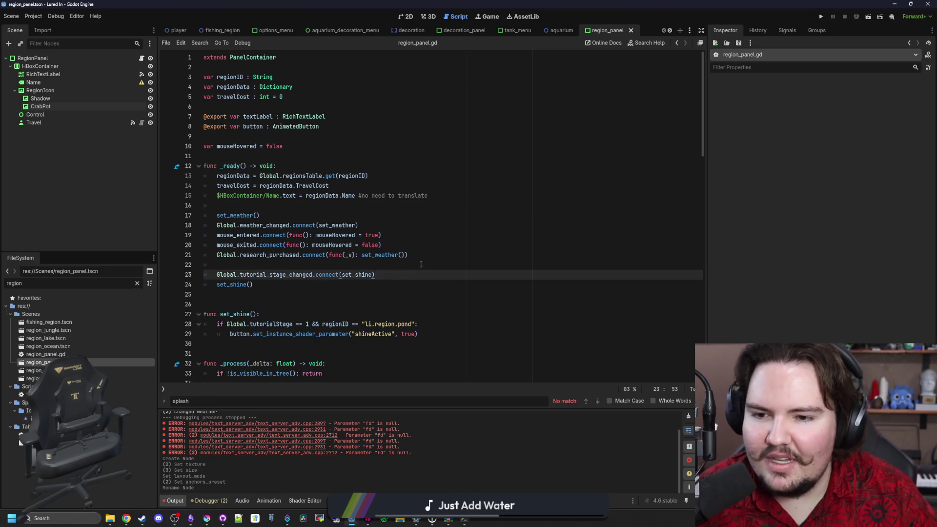
left_click(420, 264)
key("Return")
key("Return")
key("Up")
mouse_move(15, 108)
left_mouse_down()
mouse_move(264, 279)
mouse_move(326, 275)
left_mouse_up()
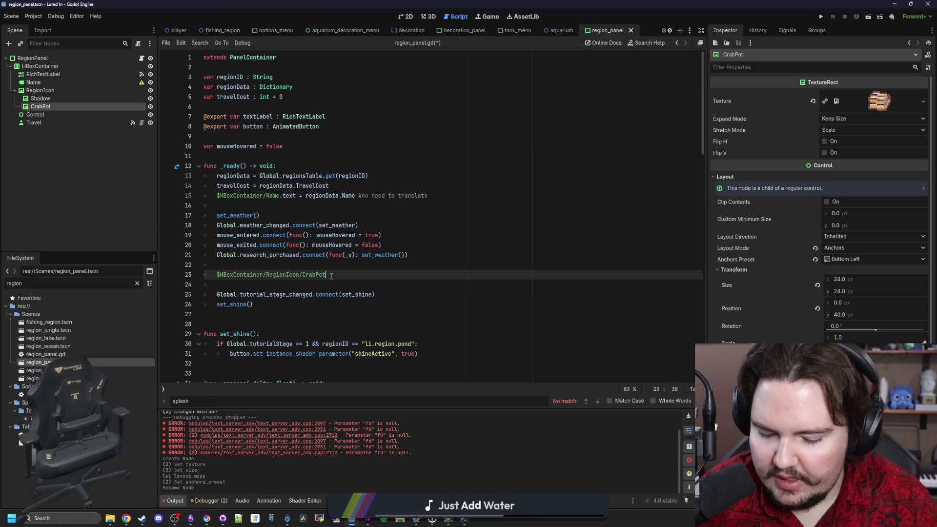
type("G")
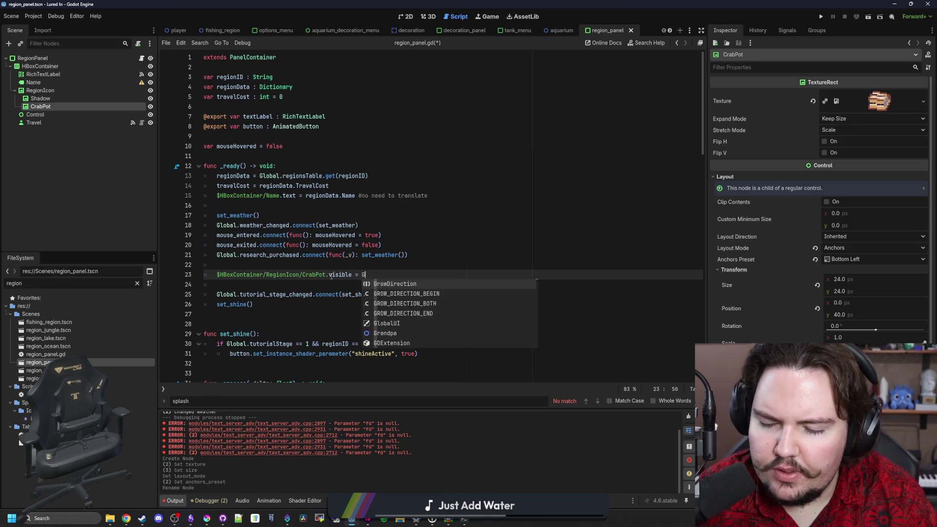
type("lobal.potData")
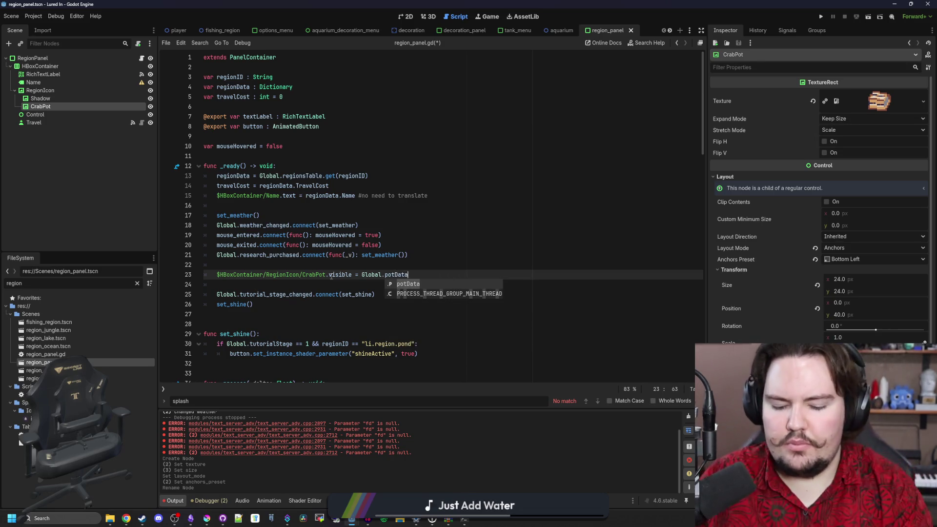
type(".")
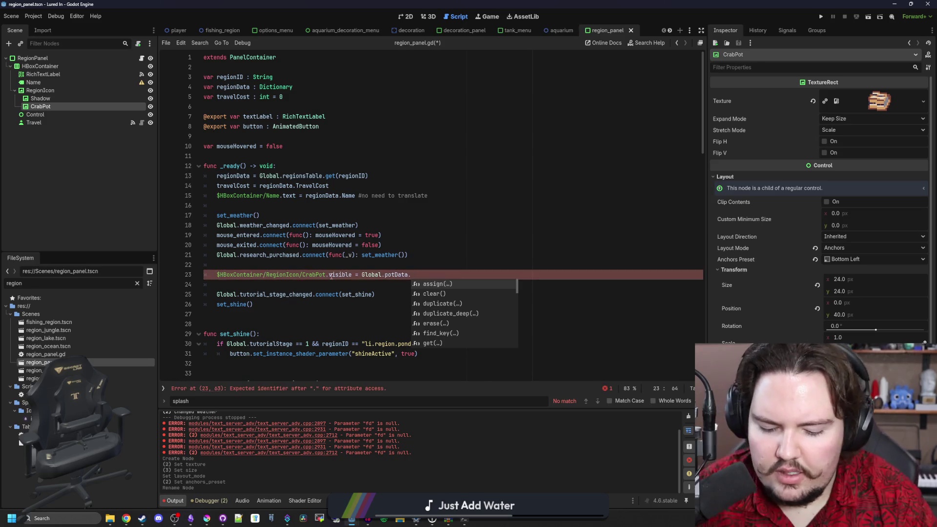
type("get(\"Active")
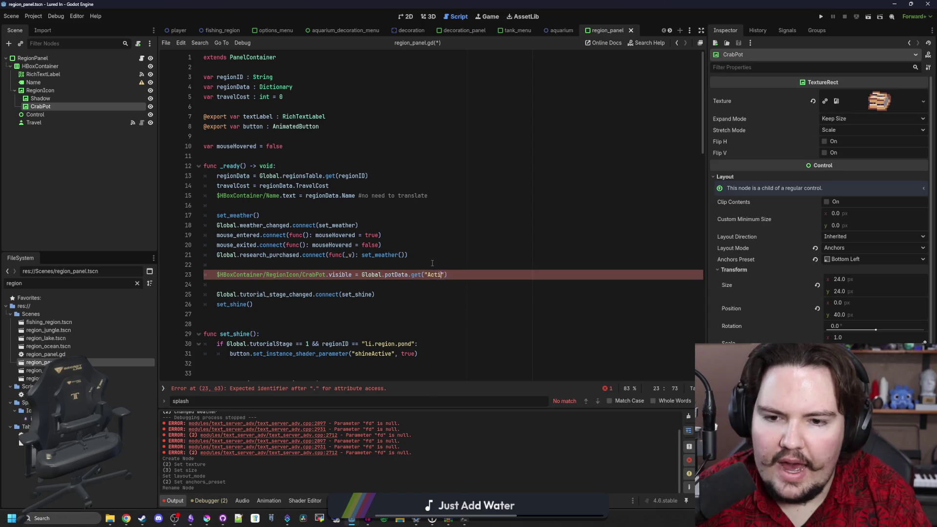
type("\", f")
left_click(369, 264)
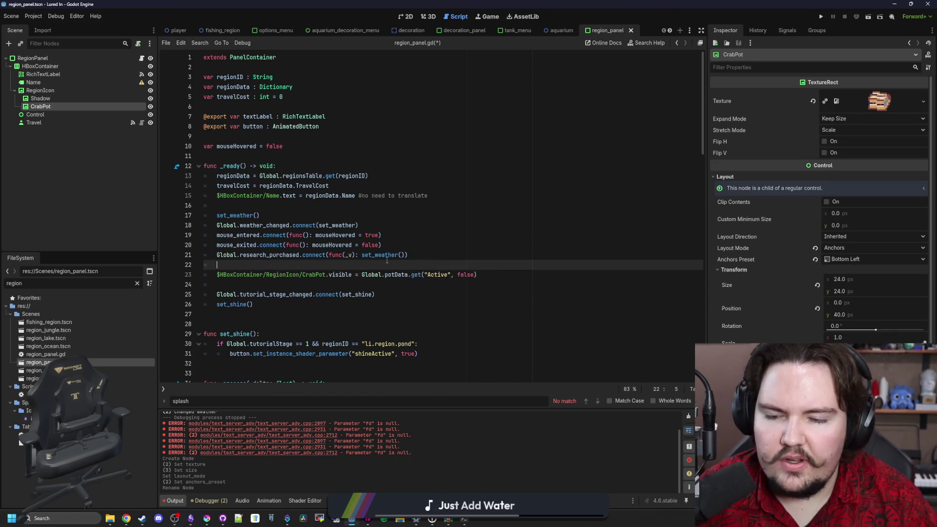
key("ctrl+s")
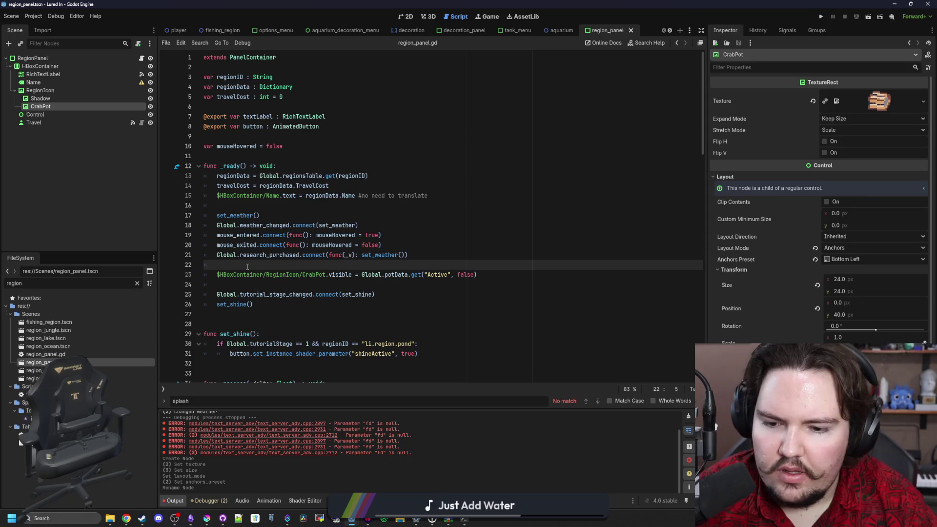
Also require get_research_level("li.research.pots") > 0 on line 23, save, and run the game
left_click(490, 275)
type("&& Global.get_")
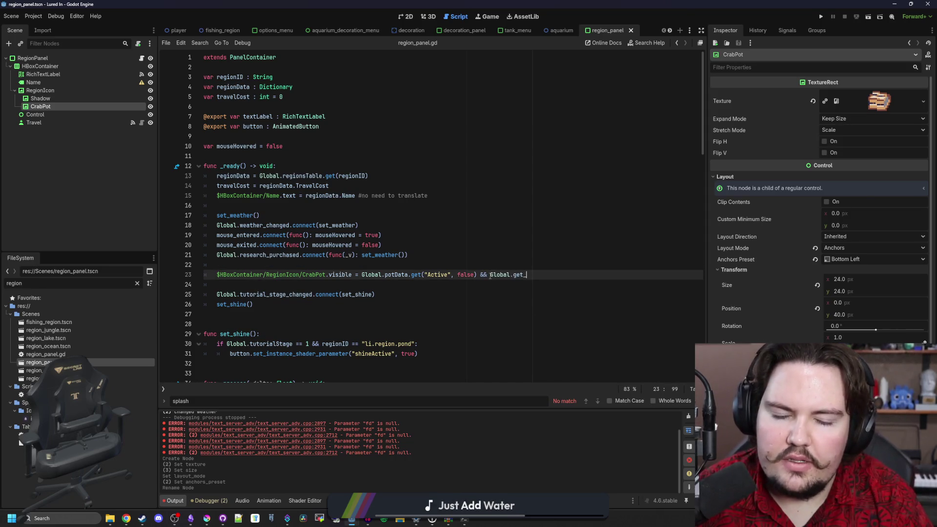
type("res")
key("Return")
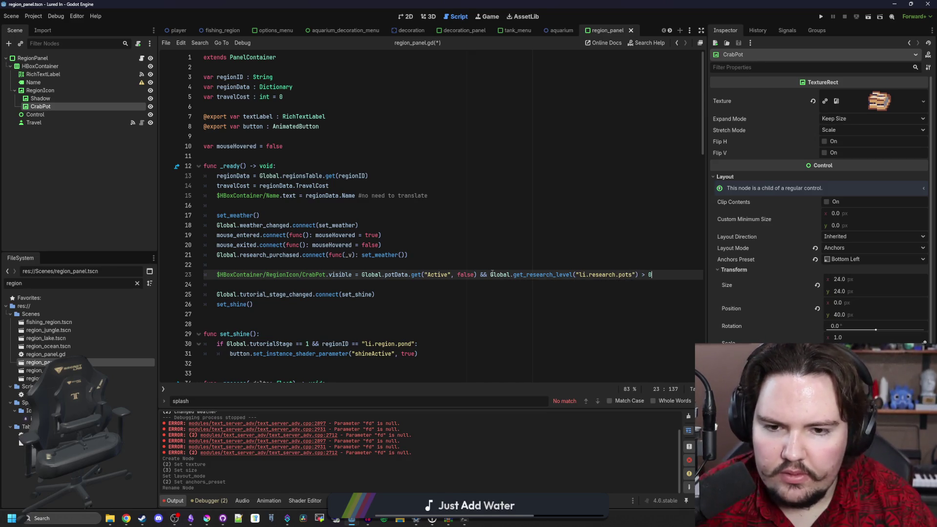
left_click(388, 245)
key("ctrl+s")
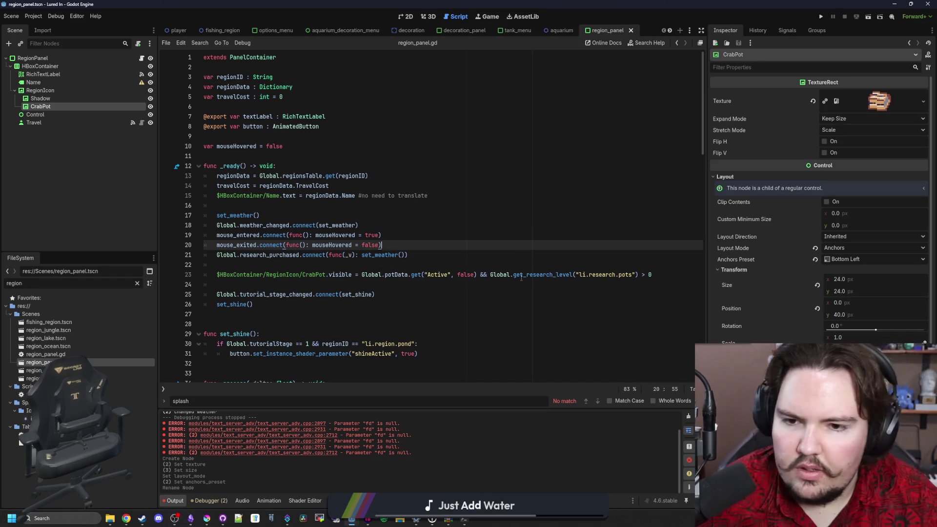
left_click(519, 265)
left_click(819, 16)
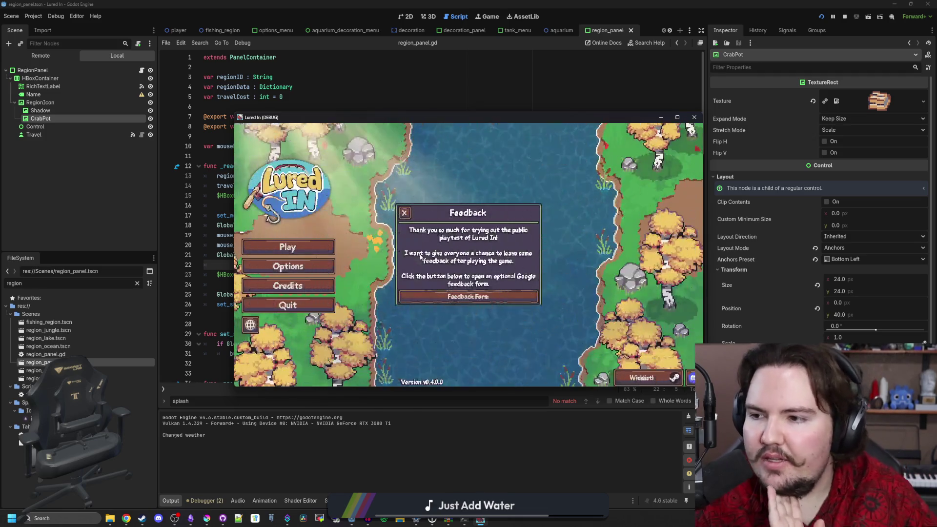
left_click(302, 244)
left_click(302, 245)
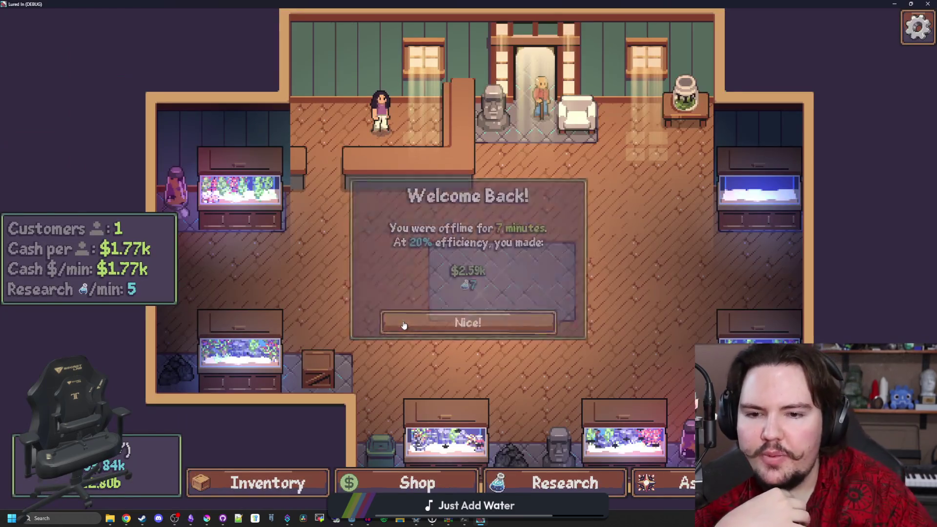
left_click(403, 325)
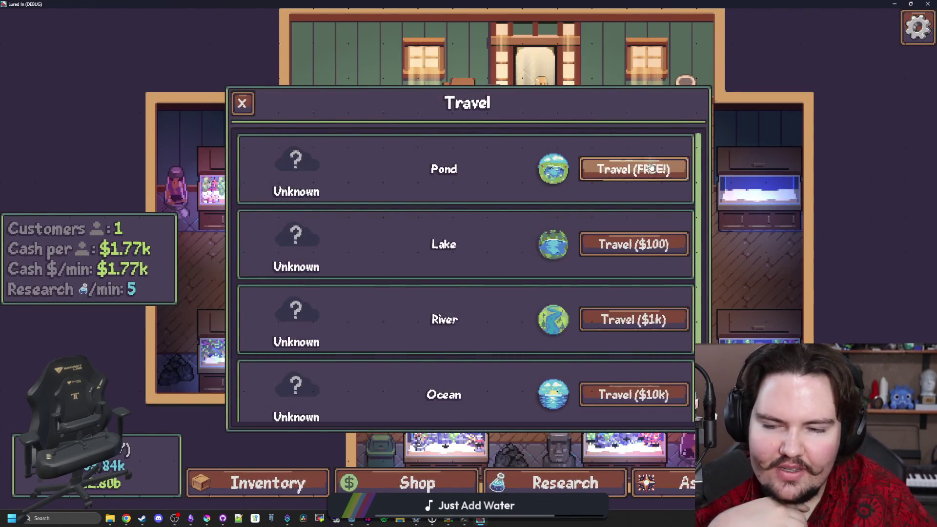
left_click(633, 169)
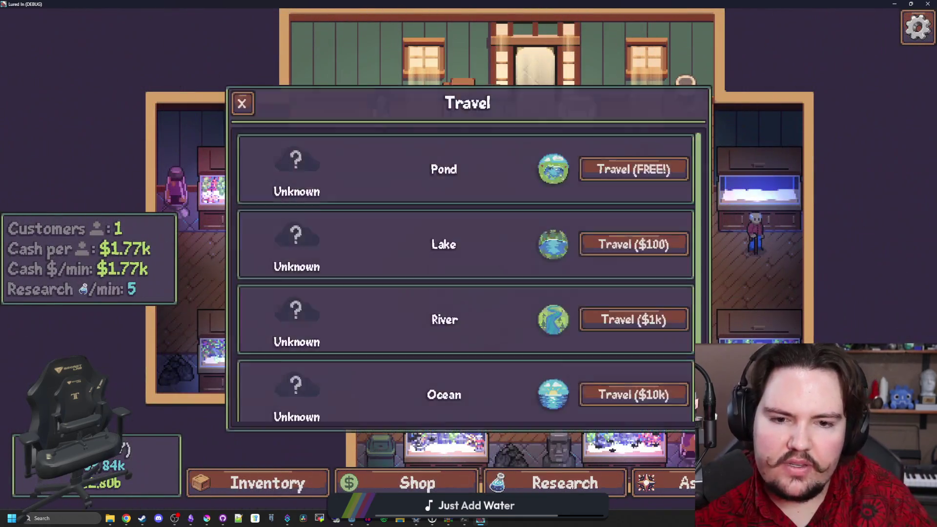
scroll(524, 303, "down", 2)
left_click(605, 388)
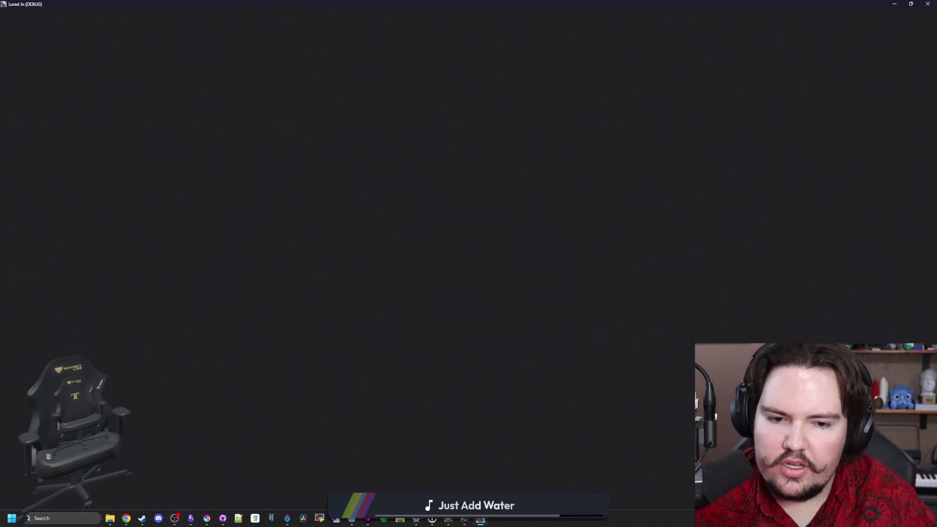
left_click(684, 482)
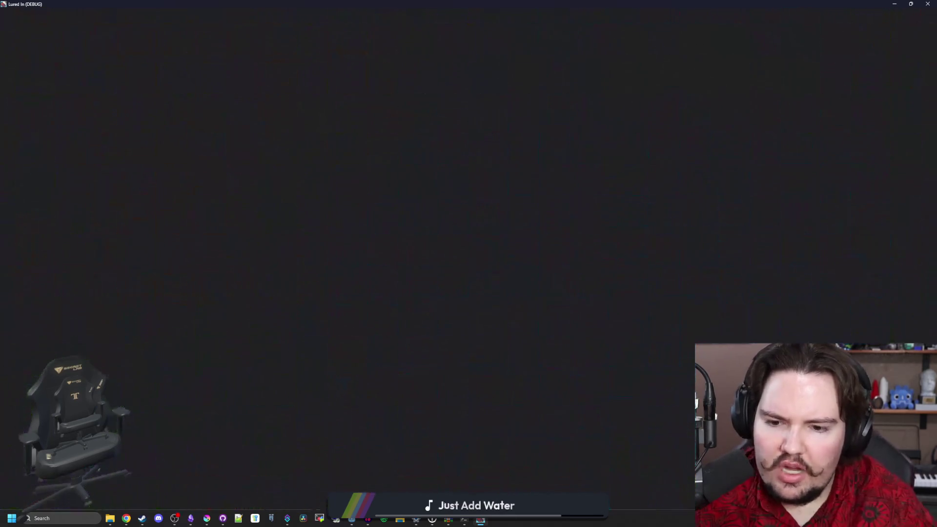
scroll(656, 379, "down", 1)
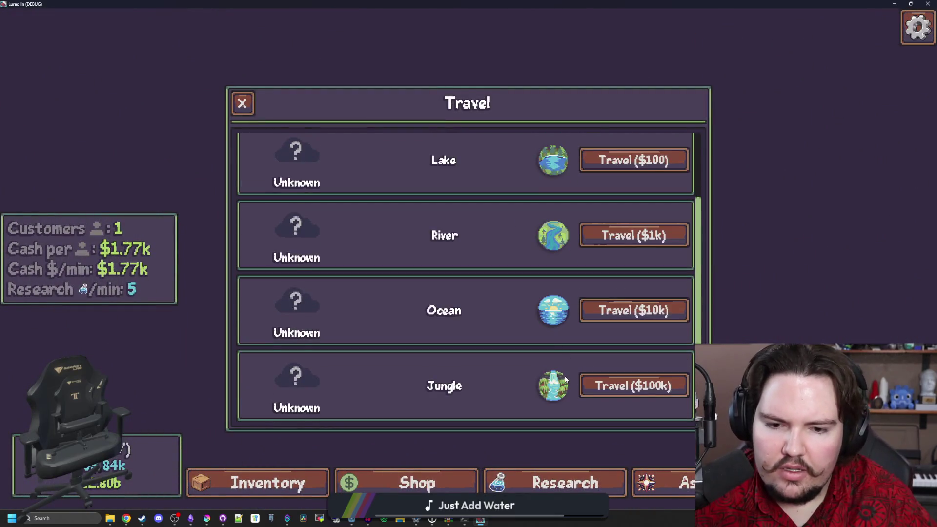
key("F8")
left_click(468, 255)
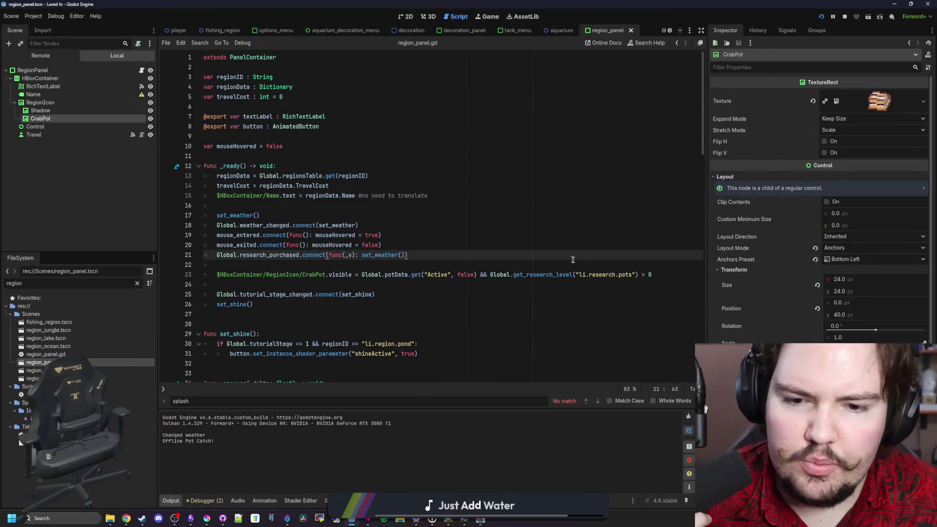
left_click(611, 263)
key("F5")
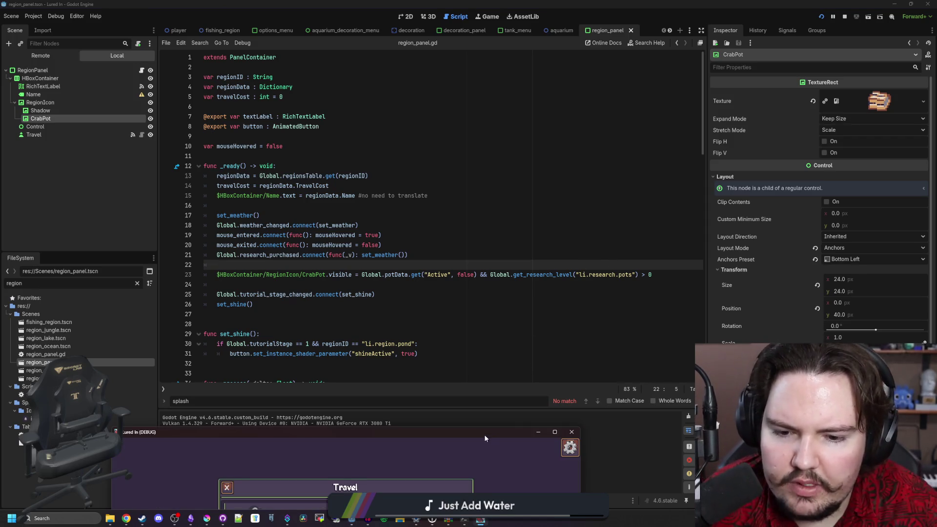
double_click(483, 435)
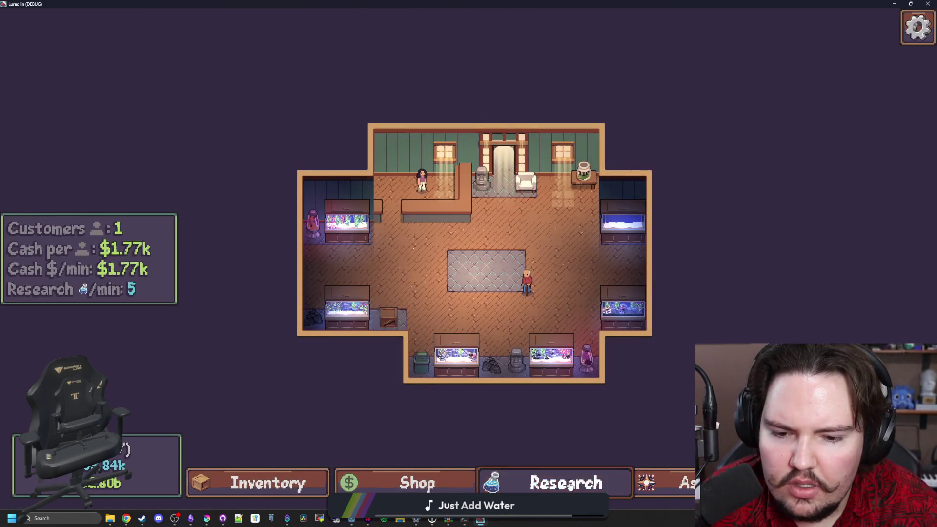
left_click(569, 486)
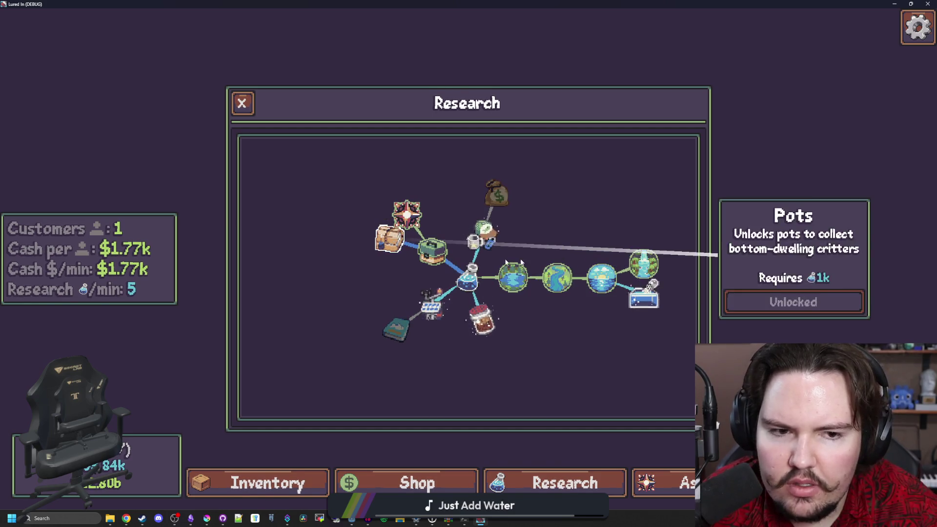
key("F8")
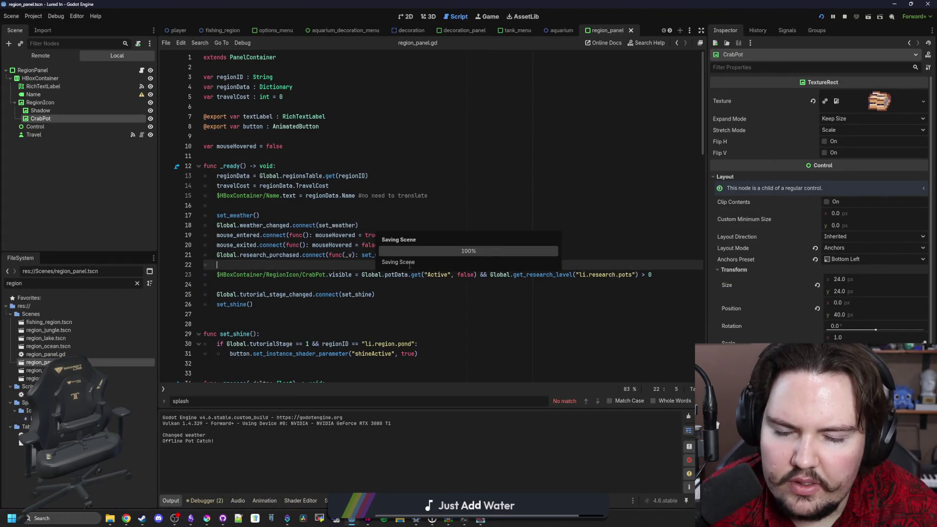
Search all project files for 'Active' to find where pot data is read
left_click(393, 274, "ctrl")
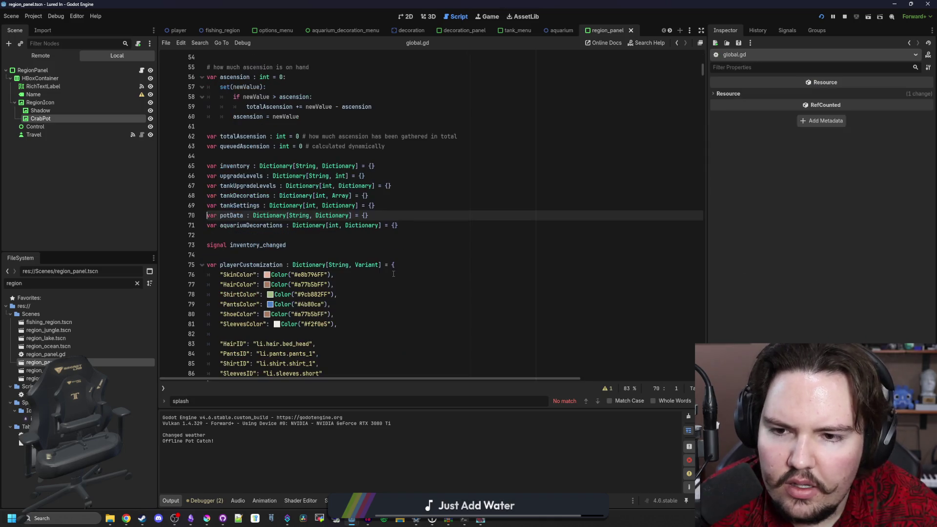
scroll(329, 234, "down", 20)
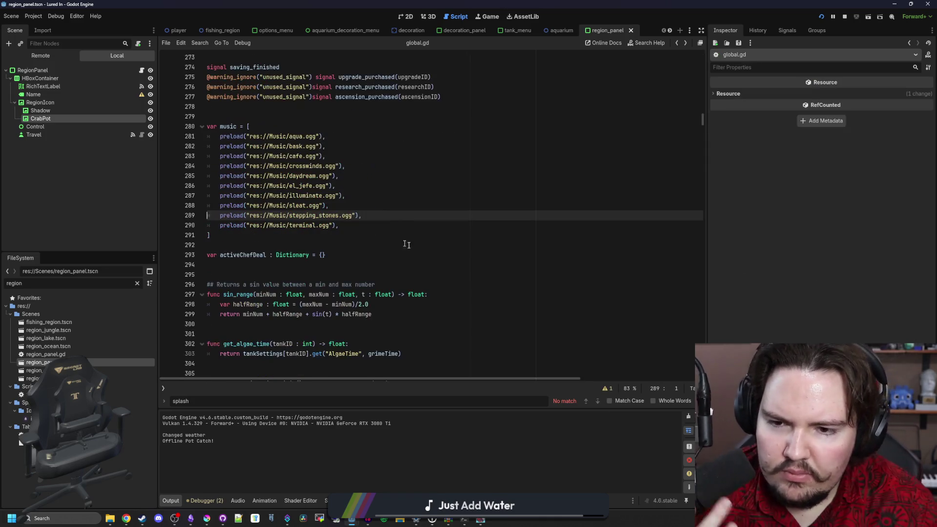
scroll(405, 244, "up", 1)
key("alt+Left")
key("ctrl+shift+f")
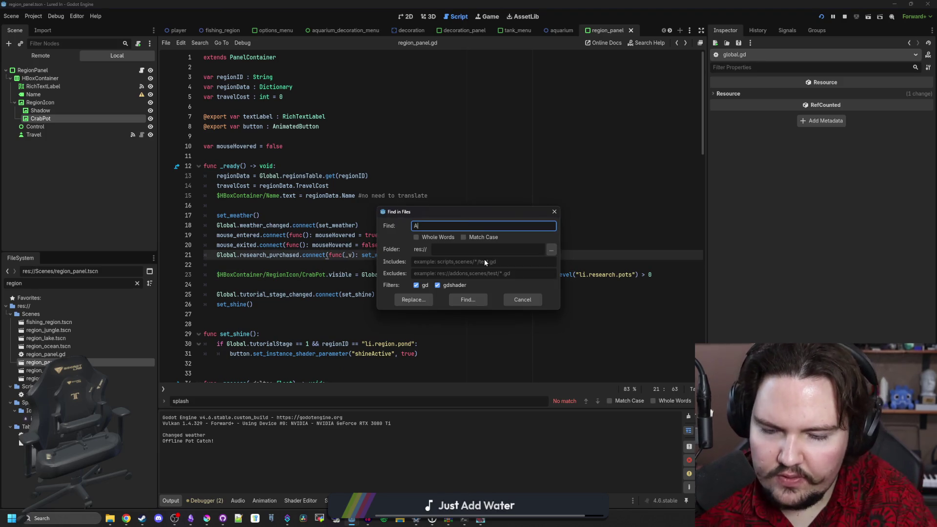
type("Active")
key("Return")
scroll(395, 432, "down", 2)
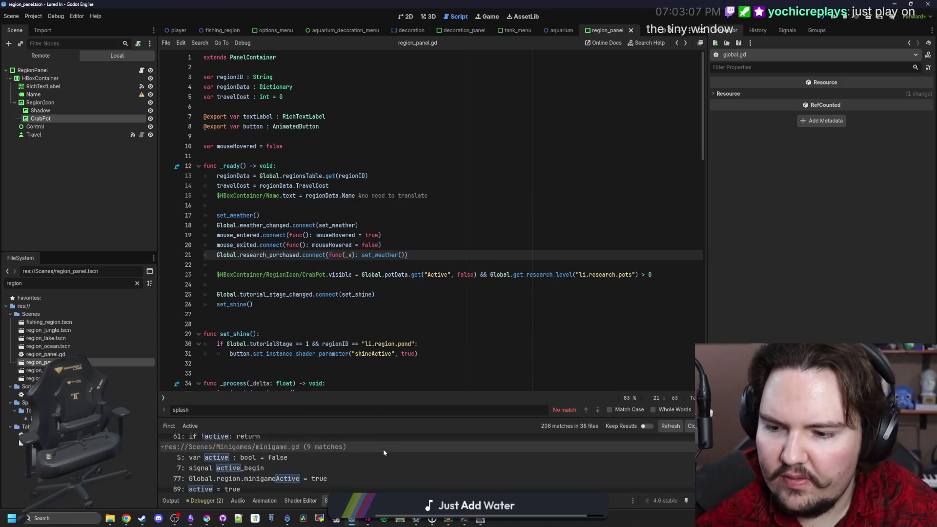
left_click_drag(362, 417, 362, 362)
scroll(341, 423, "down", 10)
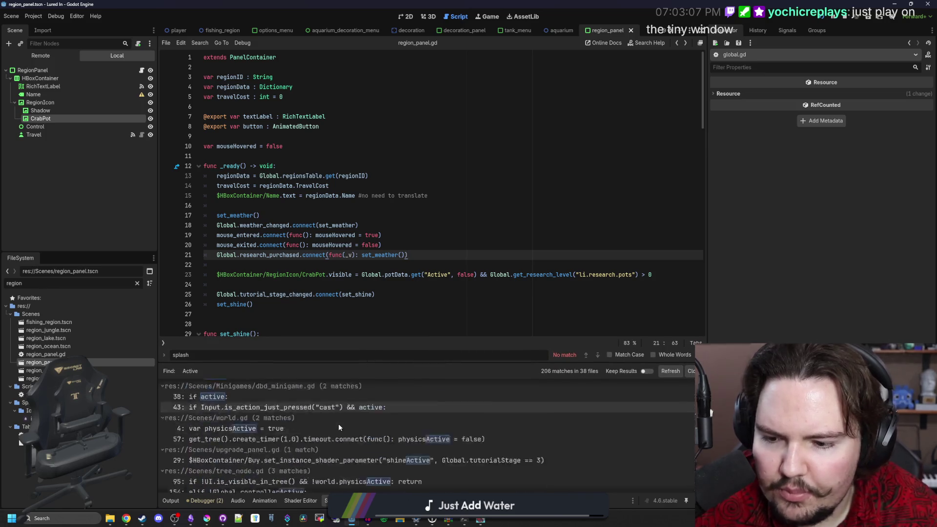
left_click(490, 225)
Rerun the 'Active' search case-sensitively, then list every potData usage across the project
key("ctrl+shift+f")
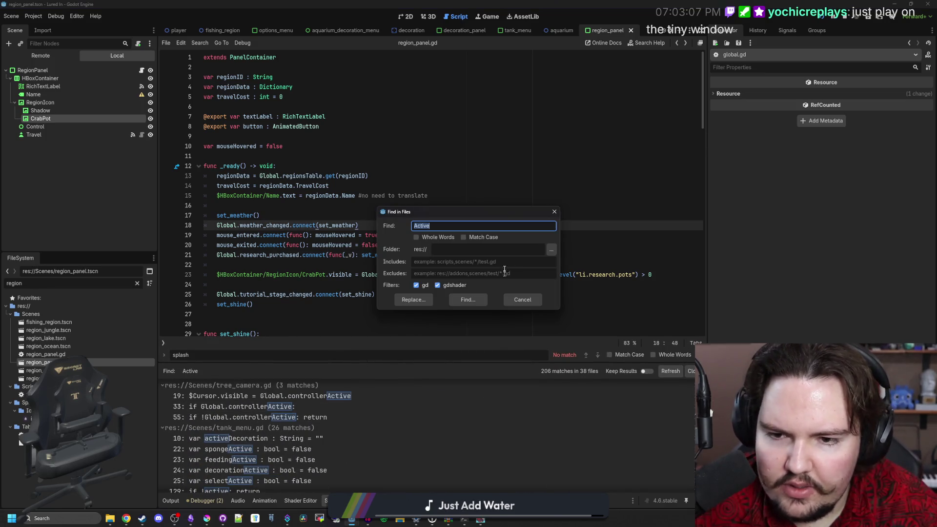
left_click(468, 299)
scroll(361, 452, "down", 10)
scroll(315, 454, "down", 5)
scroll(315, 455, "down", 10)
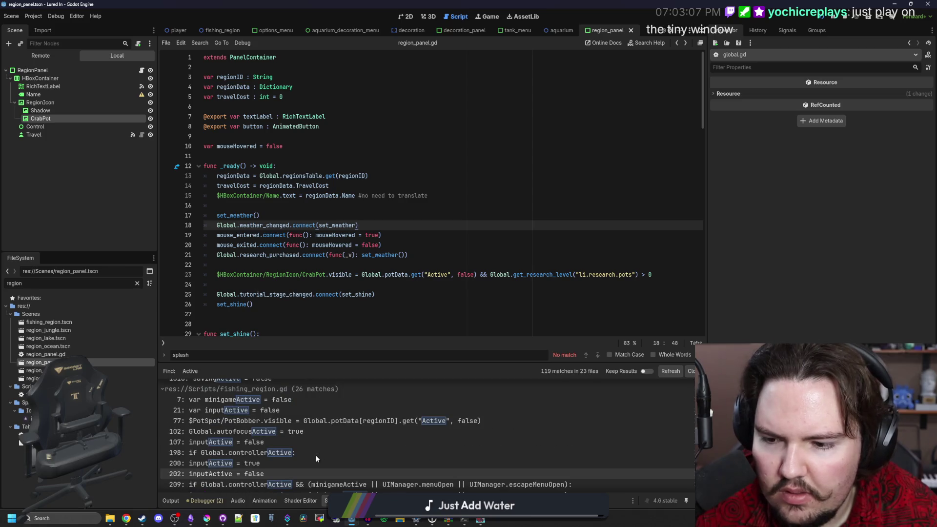
left_click(477, 201)
key("ctrl+f")
type("potData")
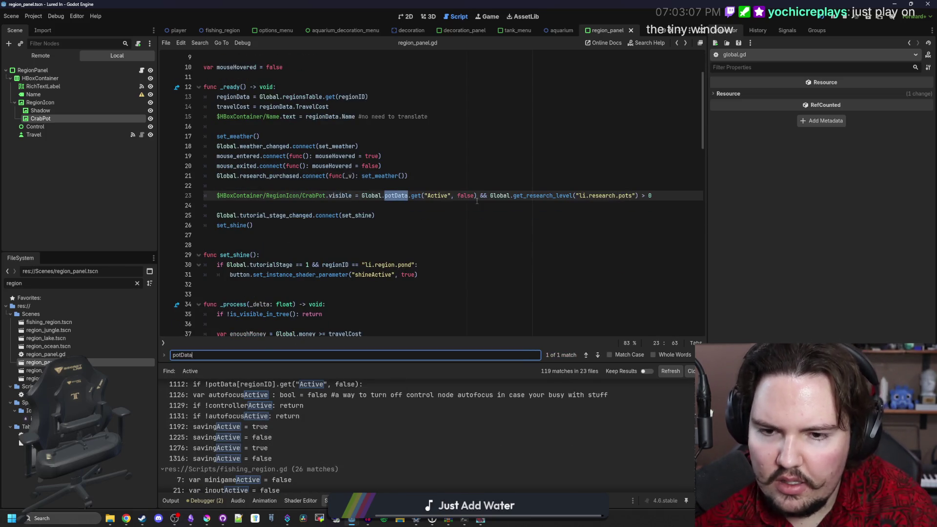
left_click(476, 201)
key("ctrl+shift+f")
type("potData")
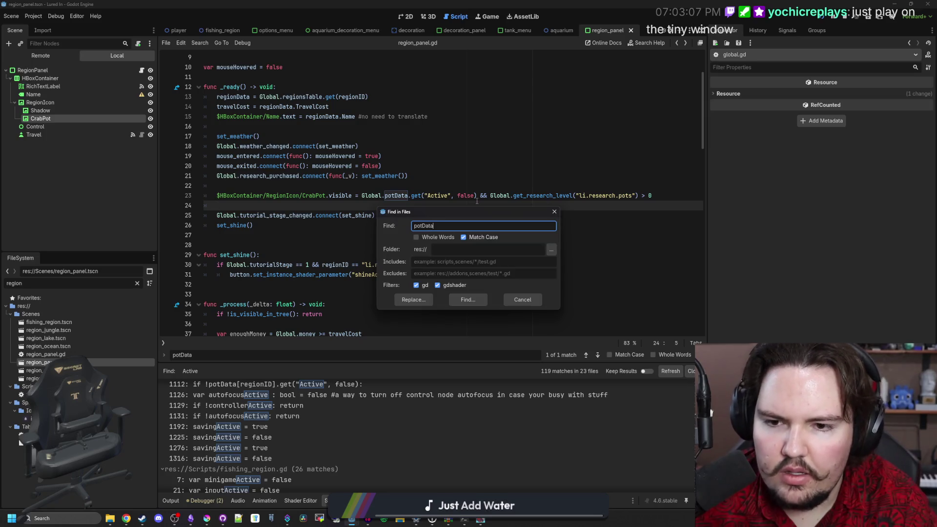
key("Return")
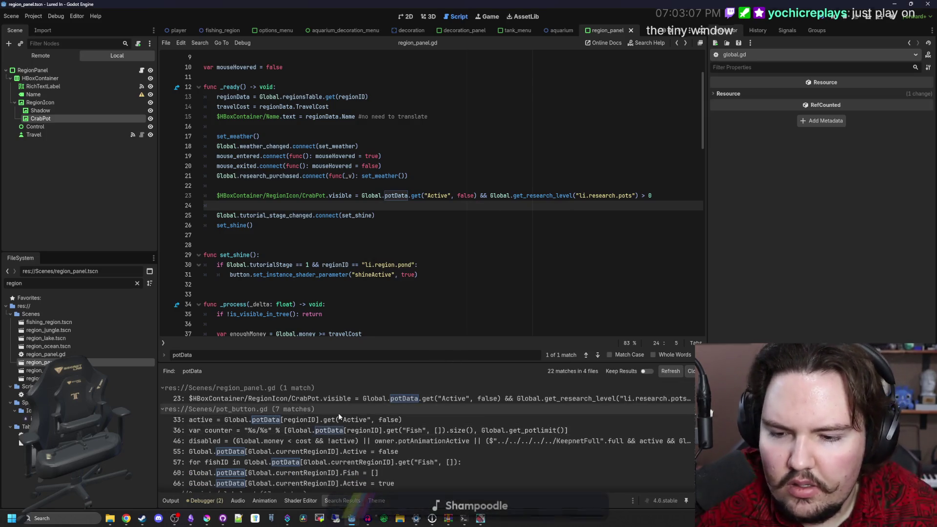
Change line 23's potData.get to potData[regionID].get and save
left_click(344, 399)
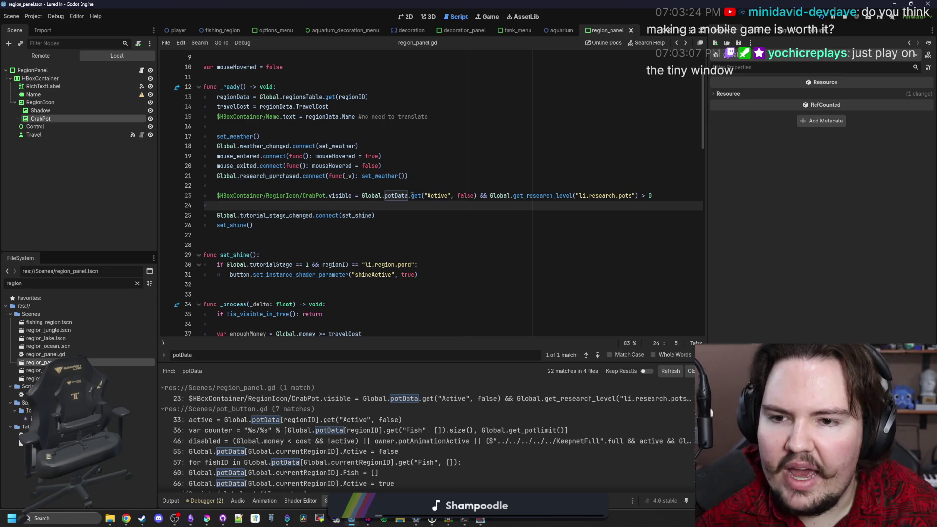
type("[]")
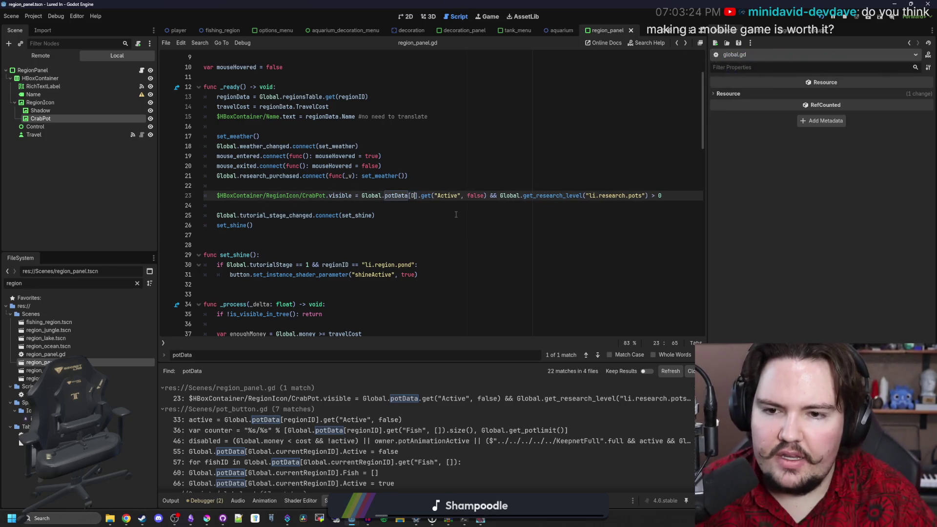
key("BackSpace")
key("BackSpace")
key("BackSpace")
type("re")
key("Return")
left_click(456, 215)
key("ctrl+s")
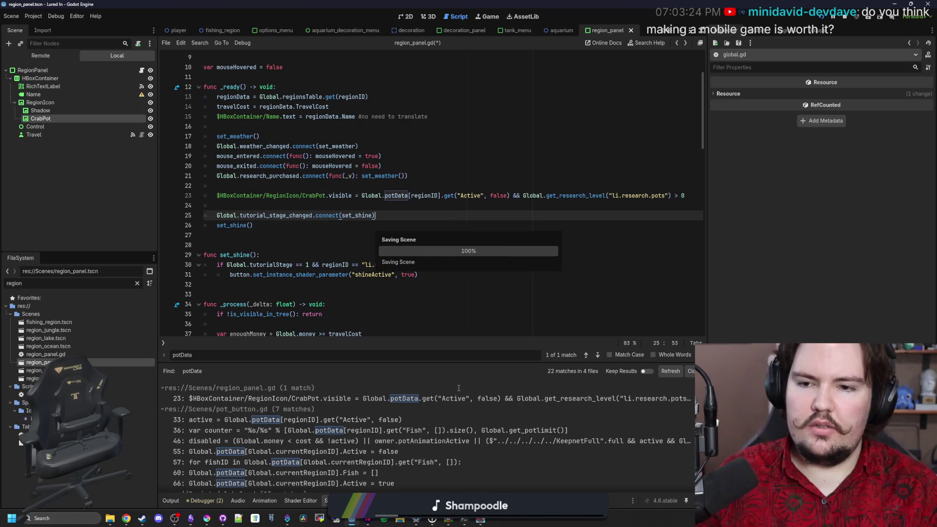
Maximize the game, return to the Main Menu and press Play to reload the shop
double_click(553, 231)
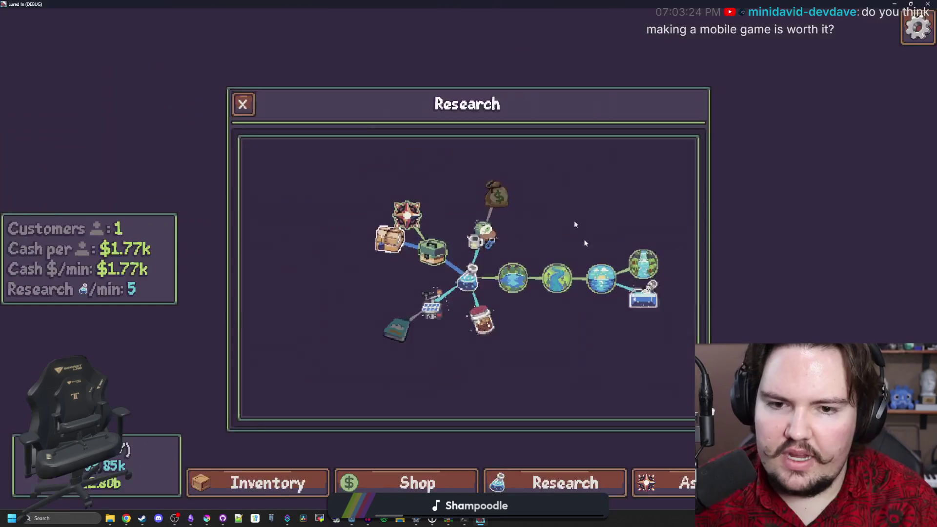
key("Escape")
left_click(544, 301)
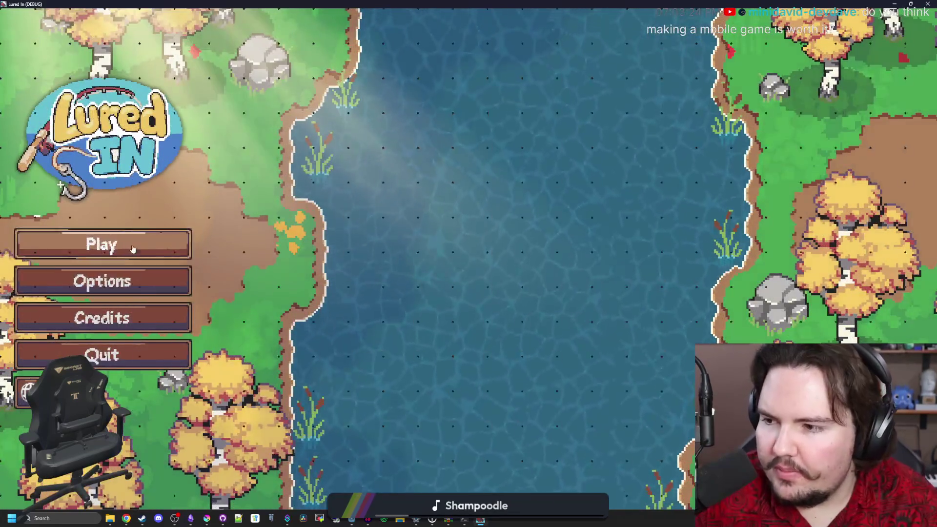
left_click(131, 246)
Check the Travel list for crab pot icons on Ocean and Jungle, then close the game
scroll(491, 336, "down", 2)
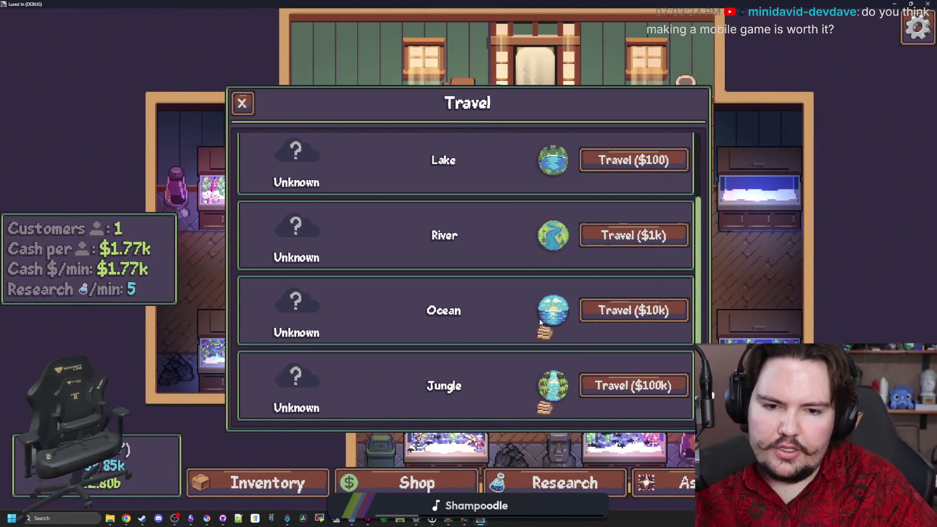
scroll(532, 366, "up", 2)
scroll(534, 358, "down", 2)
double_click(461, 4)
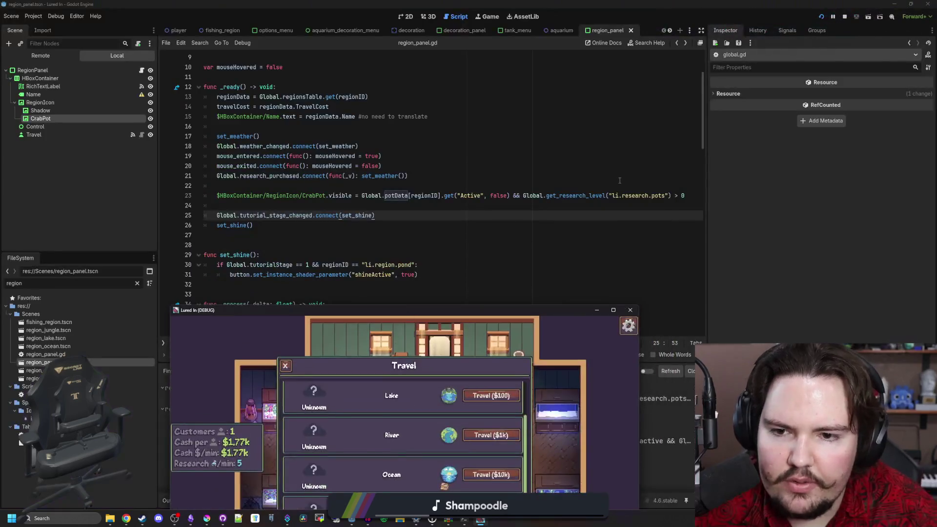
key("F8")
left_click(404, 19)
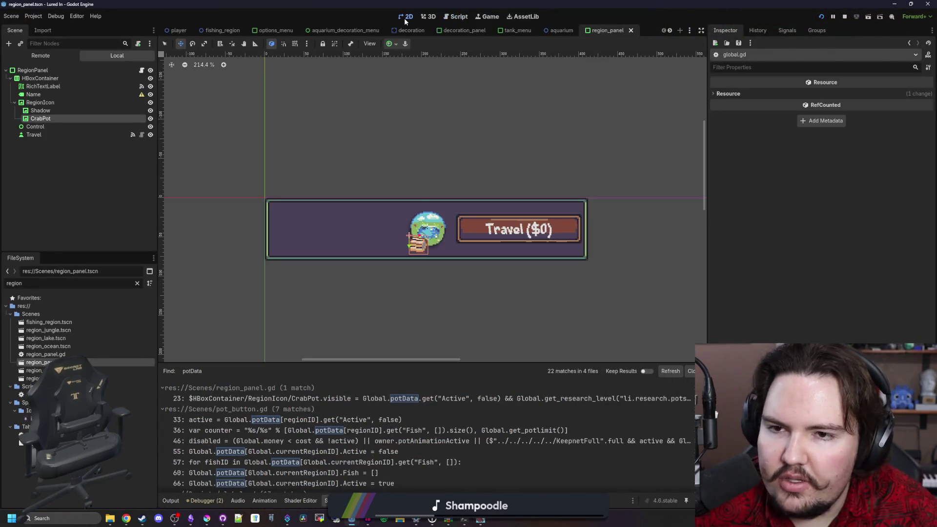
Inspect the CrabPot, Shadow and RegionIcon nodes, selecting RegionIcon from the canvas
scroll(309, 217, "up", 5)
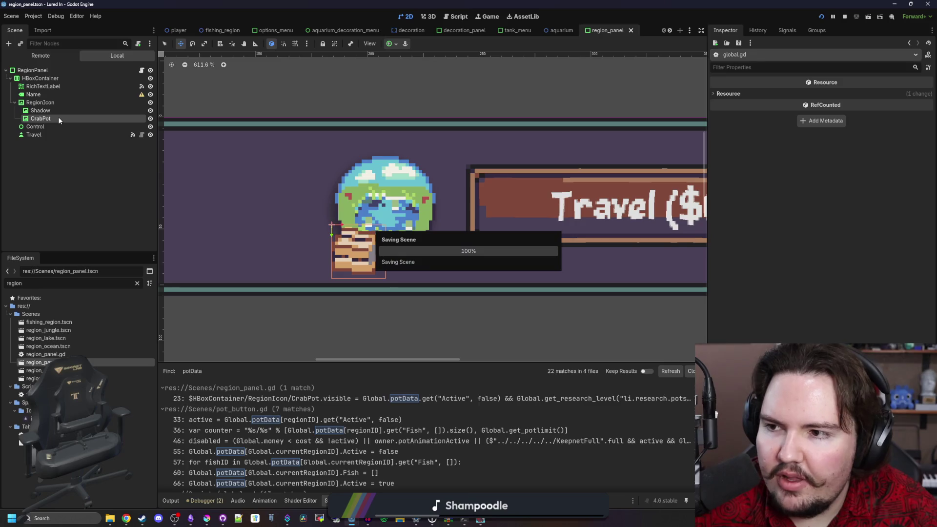
left_click(49, 118)
left_click(52, 109)
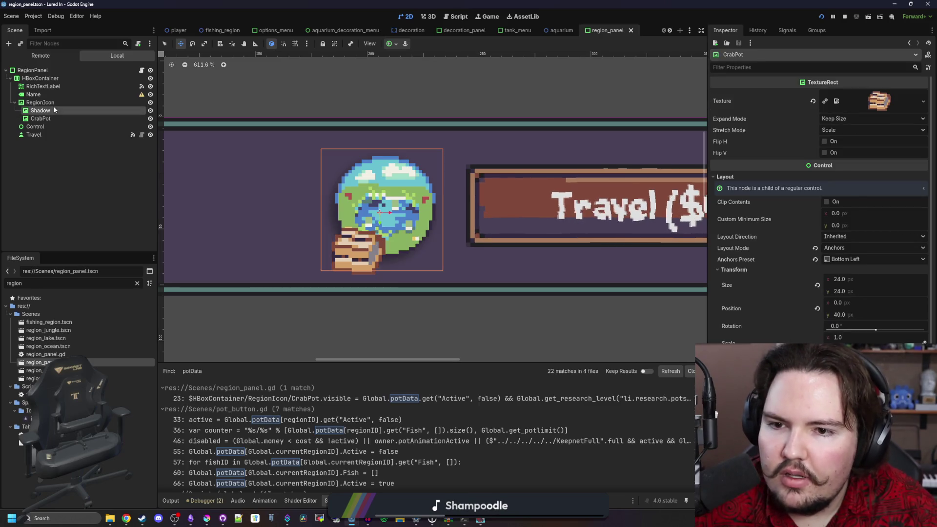
left_click(54, 103)
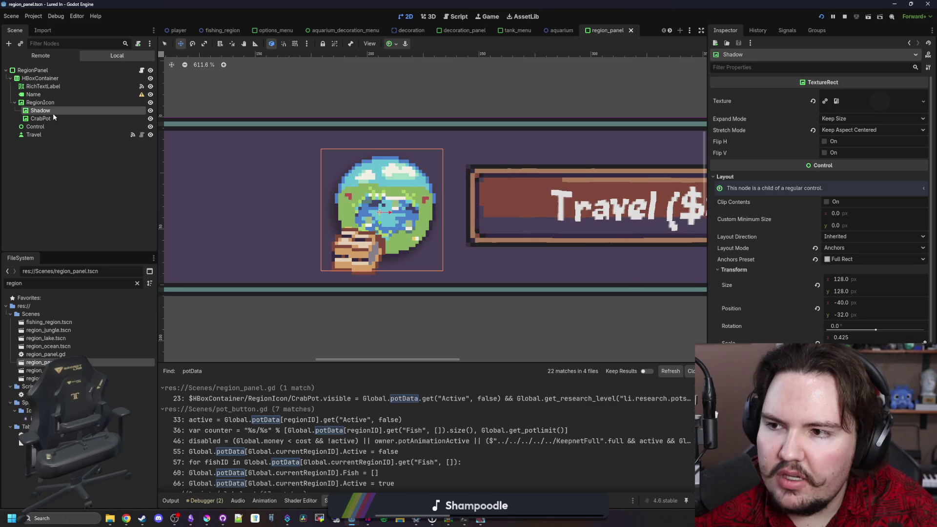
left_click(49, 119)
right_click(335, 235)
left_click(351, 261)
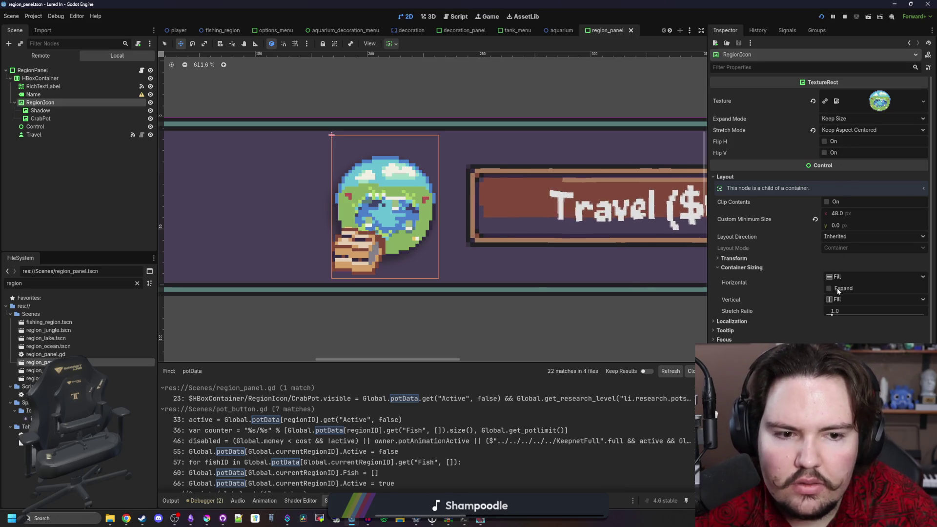
Set RegionIcon's Expand Mode to Fit Height and vertical Container Sizing to Shrink Center
left_click(873, 299)
left_click(833, 325)
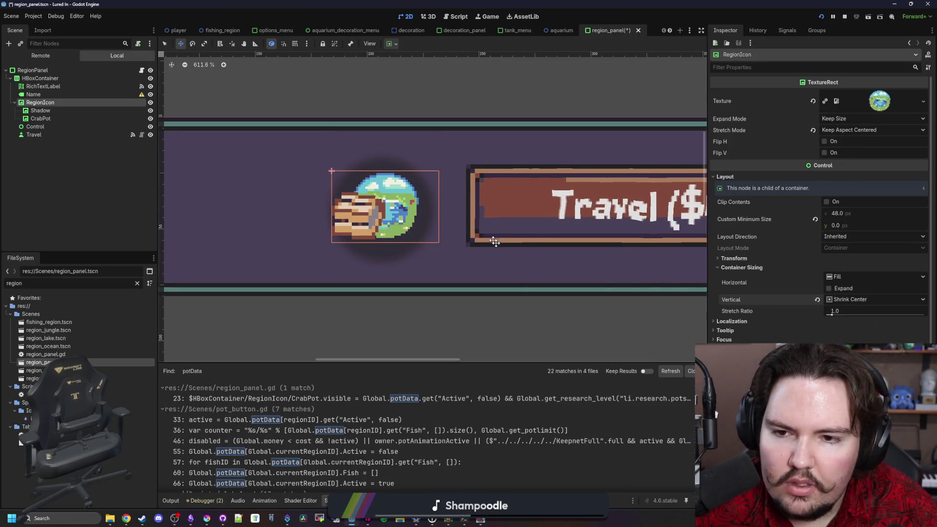
left_click(848, 300)
left_click(856, 316)
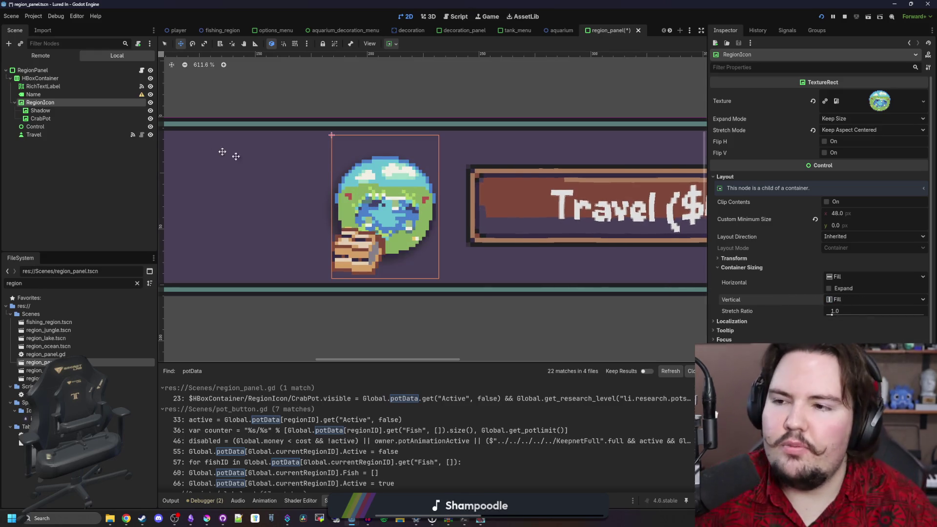
scroll(420, 200, "up", 3)
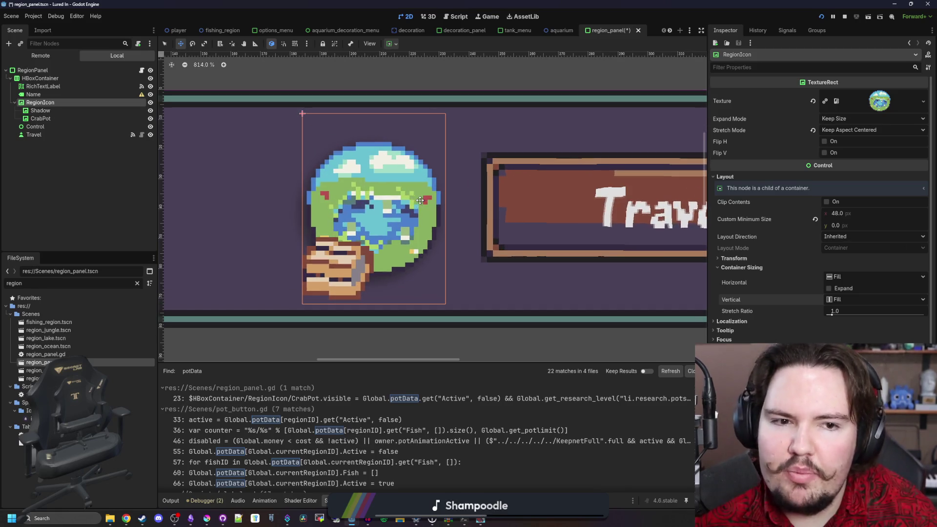
left_click(856, 119)
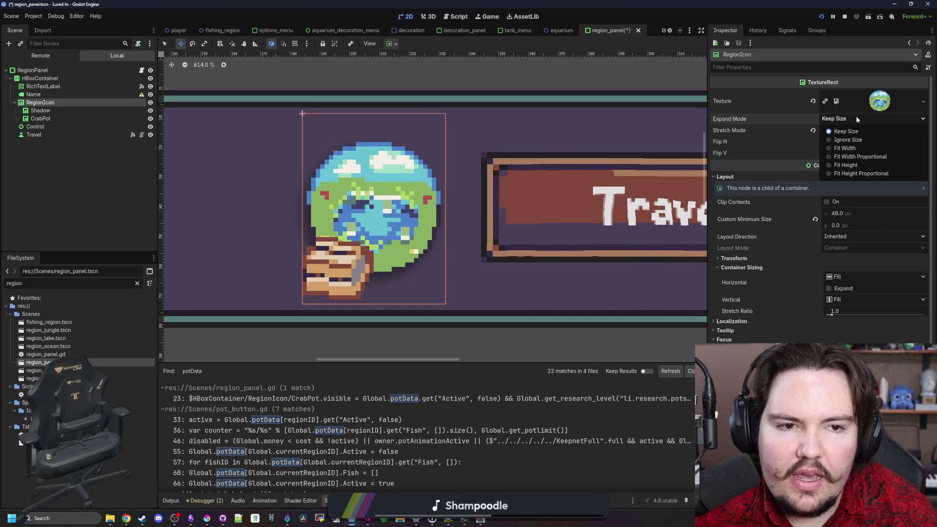
left_click(858, 145)
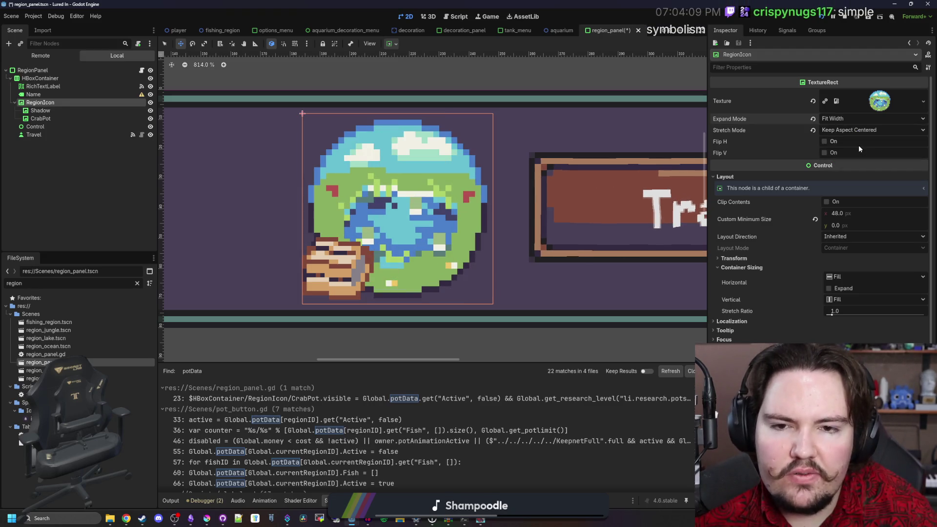
left_click(851, 118)
left_click(854, 166)
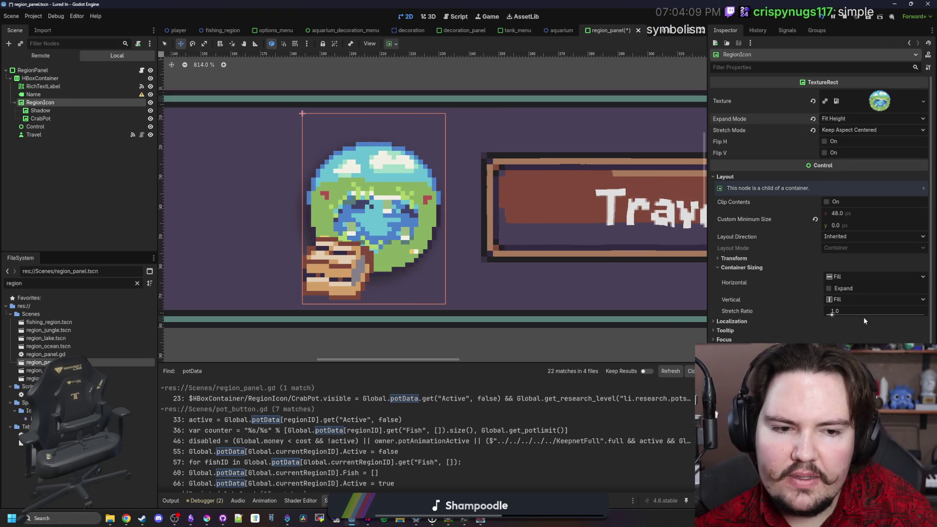
left_click(845, 300)
left_click(861, 328)
Save the region panel scene and bring the running game forward
scroll(513, 324, "down", 5)
left_click(400, 398)
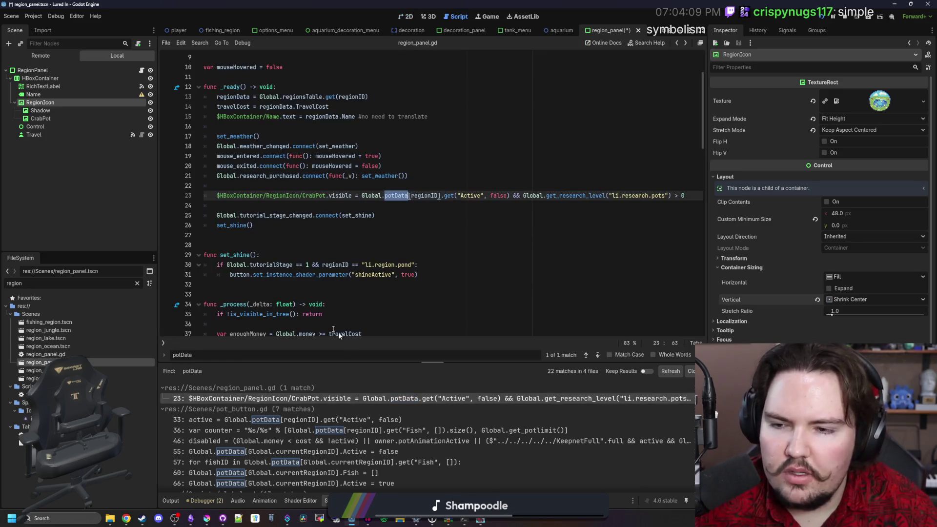
left_click(406, 16)
key("ctrl+s")
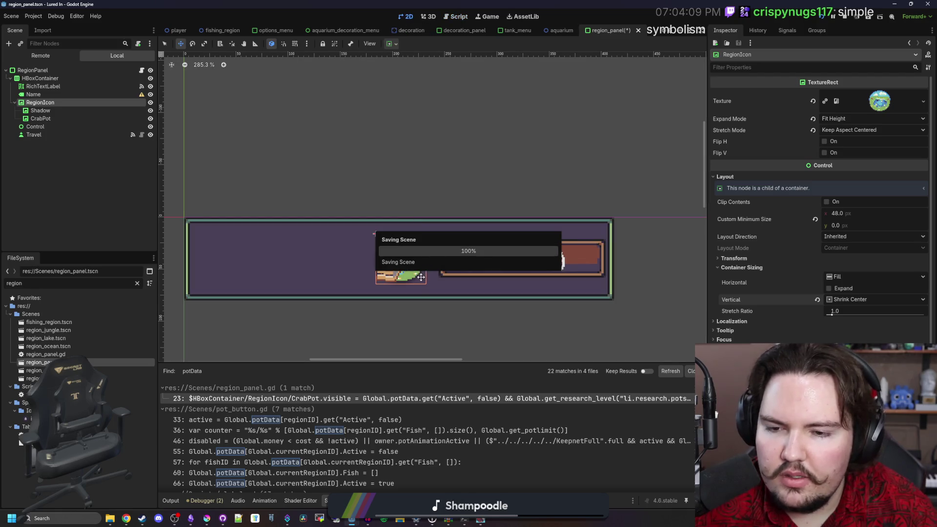
scroll(412, 295, "up", 3)
right_click(412, 296)
left_click(95, 197)
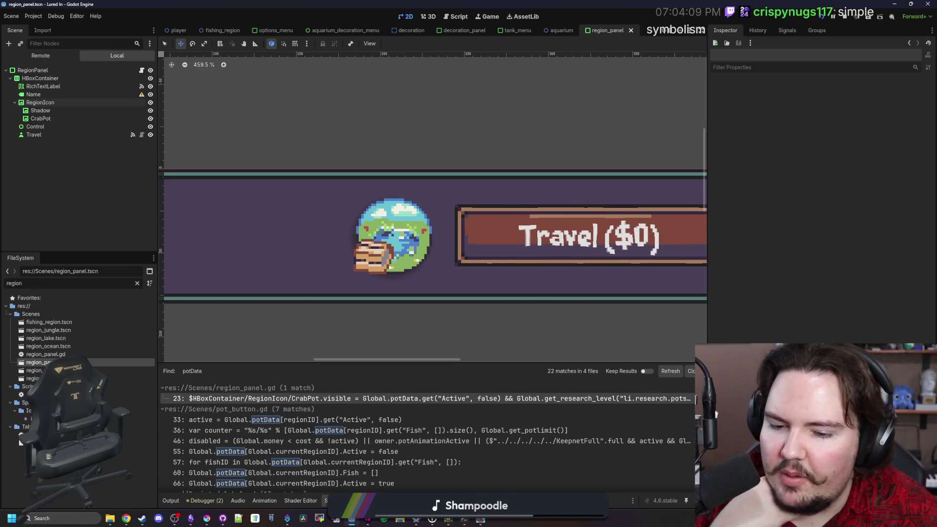
left_click(480, 519)
Maximize the game window, scroll through the Travel list's region icons, then close the game
left_click_drag(477, 310, 476, 262)
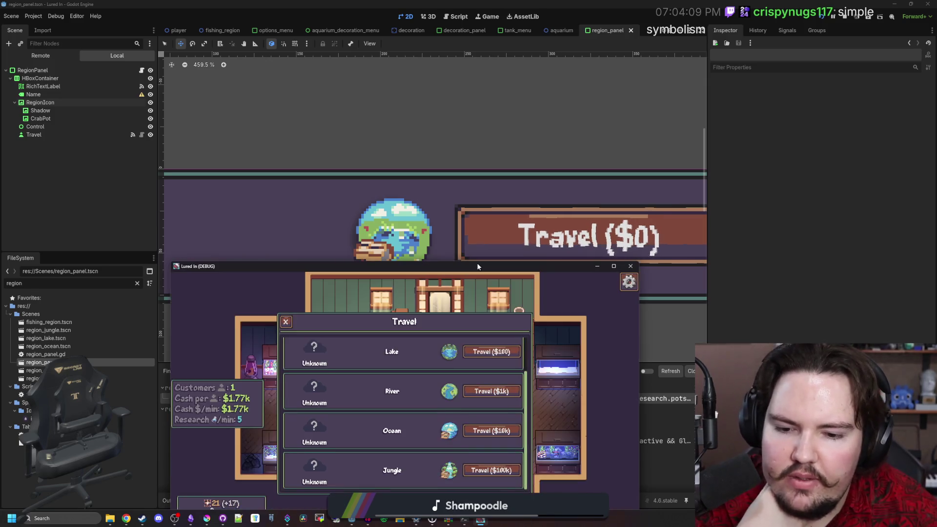
double_click(477, 263)
scroll(491, 305, "up", 2)
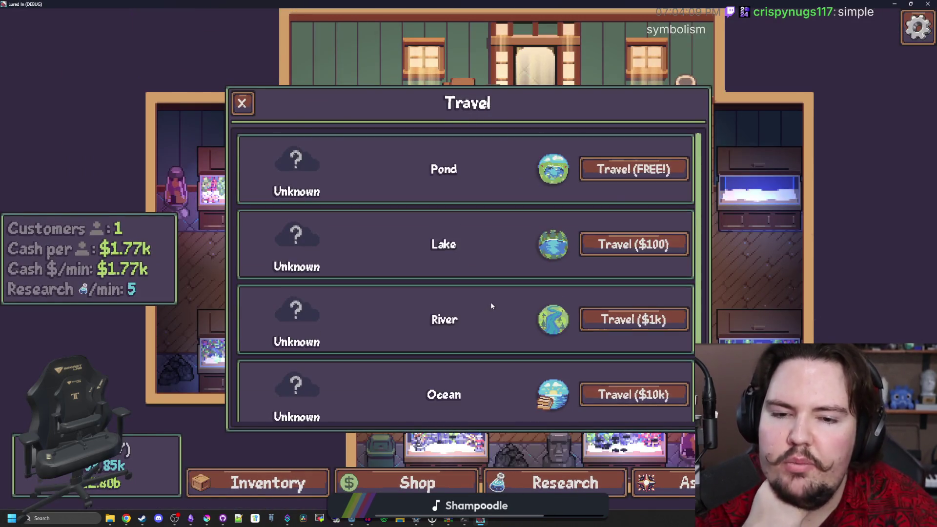
scroll(491, 305, "down", 2)
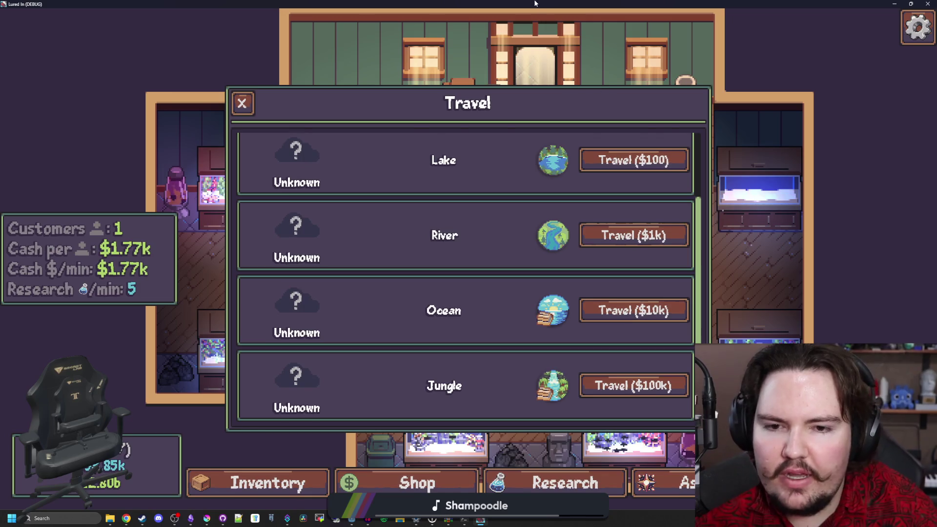
key("F8")
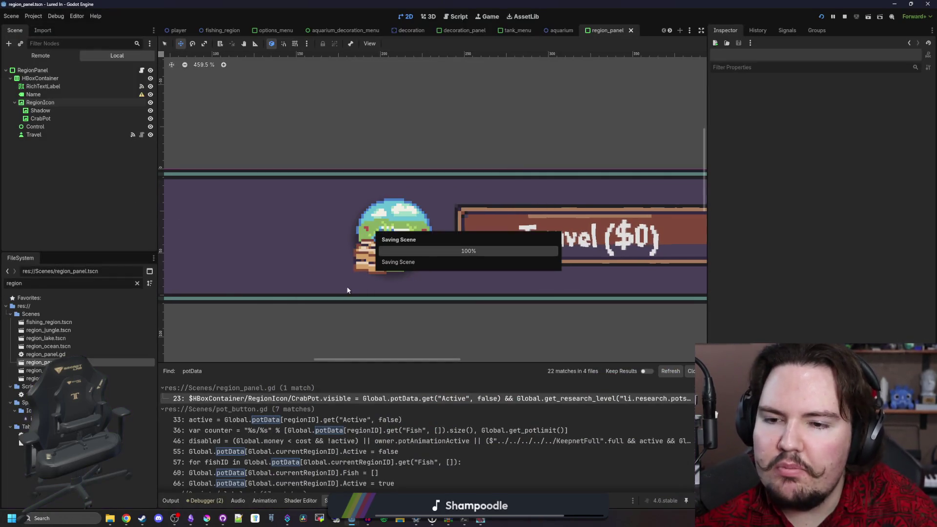
scroll(373, 268, "up", 4)
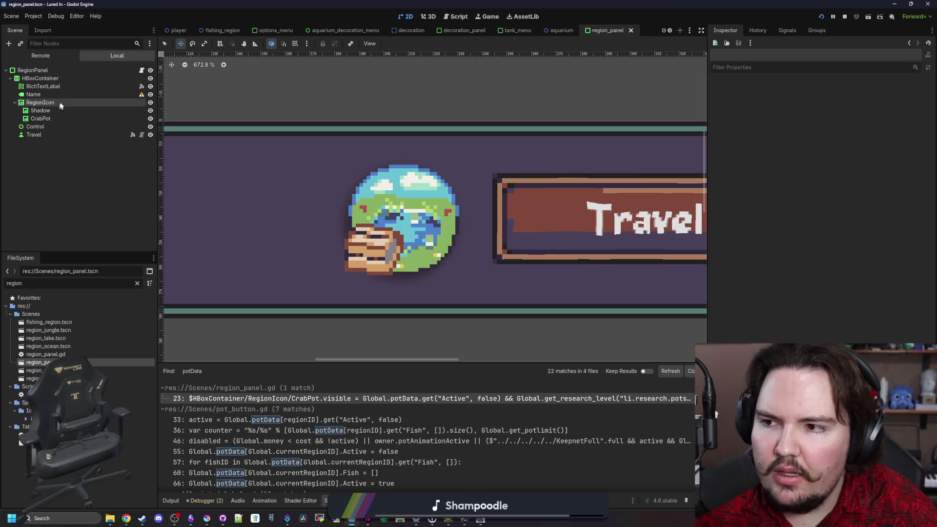
Add a Control child node under RegionIcon
left_click(60, 103)
right_click(60, 101)
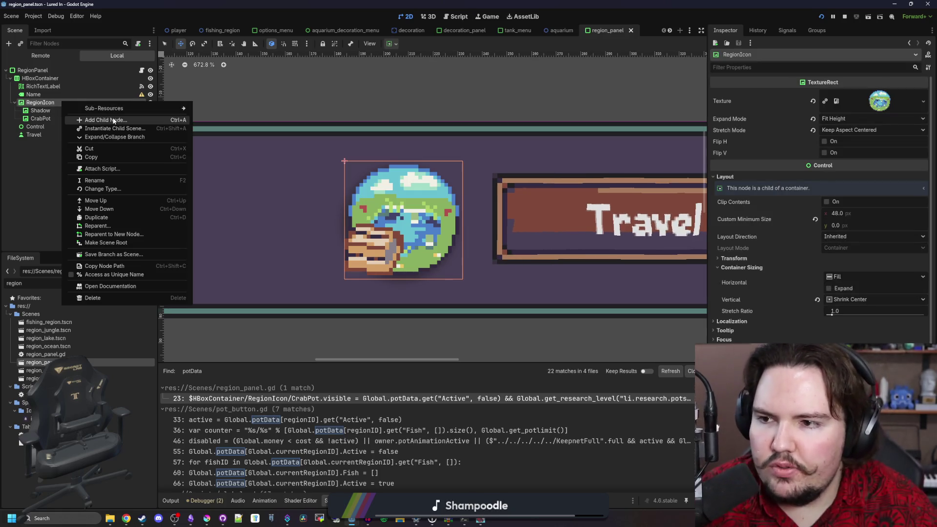
left_click(114, 120)
type("control")
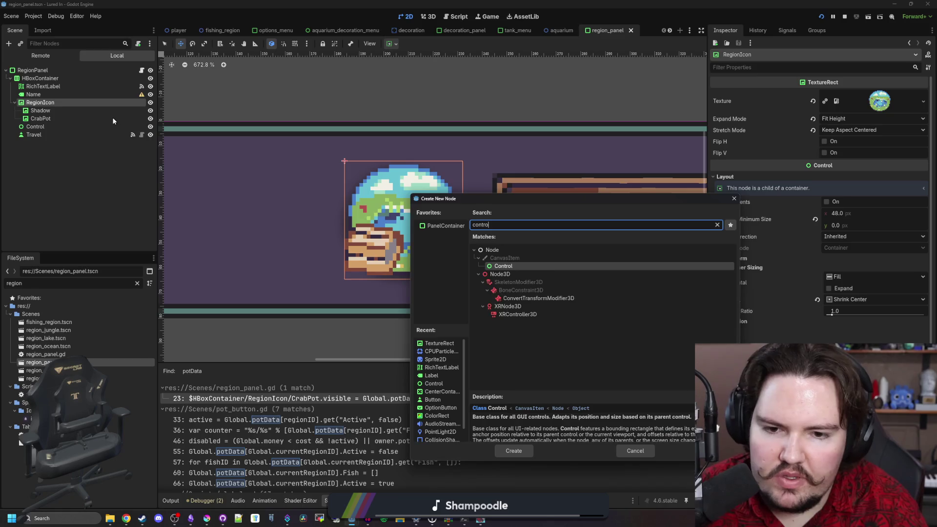
key("Return")
Switch the Control node's Layout Mode to Anchors with a Bottom Left anchor preset
left_click(724, 93)
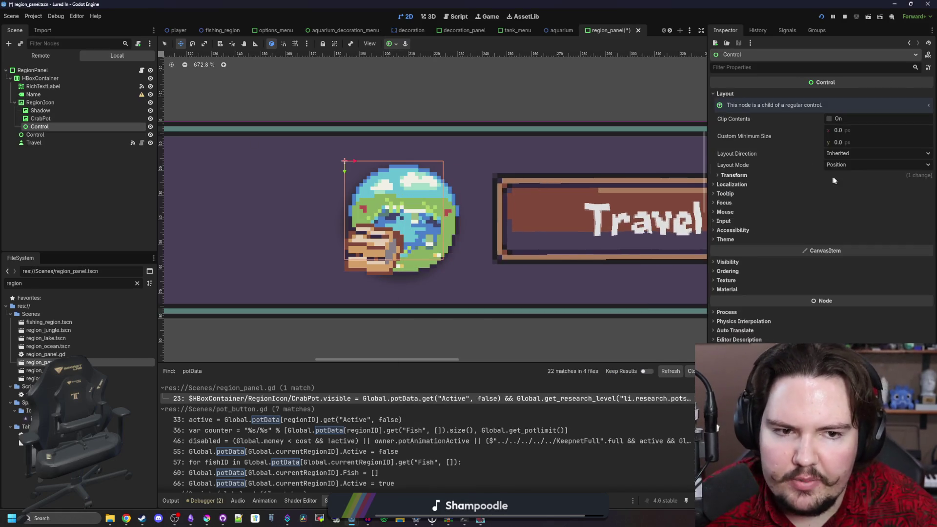
left_click(855, 164)
left_click(851, 186)
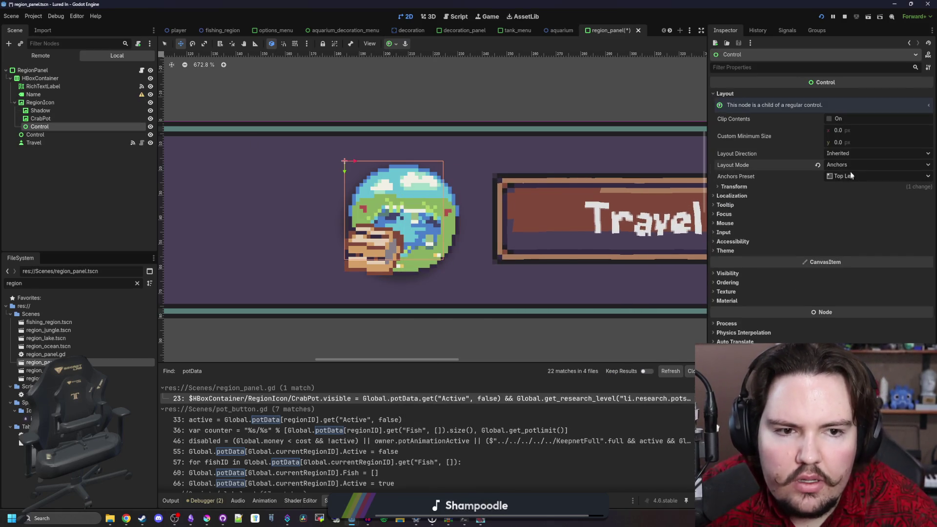
left_click(765, 189)
left_click(840, 195)
type("0")
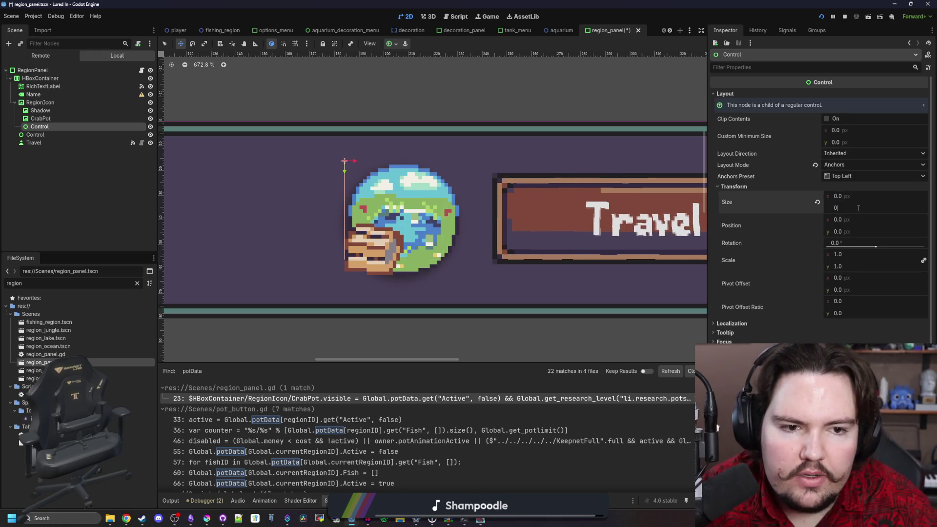
left_click(865, 178)
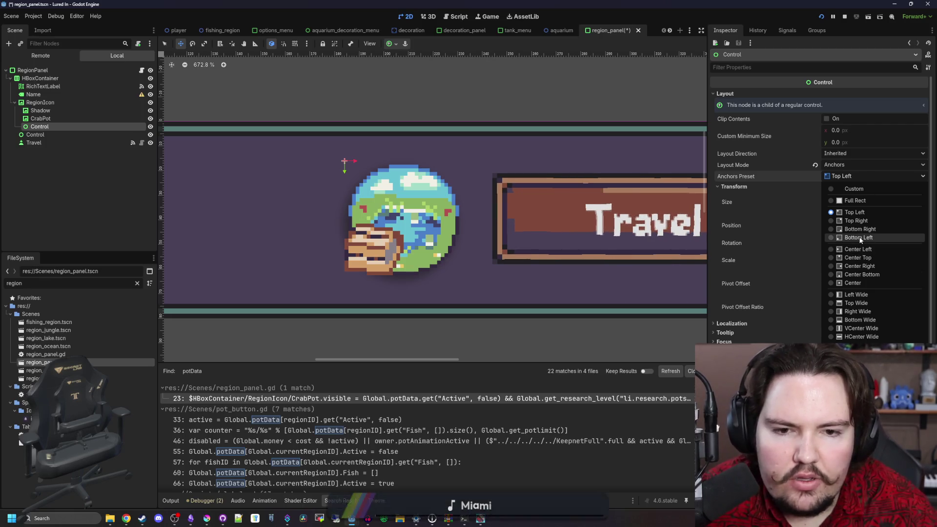
left_click(858, 238)
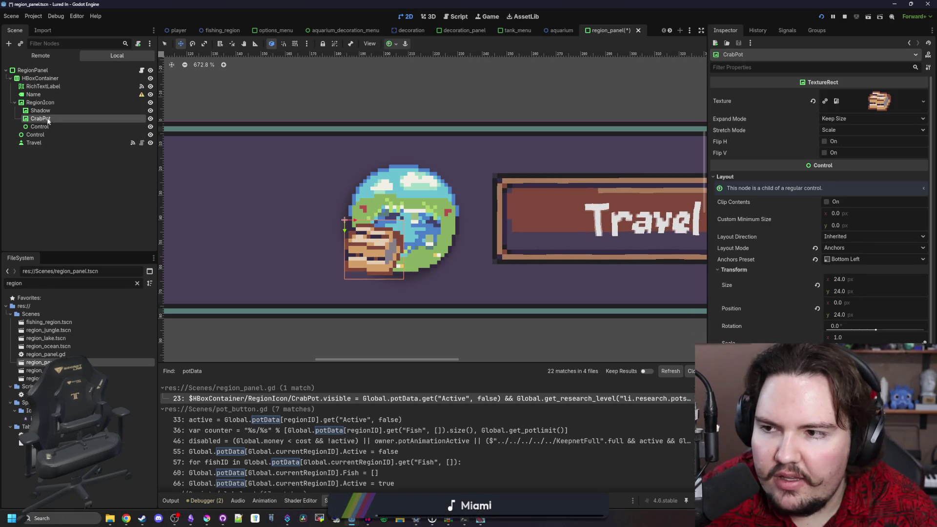
Move CrabPot under Control, set its vertical position to 0 and anchors to Center, then save
left_click_drag(47, 128, 47, 128)
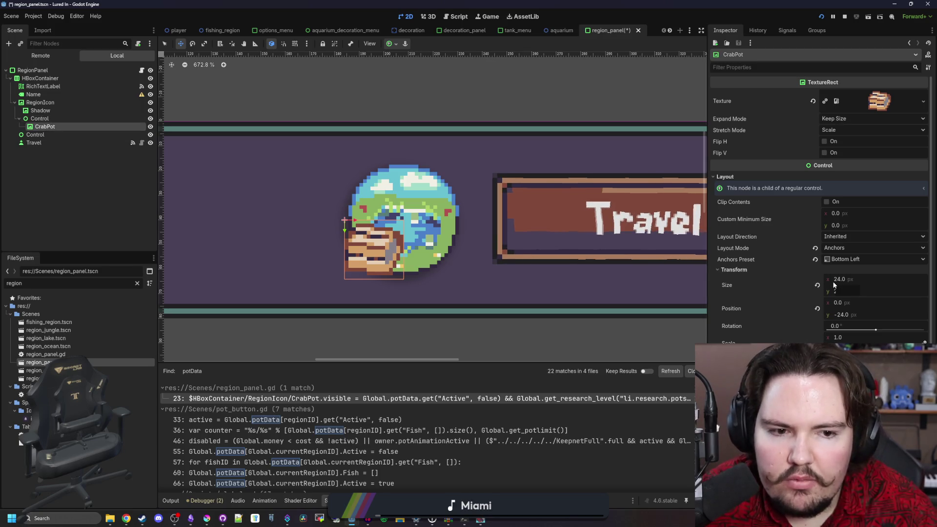
left_click(853, 314)
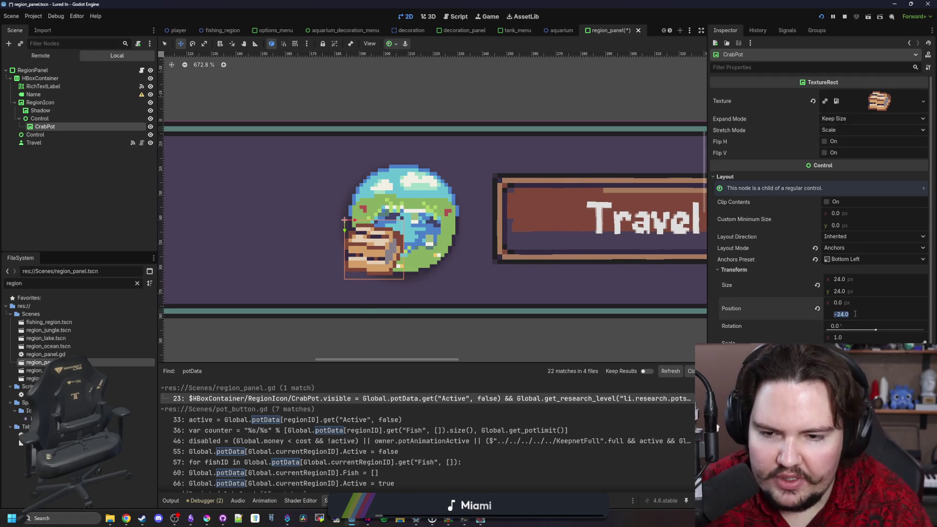
type("0")
key("Return")
left_click(848, 259)
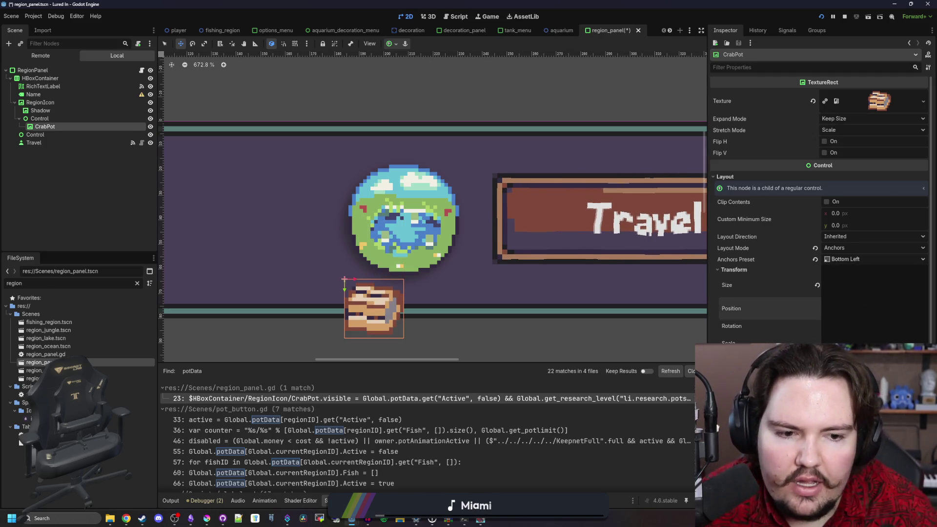
left_click(844, 341)
left_click(498, 451)
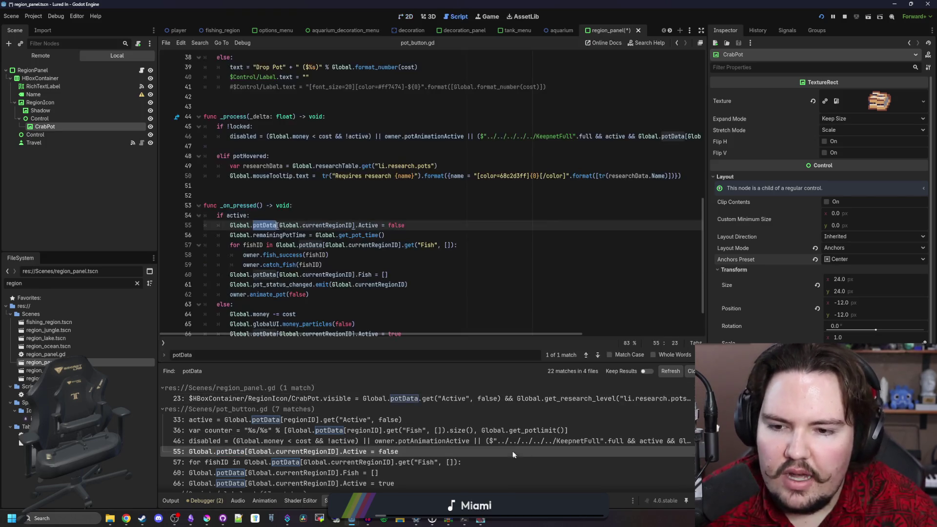
key("ctrl+s")
Save the scene again and reposition CrabPot on the 2D canvas
mouse_move(489, 520)
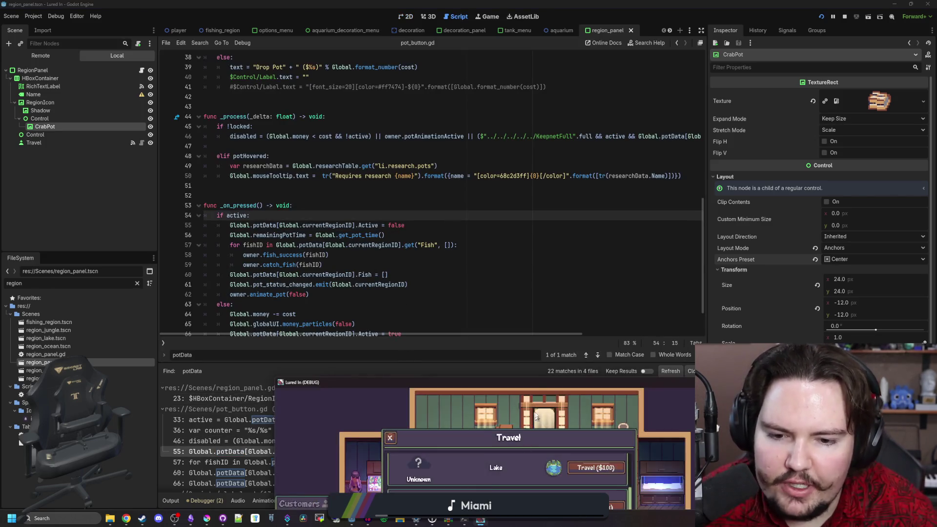
left_click(517, 429)
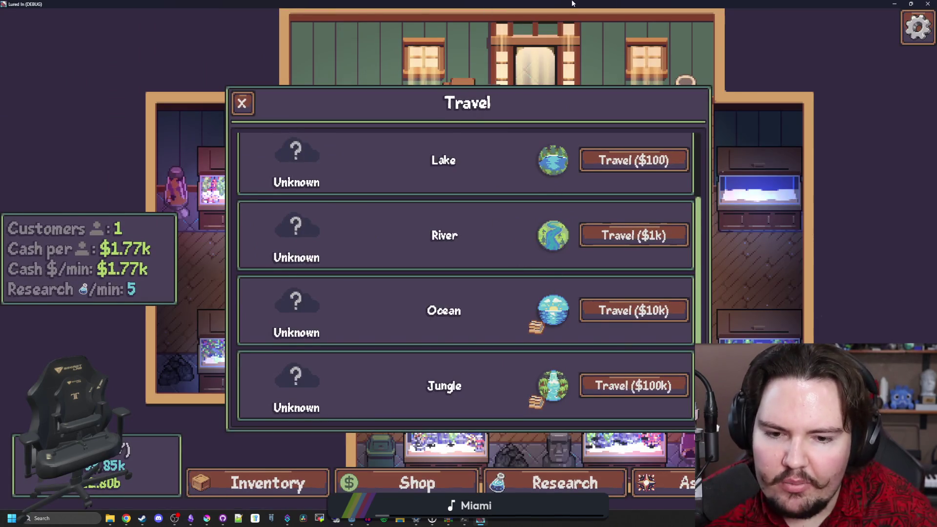
key("alt+Tab")
key("ctrl+s")
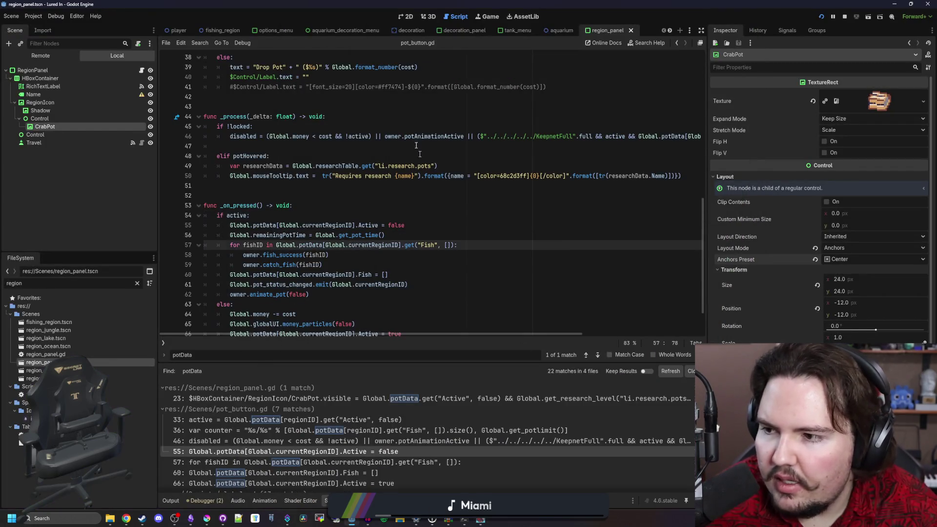
left_click(406, 16)
scroll(372, 291, "up", 1)
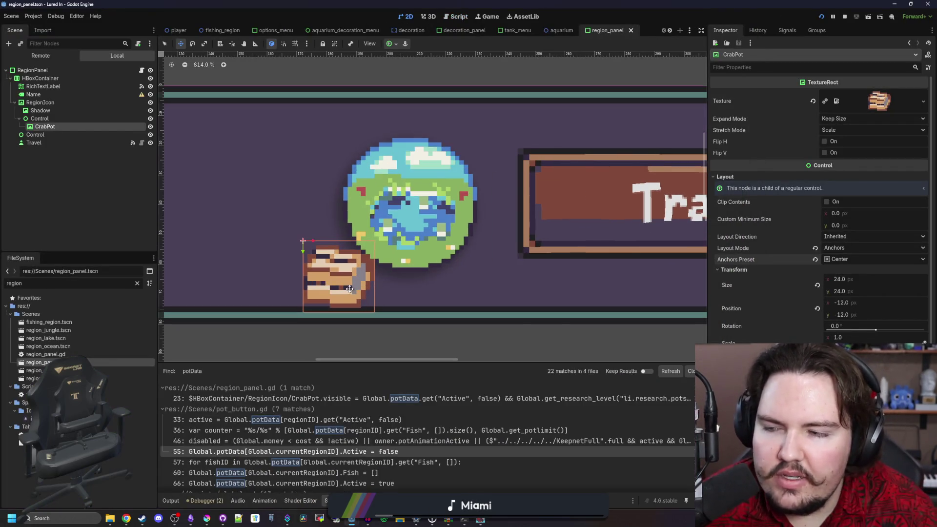
left_click(44, 135)
left_click(46, 126)
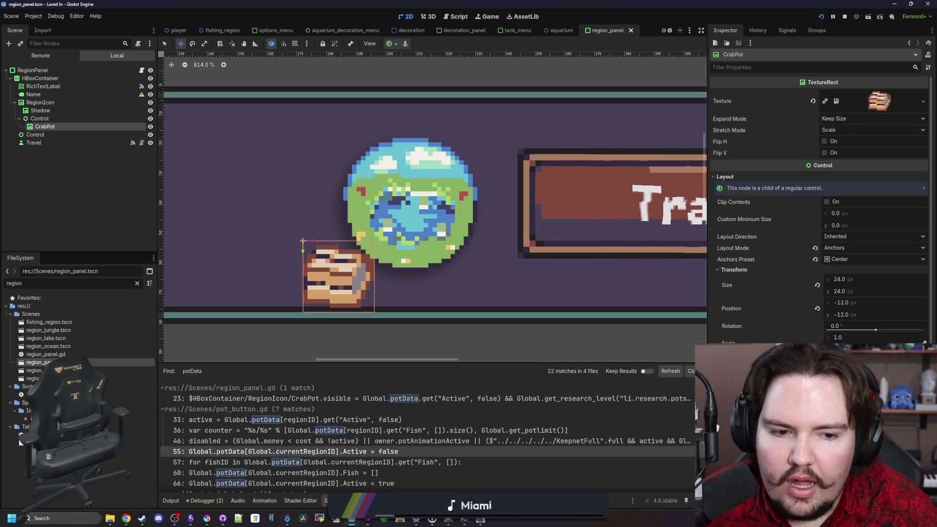
mouse_move(302, 240)
left_mouse_down()
mouse_move(339, 240)
mouse_move(339, 276)
left_mouse_up()
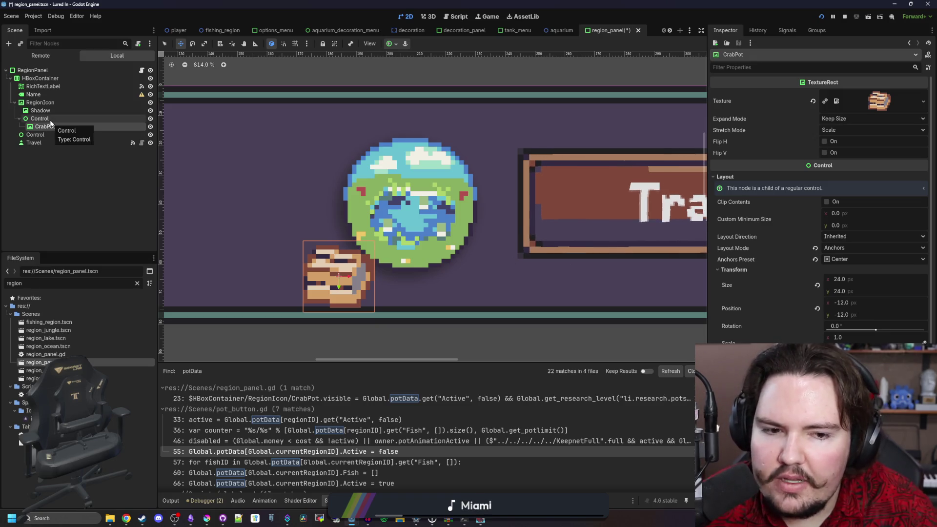
Set CrabPot's position to -8, -8
left_click(847, 303)
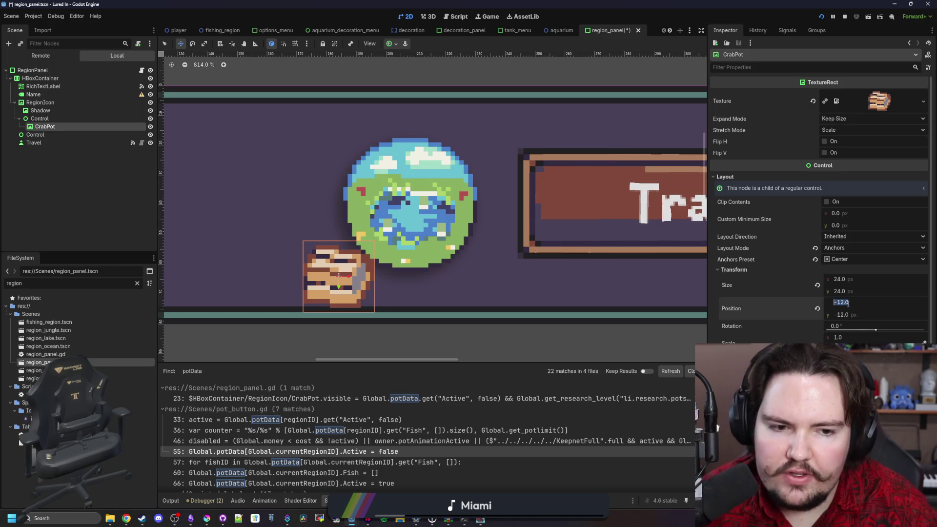
type("-8")
key("Return")
left_click(856, 310)
type("-8")
key("Return")
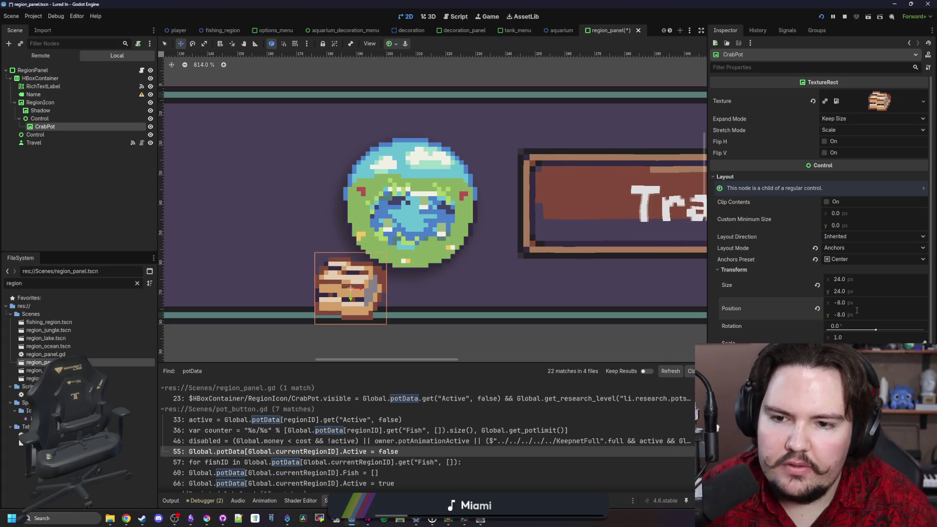
left_click(856, 311)
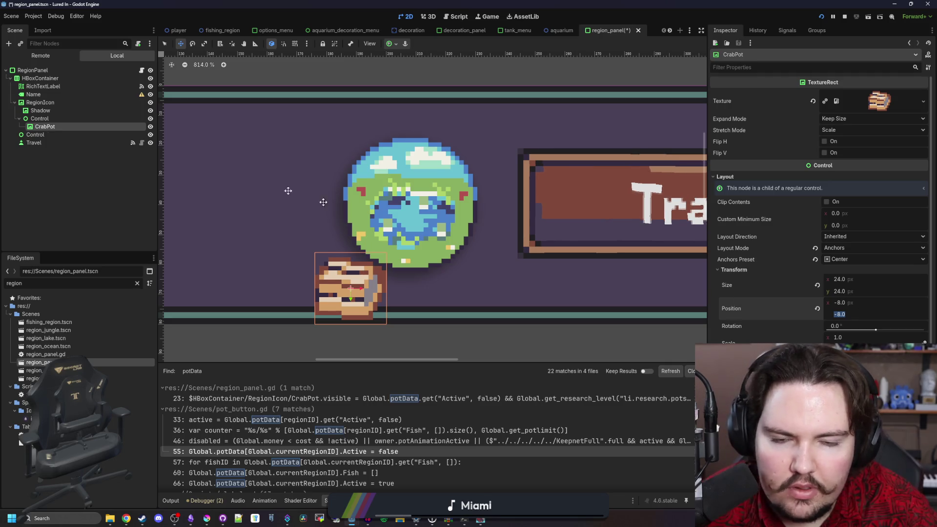
left_click(65, 118)
left_click(45, 126)
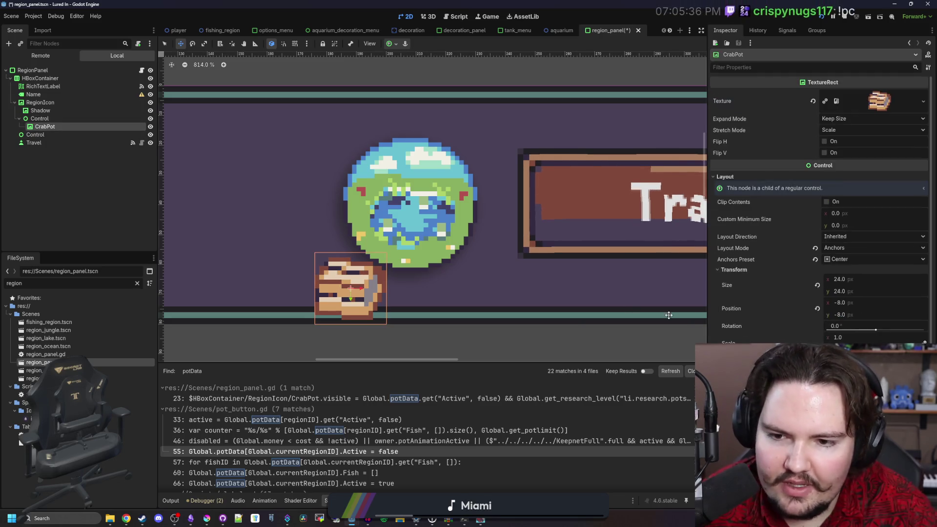
Raise CrabPot to vertical position -16 so it overlaps the globe's lower-left edge
left_click(843, 315)
type("8")
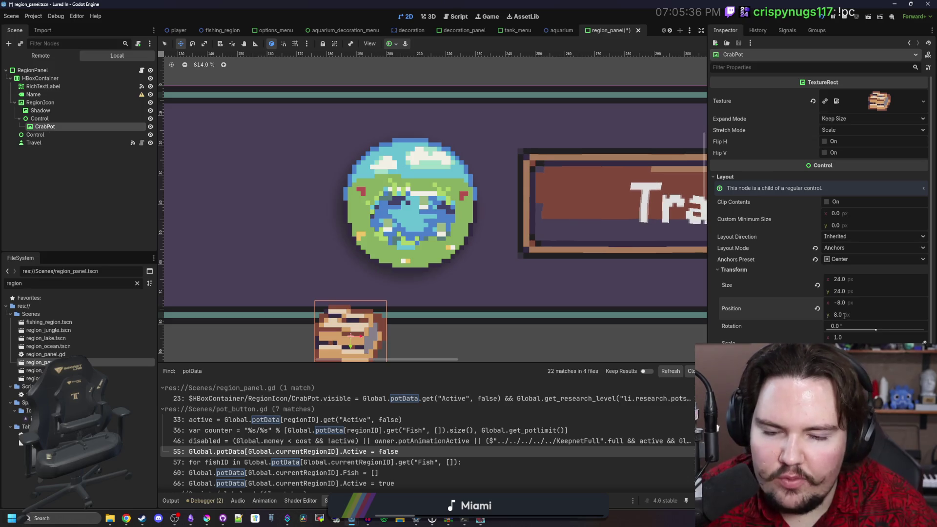
key("Home")
type("-")
key("Return")
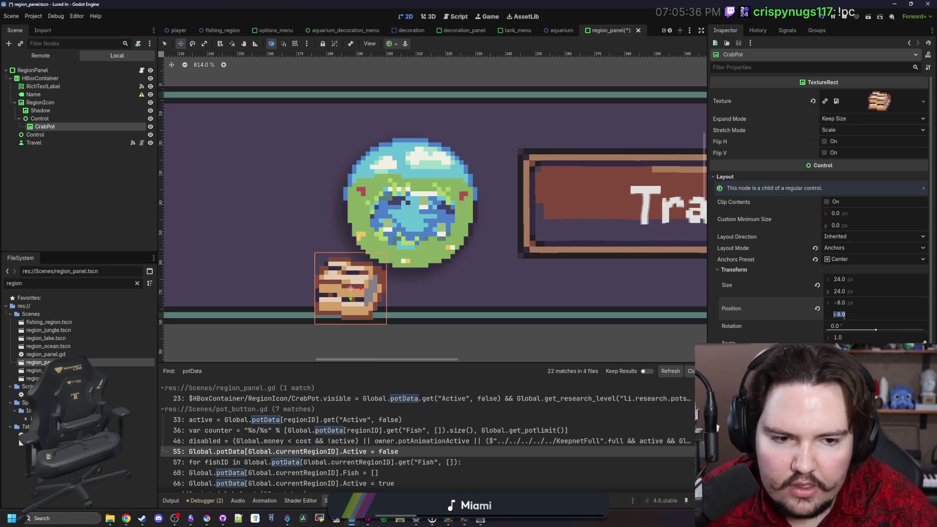
type("16")
key("Return")
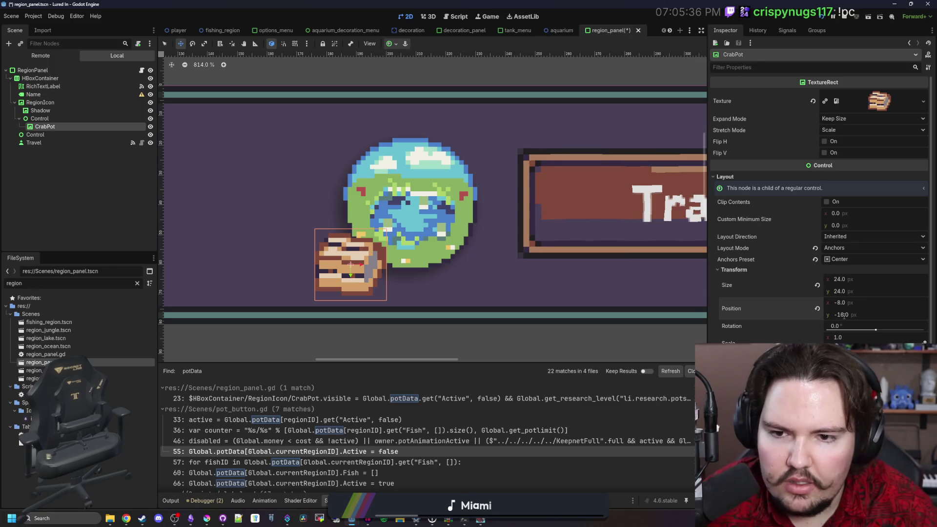
left_click(361, 322)
Save the scene, launch the game and maximize its window on the Travel menu
key("ctrl+s")
scroll(369, 239, "up", 5)
scroll(369, 239, "down", 15)
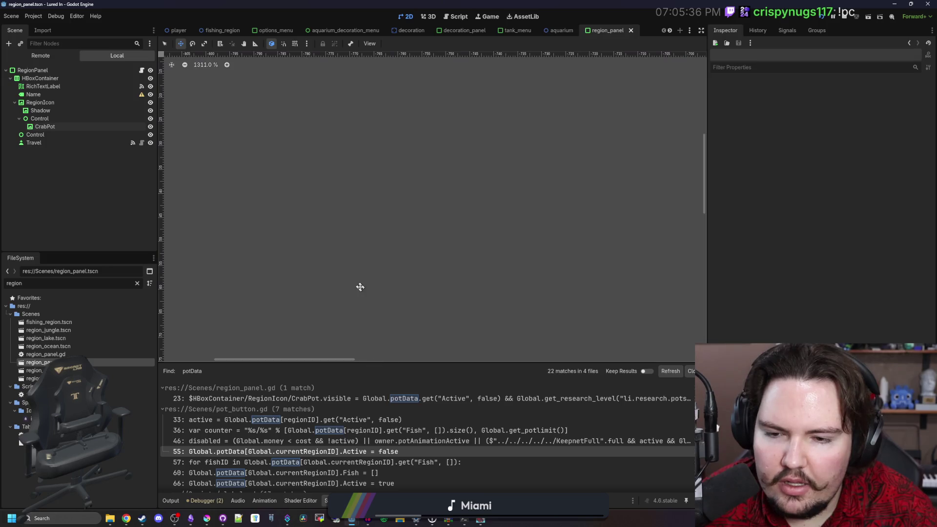
scroll(596, 255, "up", 10)
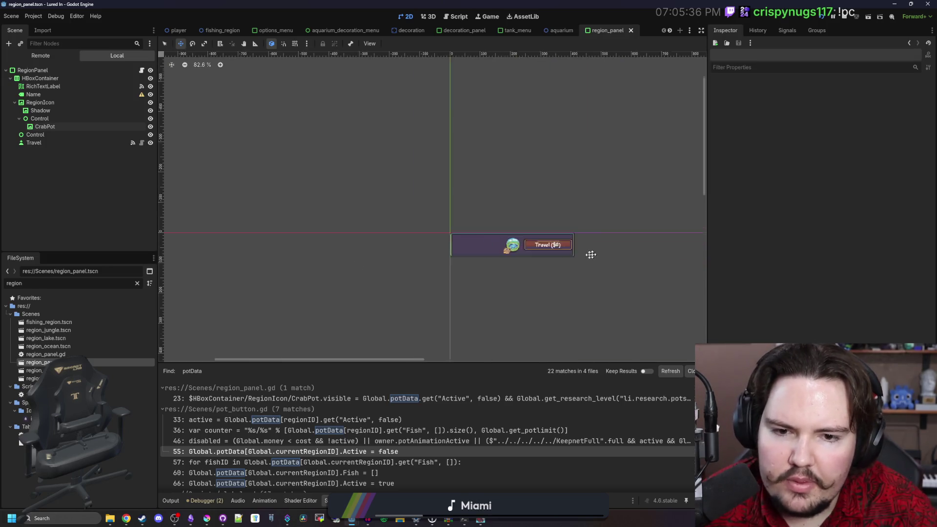
key("ctrl+s")
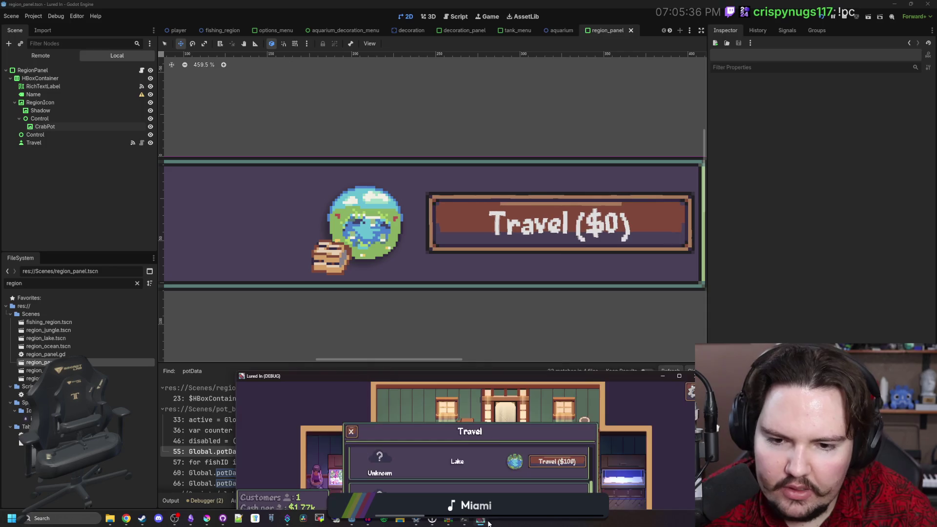
left_click_drag(468, 387, 467, 2)
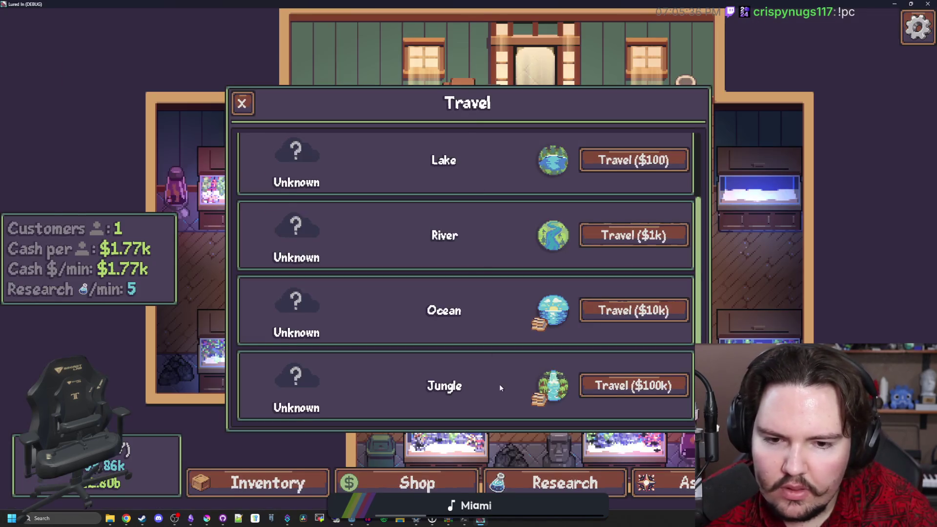
key("super+Down")
key("super+Down")
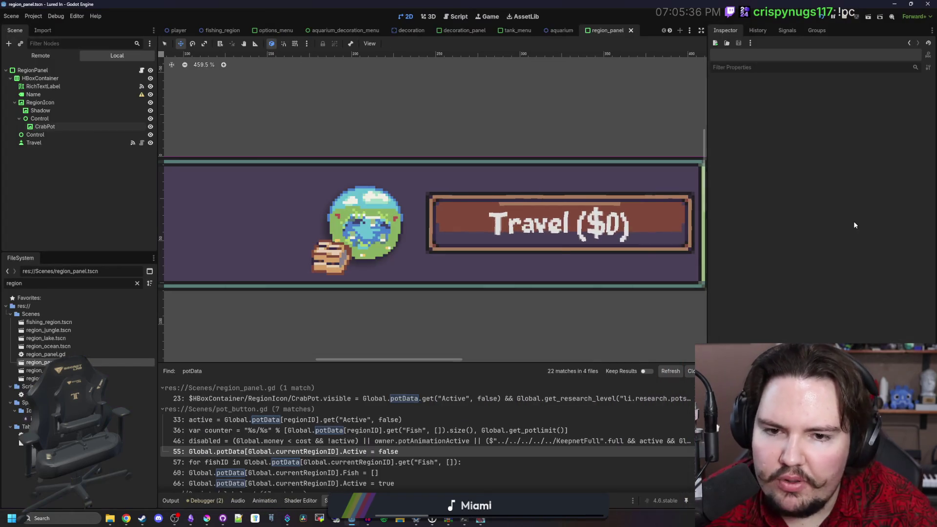
left_click(480, 520)
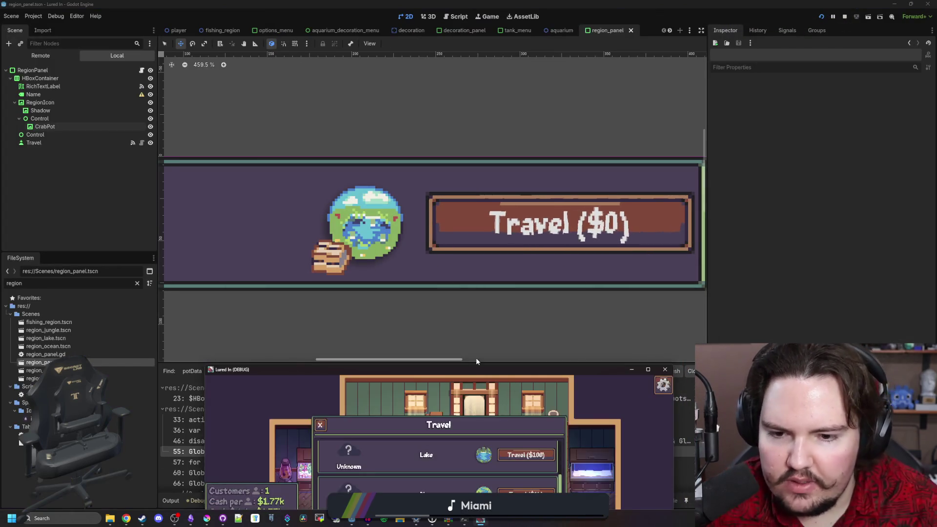
double_click(516, 363)
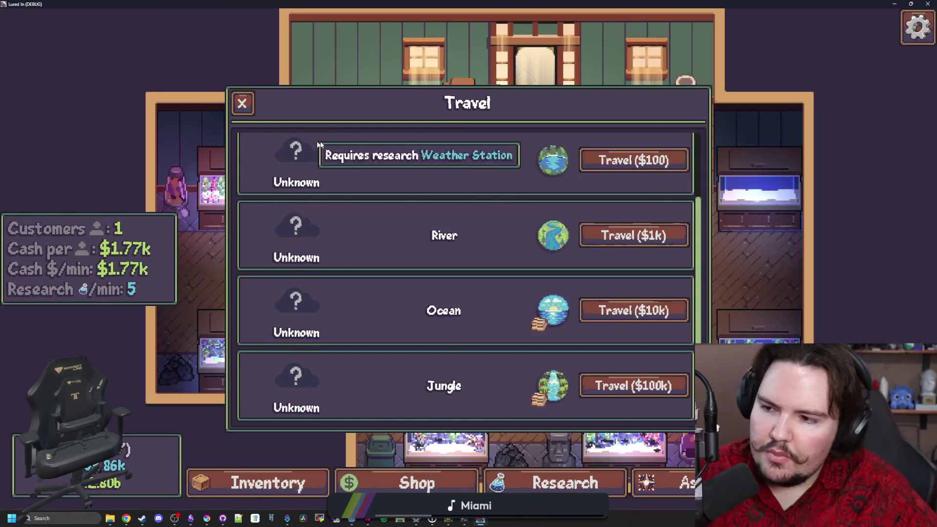
Travel to the Pond, drop a crab pot, and check the Travel list for pot icons
scroll(302, 171, "up", 2)
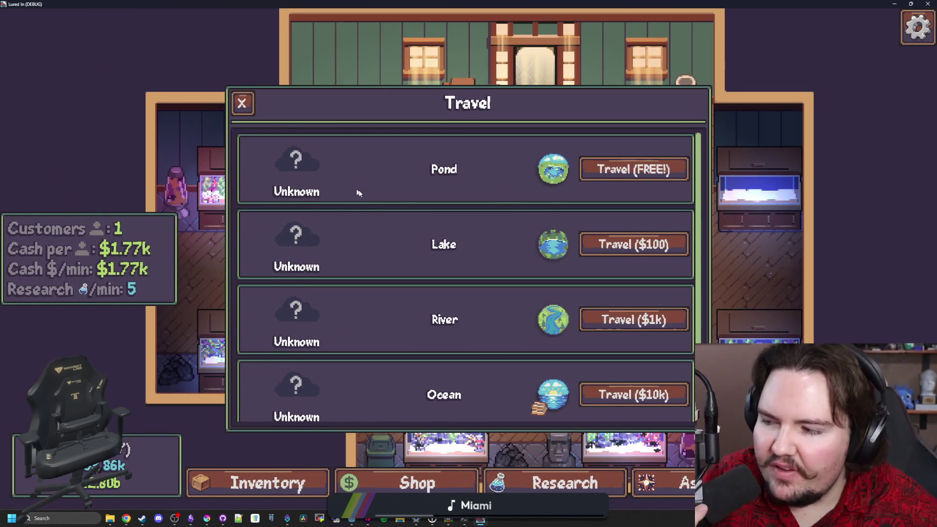
left_click(630, 174)
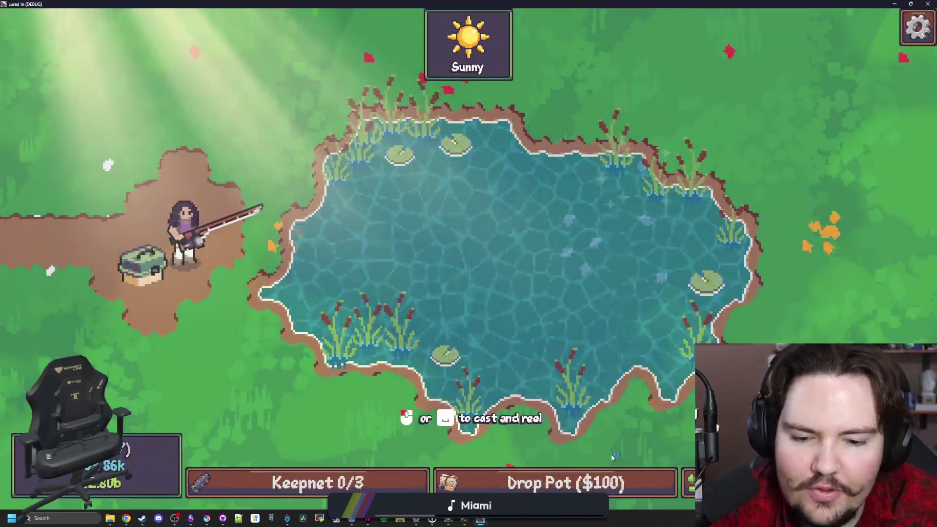
left_click(610, 481)
left_click(683, 482)
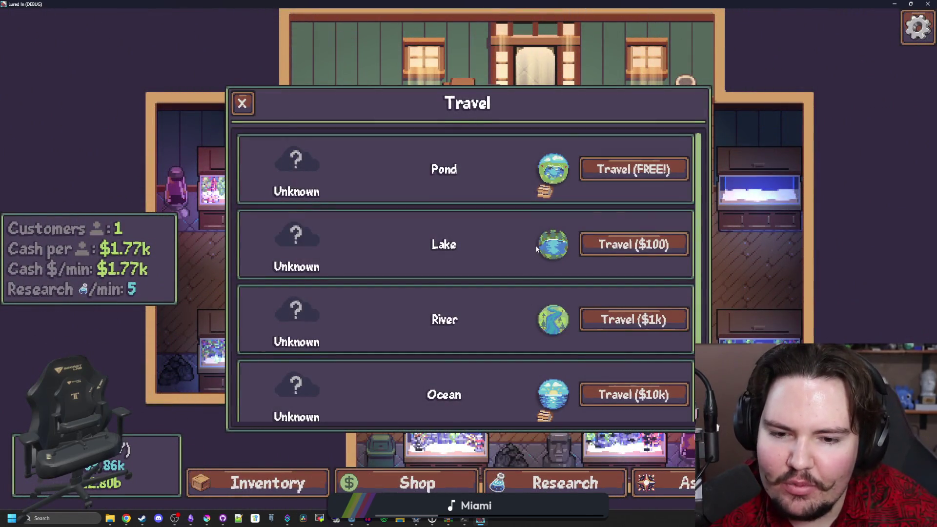
scroll(535, 245, "down", 2)
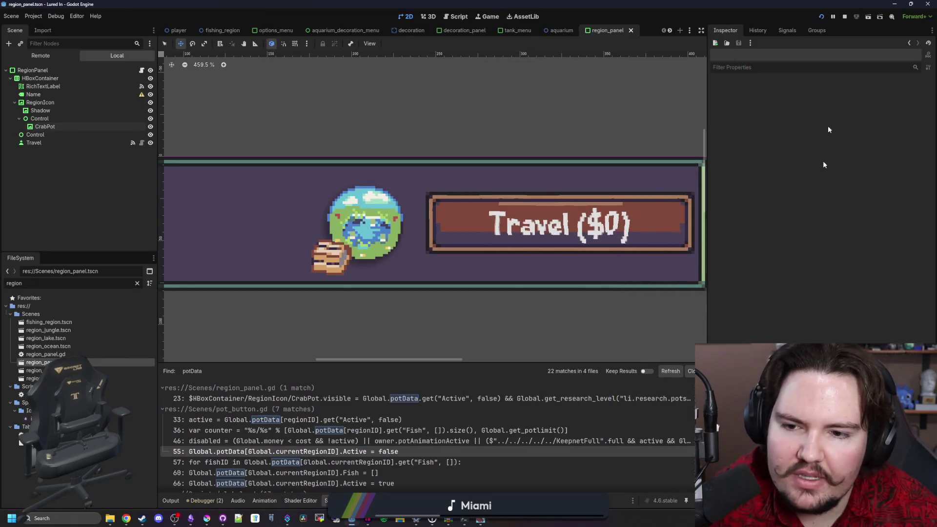
Stop the game, save, rerun the project, dismiss Feedback and press Play
key("F8")
key("ctrl+s")
left_click(820, 17)
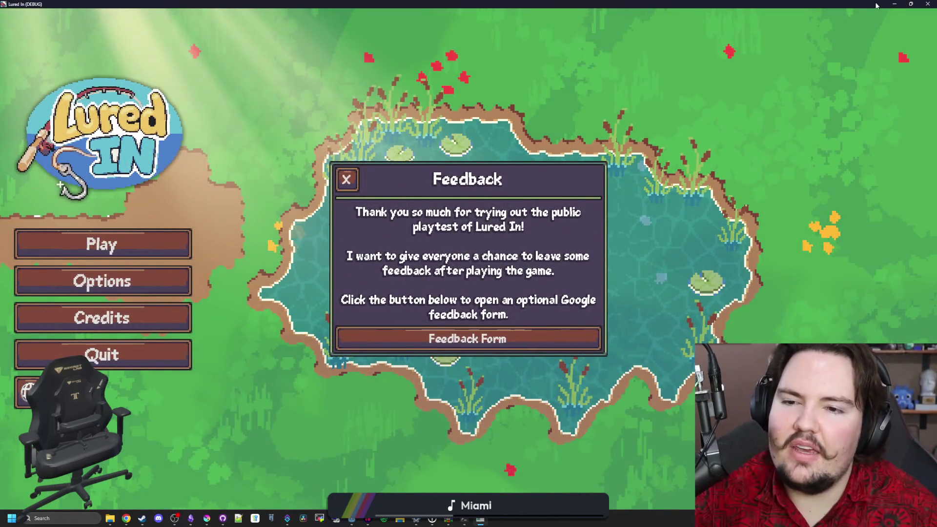
left_click(347, 179)
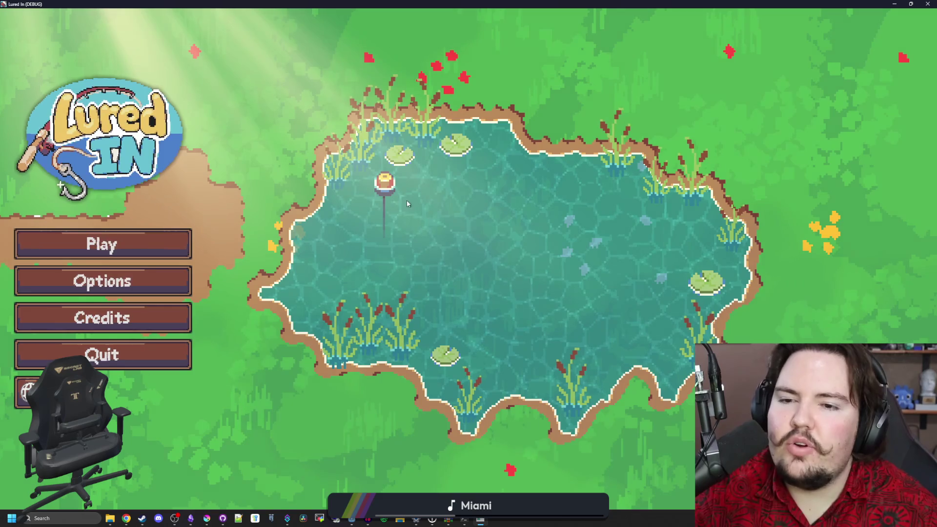
left_click(150, 247)
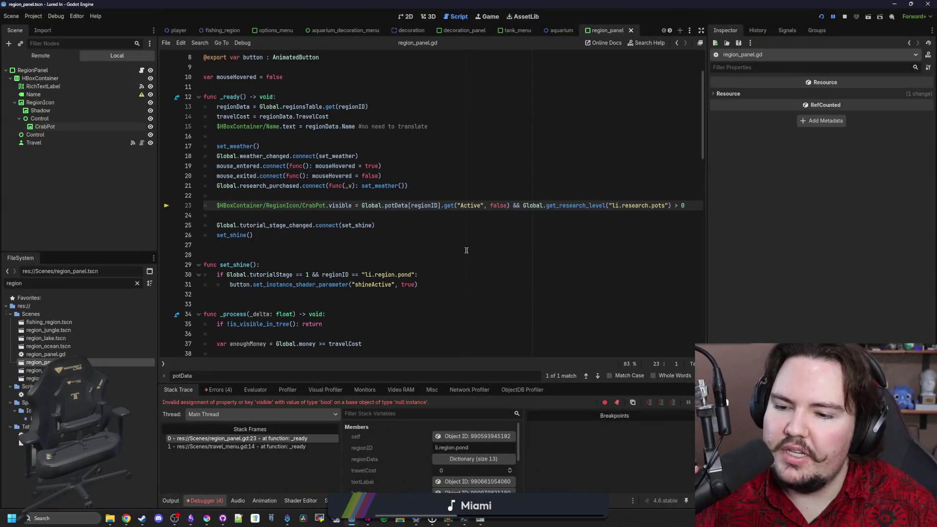
Replace the CrabPot path on line 23 of the region panel script with the full node path, and save
left_click(459, 246)
left_click(398, 218)
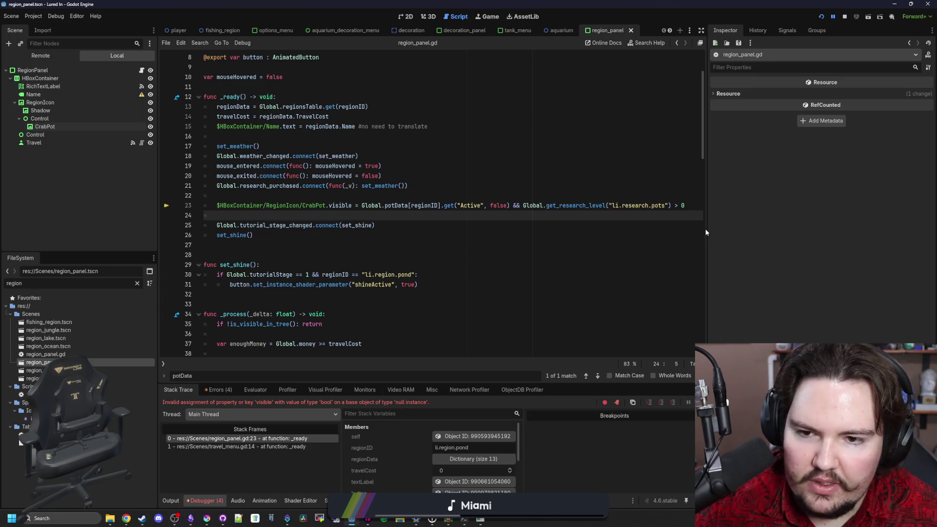
left_click_drag(705, 233, 813, 233)
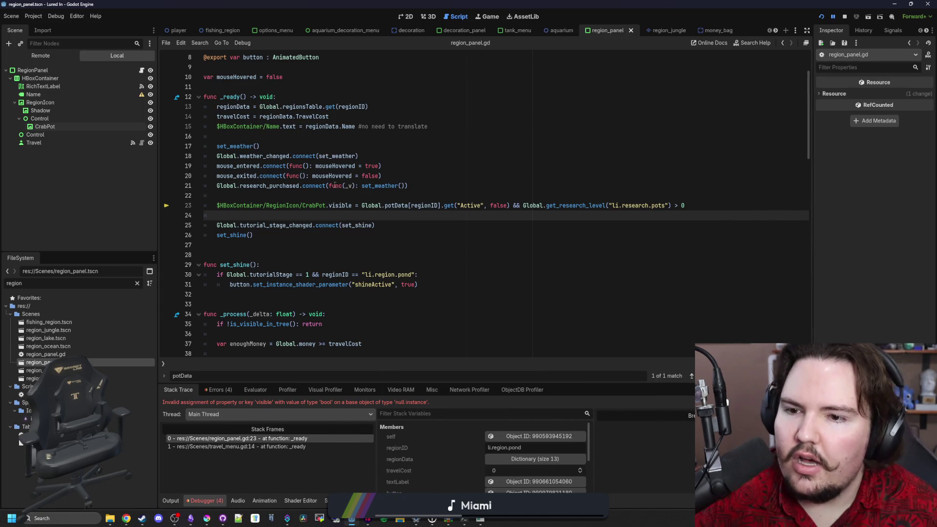
mouse_move(45, 126)
left_mouse_down()
mouse_move(229, 196)
mouse_move(378, 198)
mouse_move(279, 208)
left_mouse_up()
key("ctrl+x")
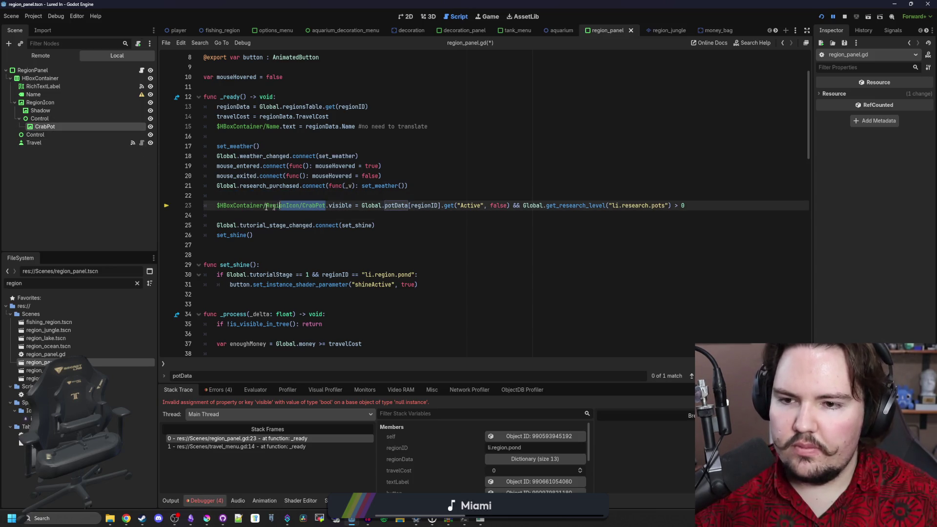
key("ctrl+v")
key("Up")
key("ctrl+s")
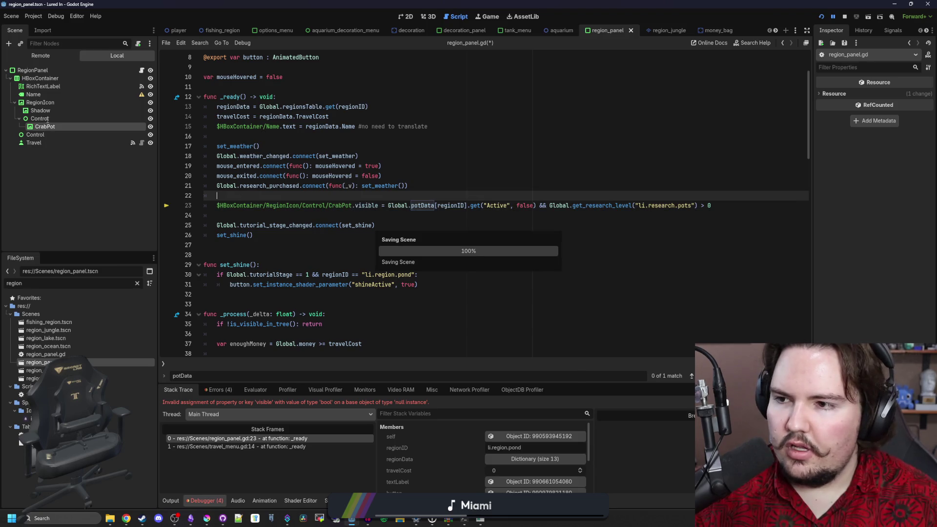
Set Mouse Filter to Ignore on both Control and CrabPot, save the scene, and rerun the project
left_click(46, 111)
left_click(51, 126)
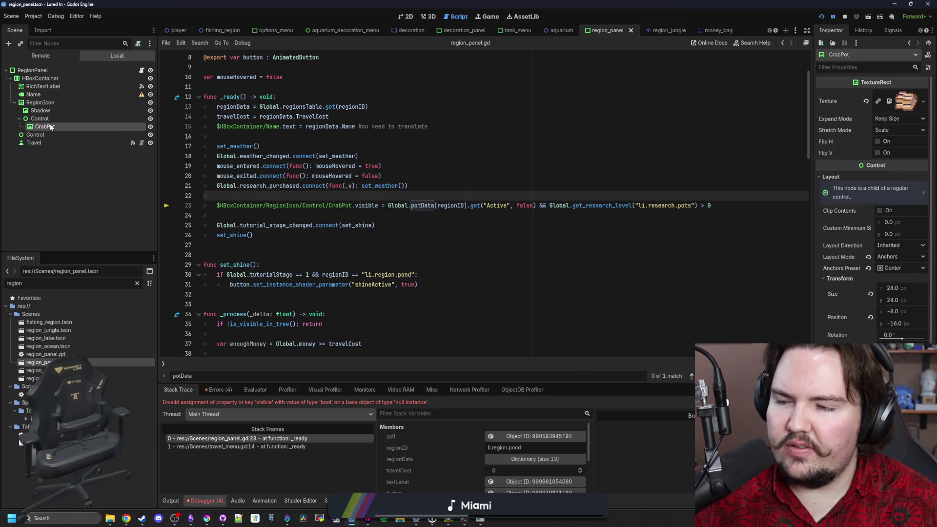
left_click(36, 119, "ctrl")
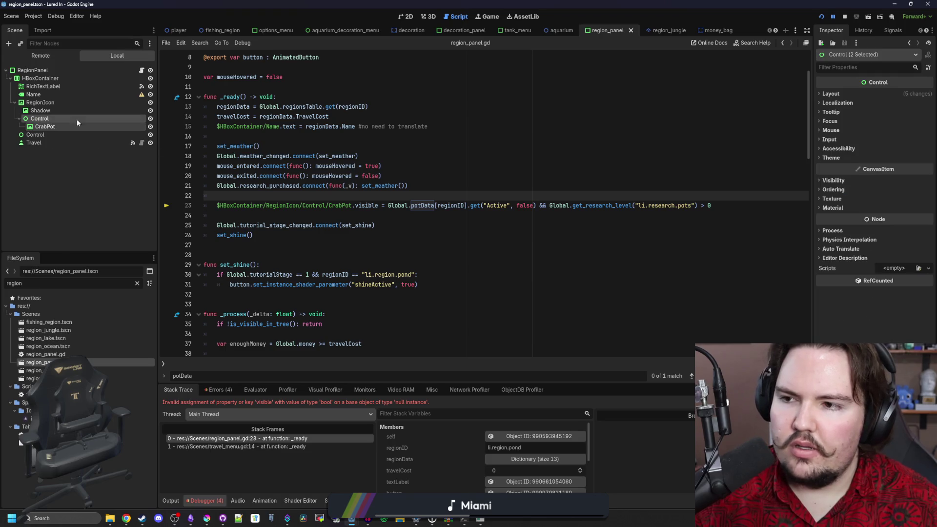
left_click(835, 181)
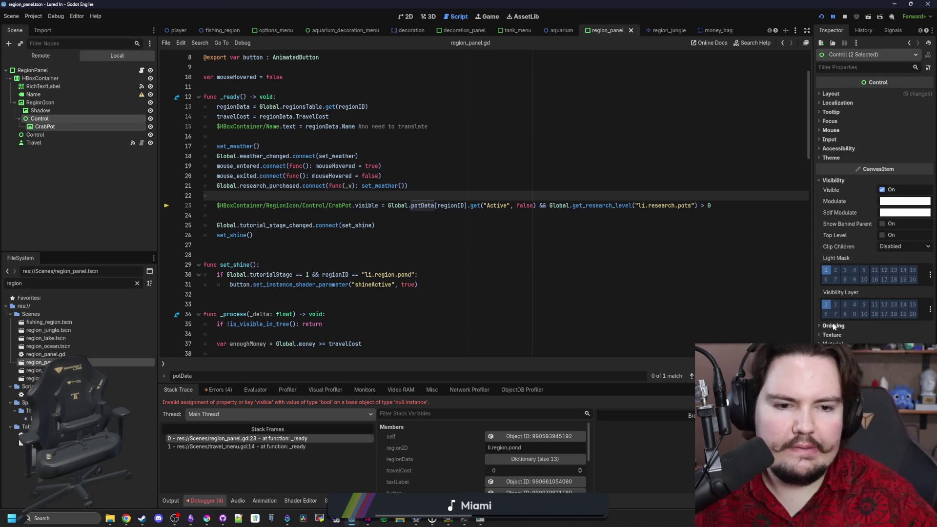
left_click(840, 131)
left_click(898, 139)
left_click(897, 168)
key("ctrl+s")
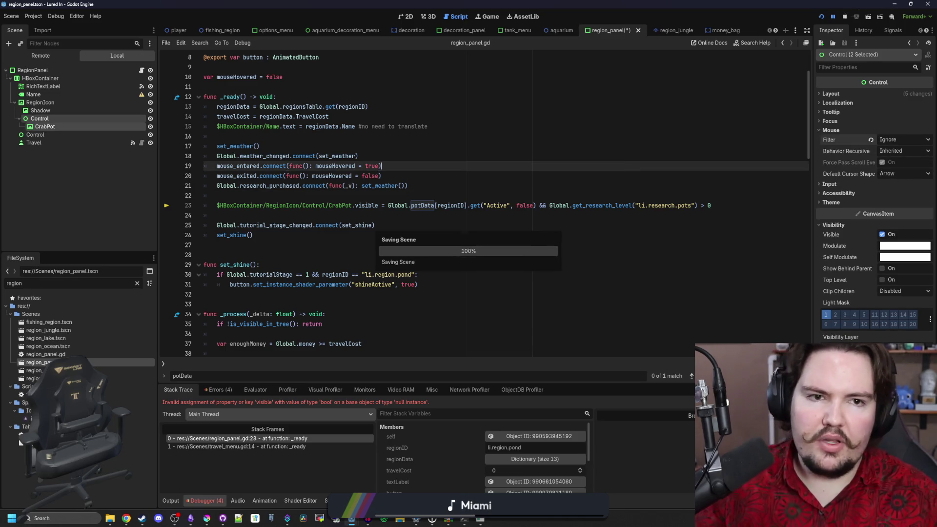
left_click(820, 17)
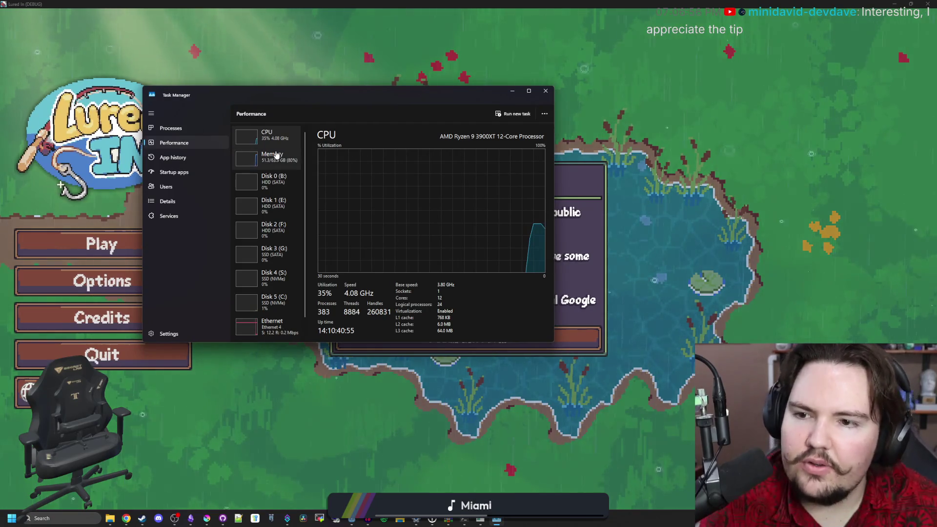
Check memory and GPU usage in Task Manager, then close it
left_click(269, 157)
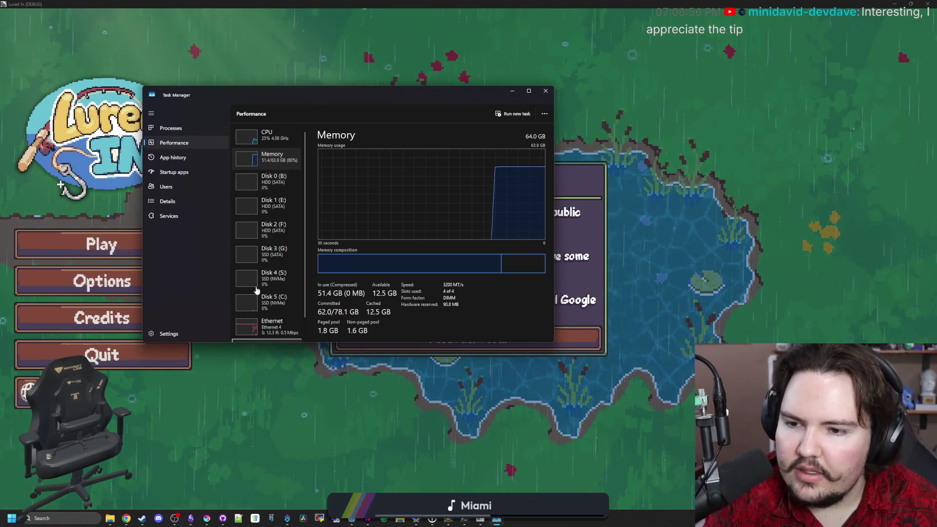
scroll(256, 291, "down", 1)
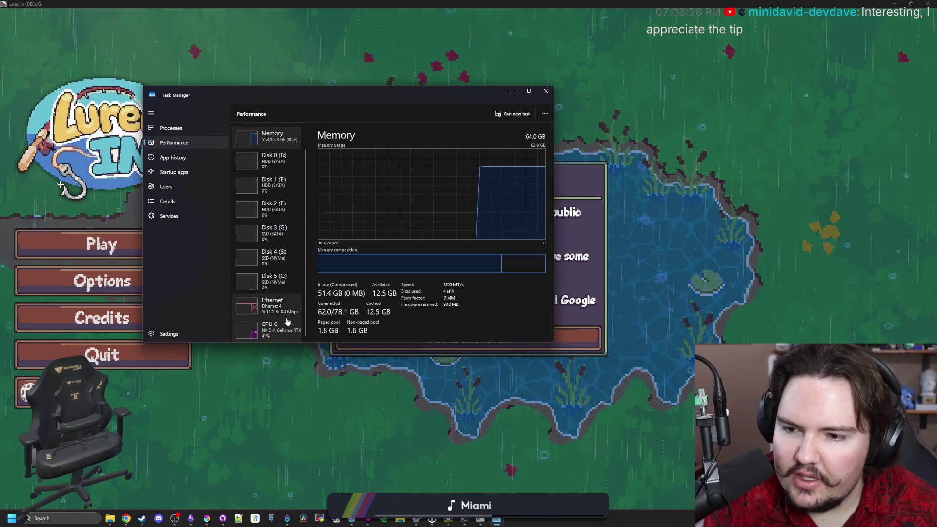
left_click(269, 328)
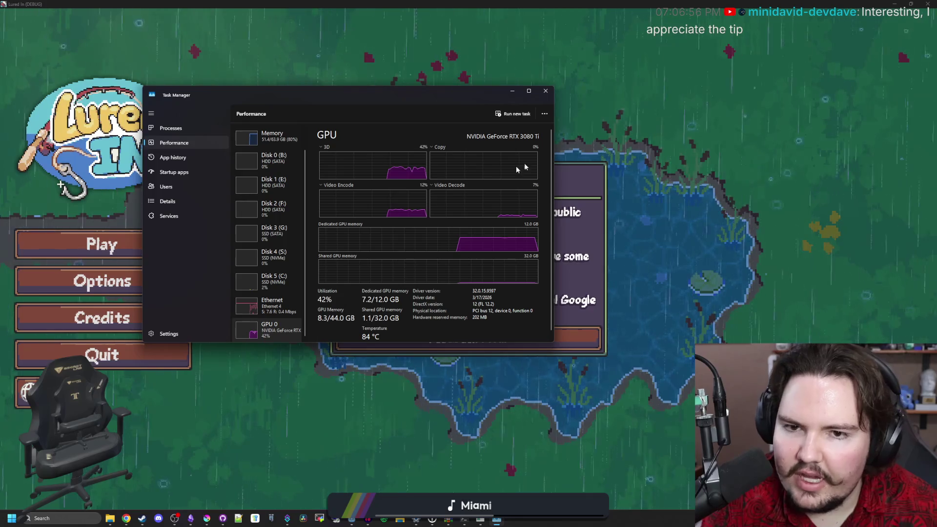
left_click(547, 92)
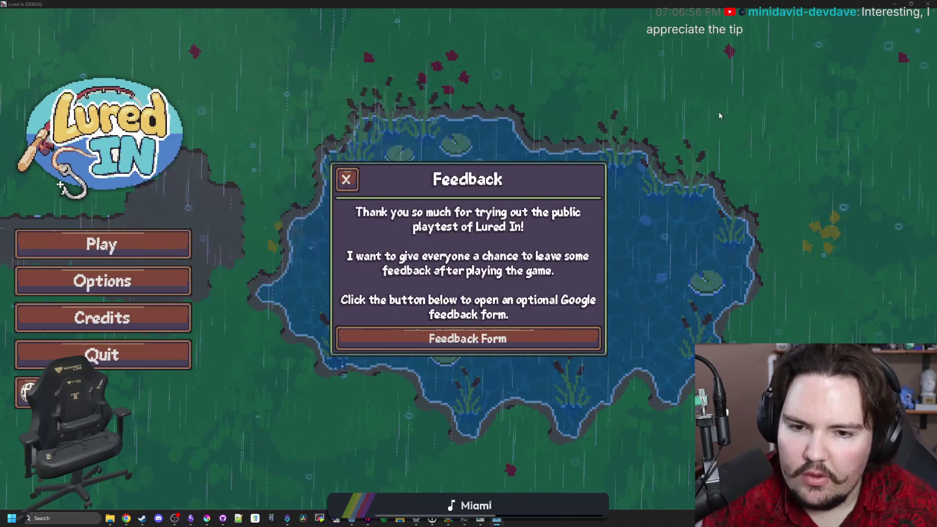
Dismiss the feedback message, start the game, and clear the Welcome Back earnings notice
left_click(345, 179)
left_click(148, 249)
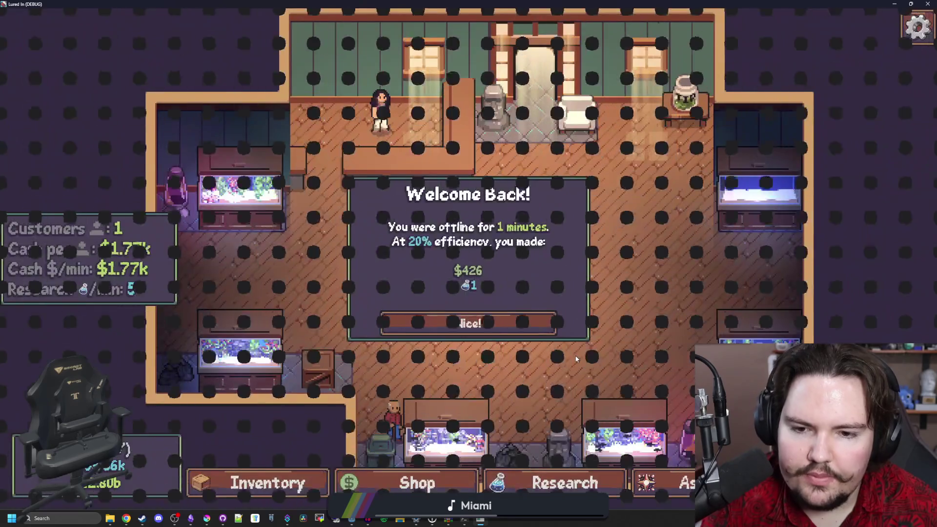
left_click(468, 321)
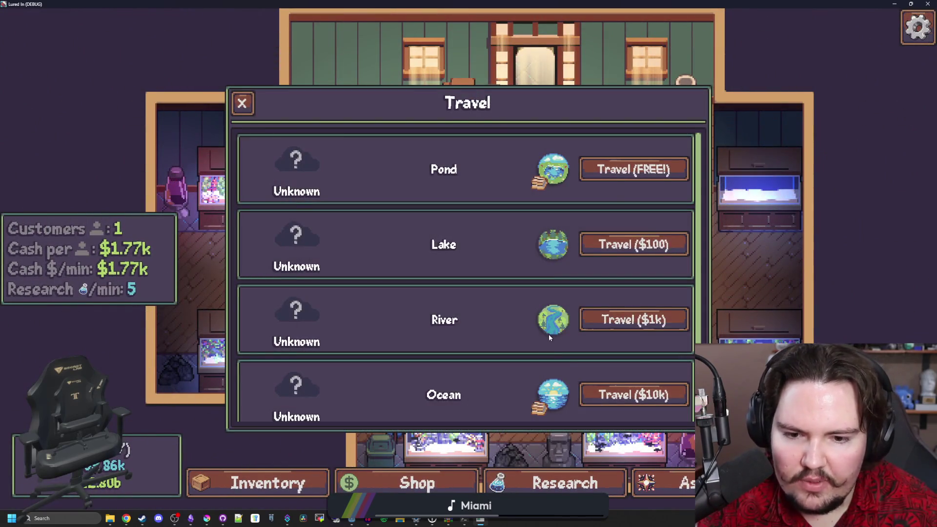
Scroll the Travel list up and down to check crab pot icons on Pond, Ocean and Jungle
scroll(481, 298, "down", 2)
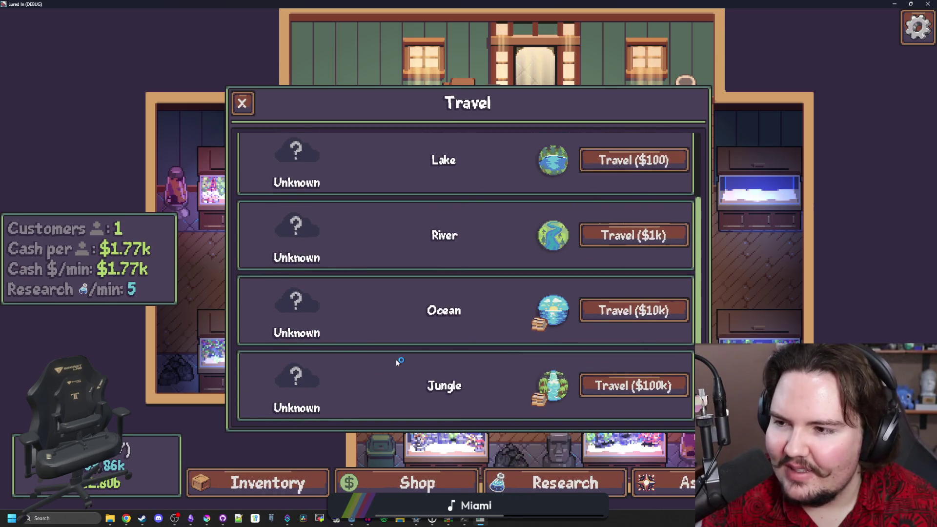
scroll(424, 352, "up", 2)
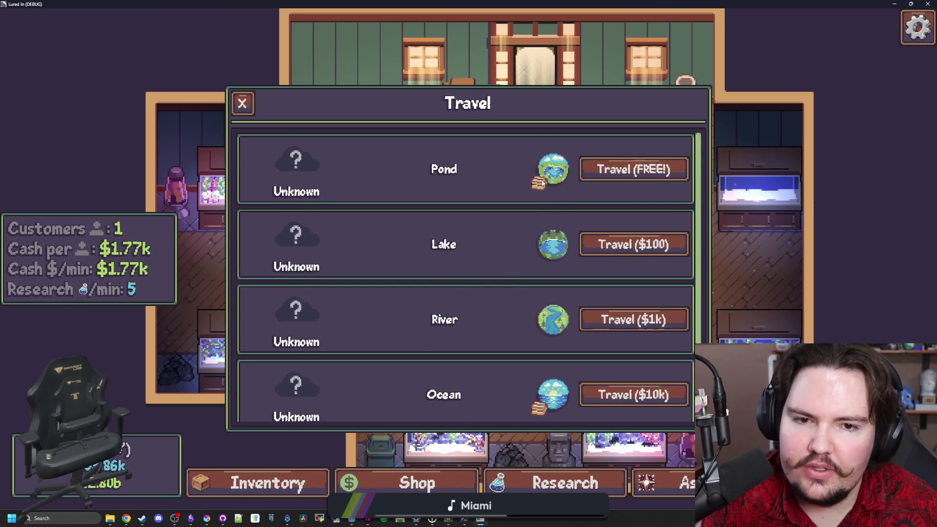
scroll(518, 245, "down", 2)
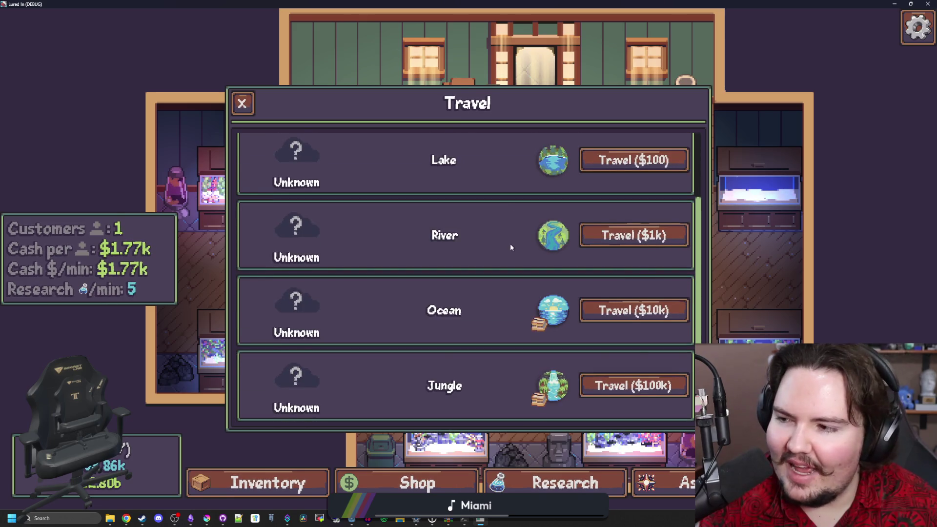
scroll(510, 247, "up", 2)
scroll(510, 247, "down", 2)
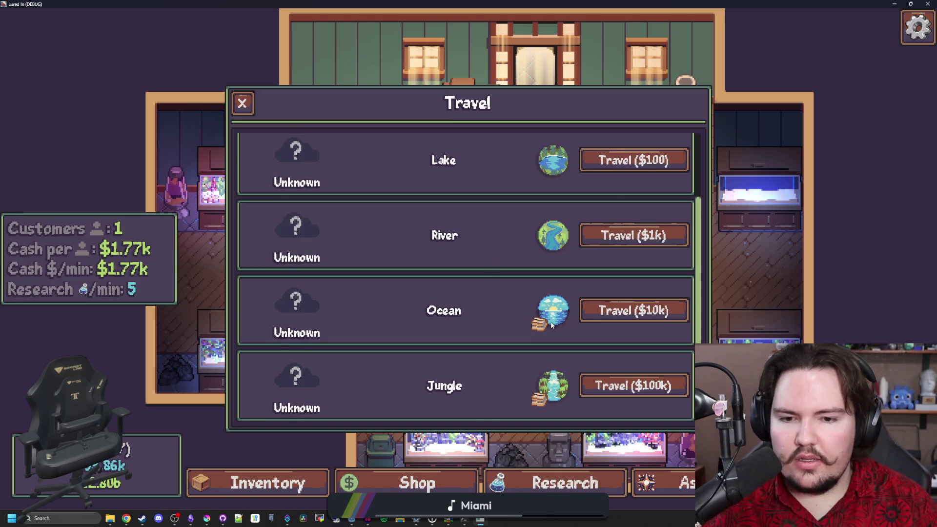
scroll(472, 192, "up", 2)
scroll(553, 192, "down", 2)
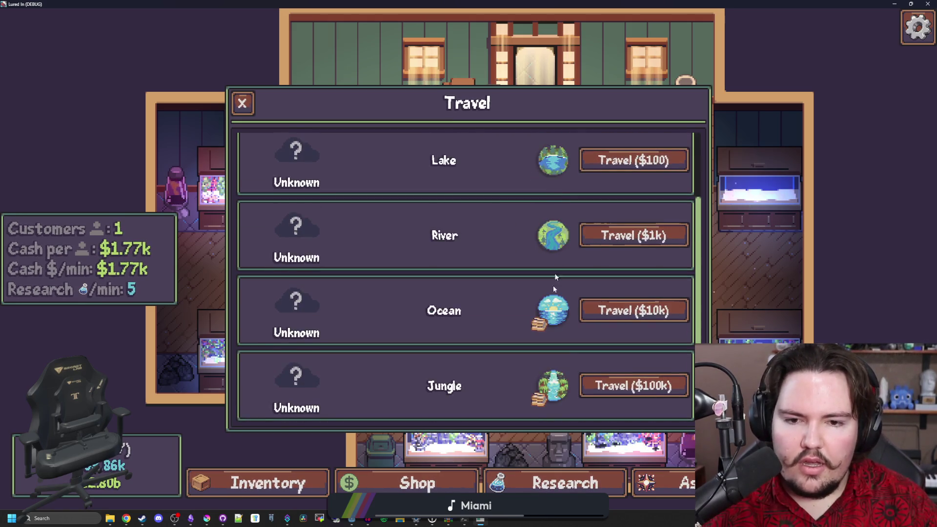
scroll(555, 273, "up", 2)
scroll(554, 276, "down", 2)
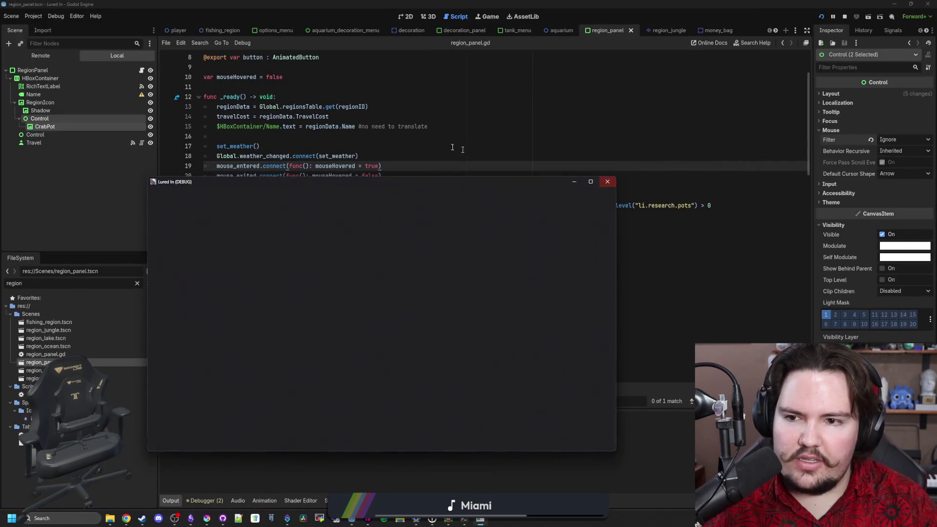
Stop the running game and maximize the Obsidian notes window
left_click(452, 139)
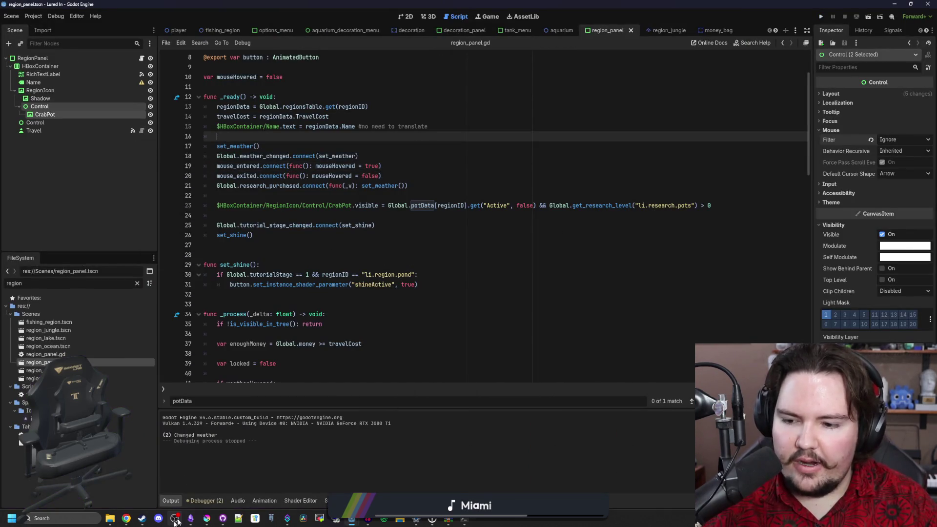
left_click(191, 518)
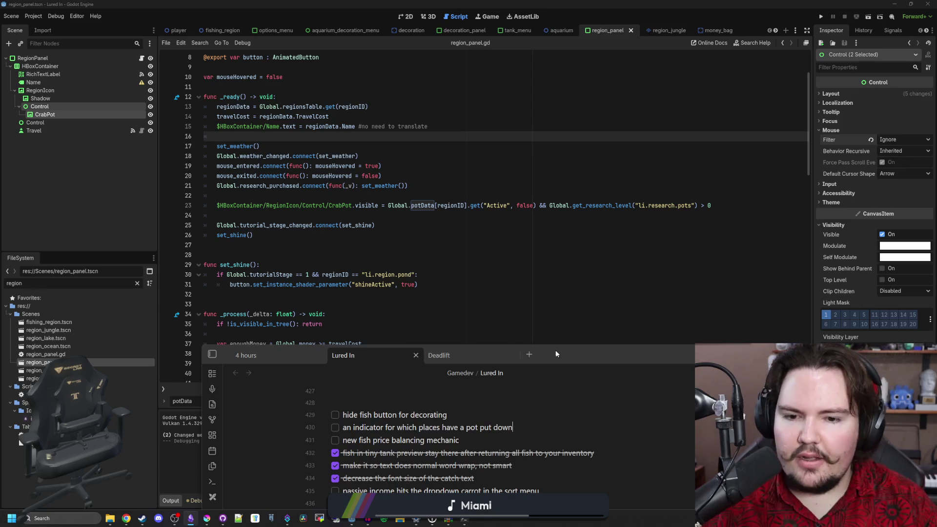
left_click_drag(554, 353, 519, 4)
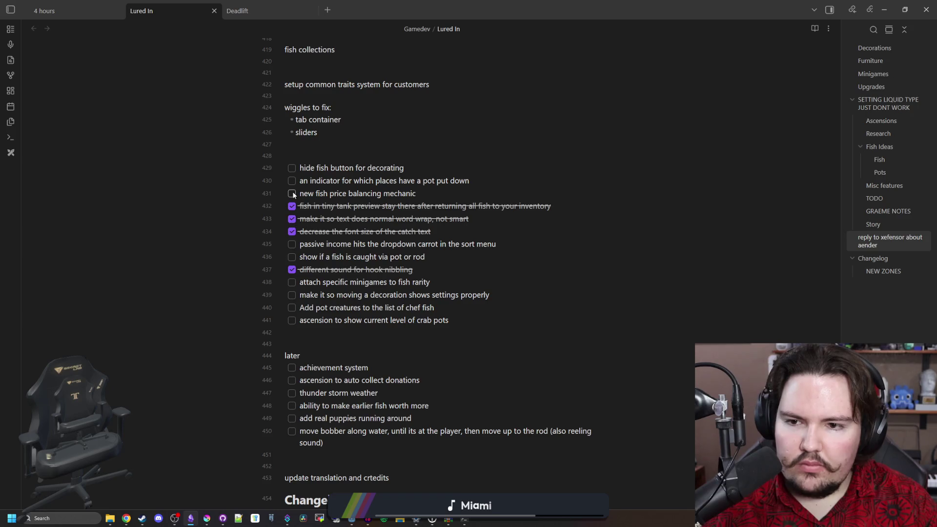
Move the crab pots ascension task into the later list and remove the leftover empty line
left_click_drag(458, 314, 322, 320)
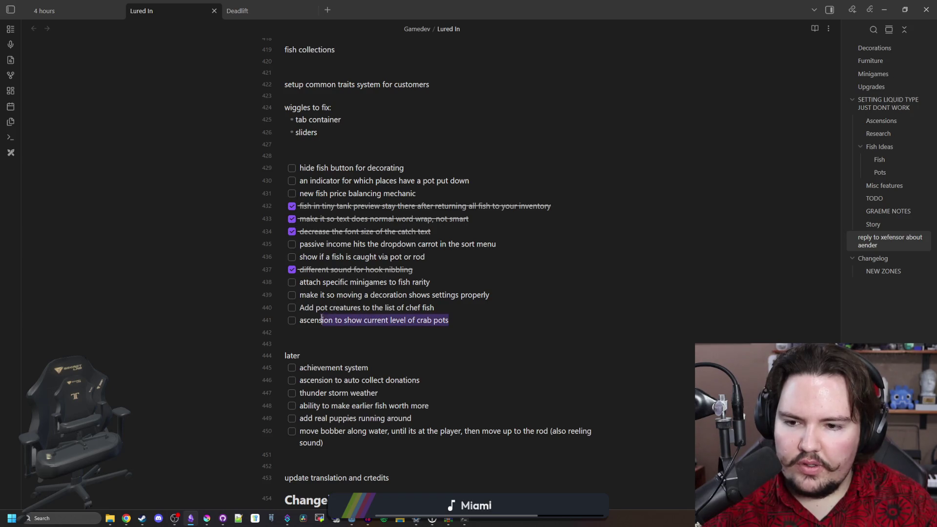
key("BackSpace")
key("Return")
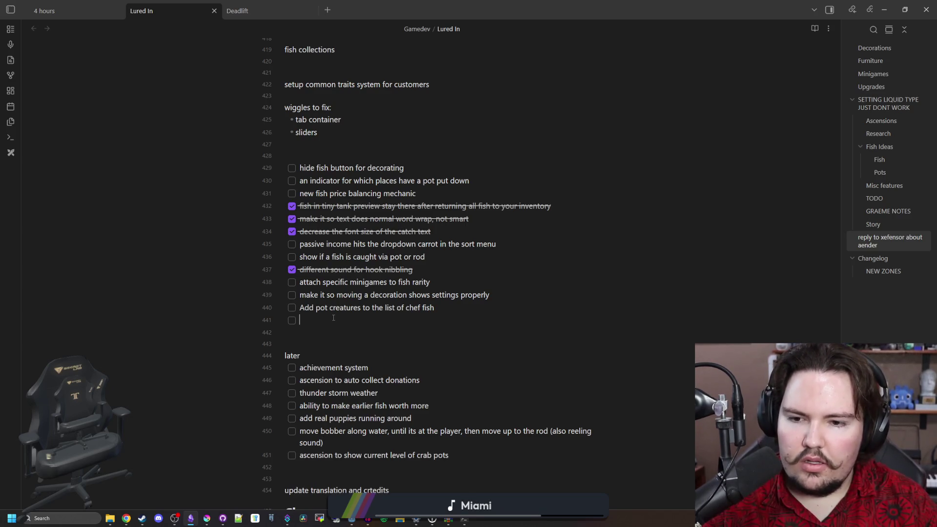
key("BackSpace")
key("BackSpace")
key("BackSpace")
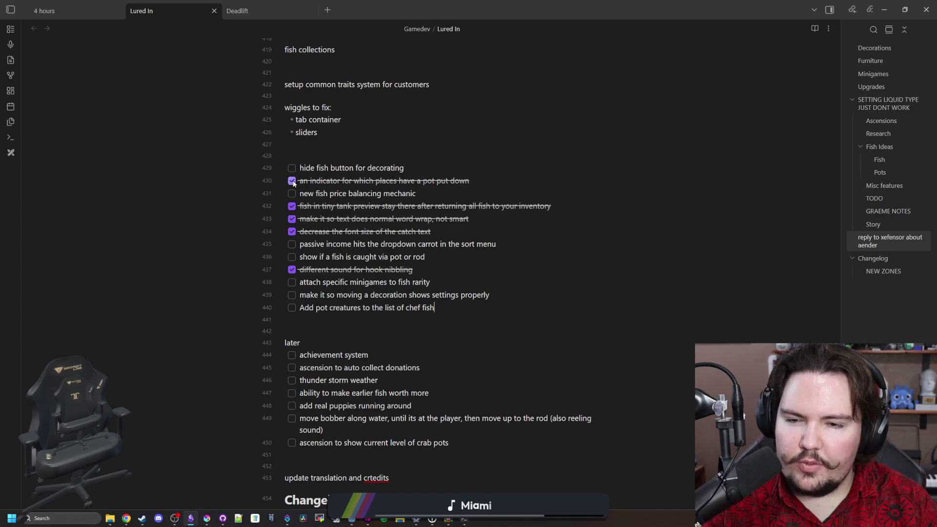
scroll(453, 164, "down", 6)
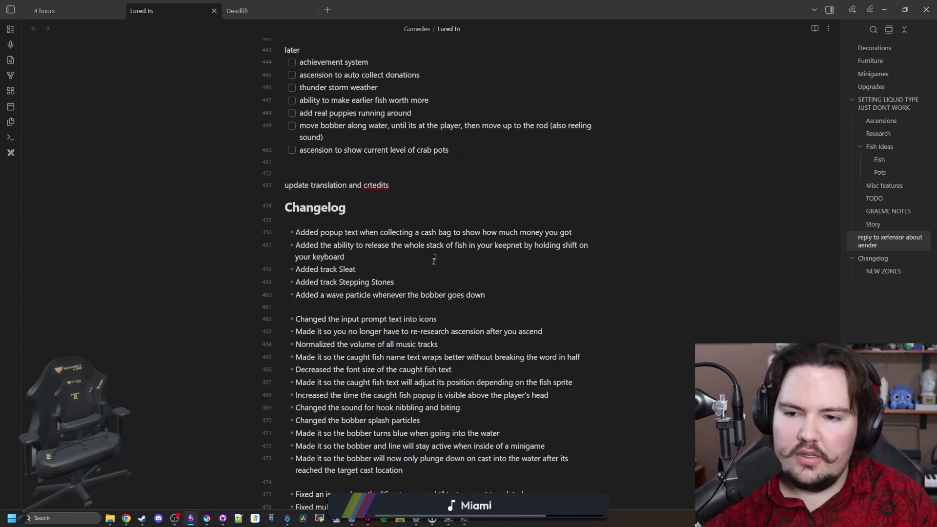
Add a changelog bullet after the wave particle entry for the region crab pot indicator
left_click(514, 296)
key("Return")
type("Added an indicator to show which regions have a pot placed")
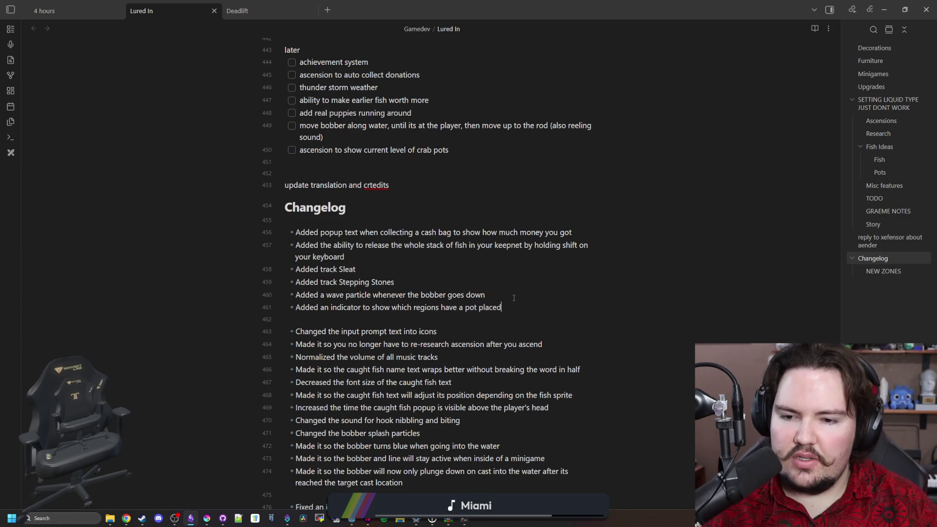
scroll(517, 296, "down", 5)
mouse_move(539, 4)
left_mouse_down()
mouse_move(537, 329)
mouse_move(541, 5)
mouse_move(554, 6)
mouse_move(504, 401)
mouse_move(502, 4)
left_mouse_up()
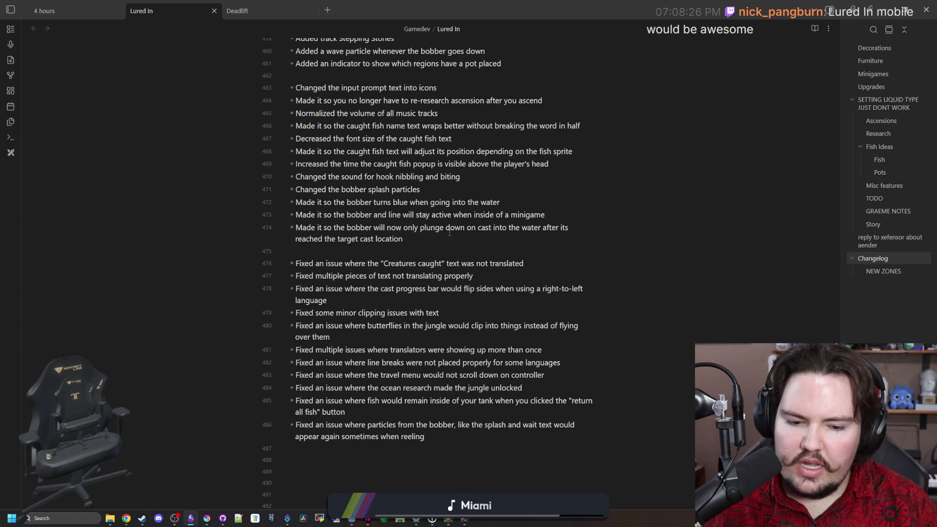
Add a changelog bullet for the new casting sound
scroll(449, 232, "up", 3)
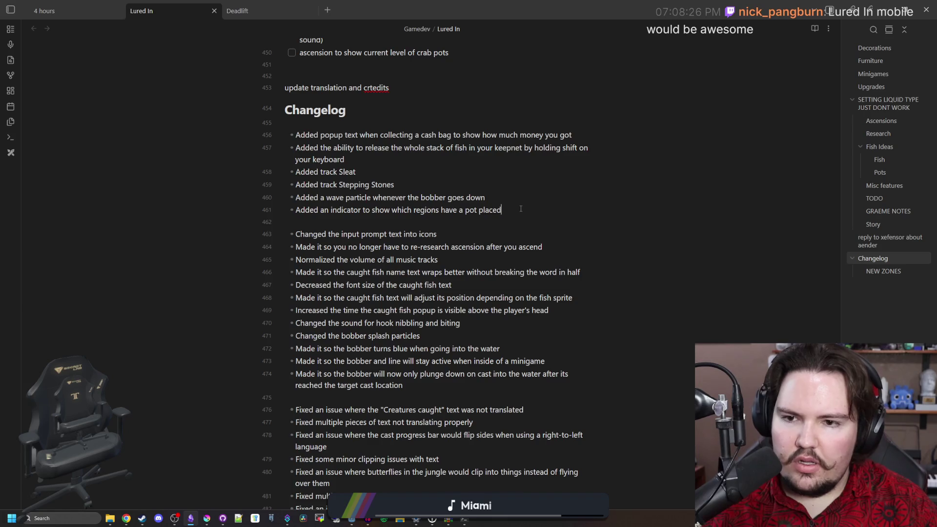
key("Return")
type("Added a casting sound")
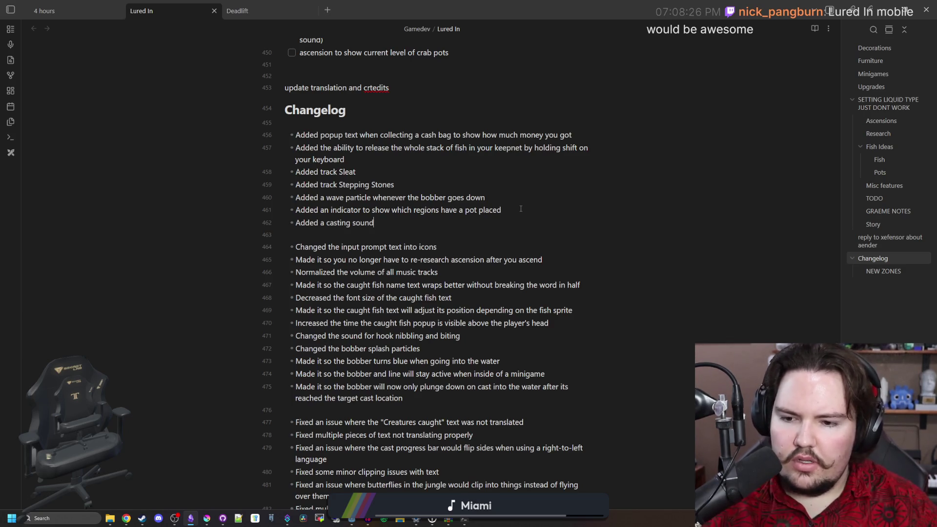
scroll(459, 306, "down", 1)
Add a casting-timing changelog entry: longer casts take longer, nearby casts are significantly faster
mouse_move(443, 349)
left_mouse_down()
mouse_move(342, 300)
mouse_move(273, 217)
left_mouse_up()
left_click(409, 357)
key("Return")
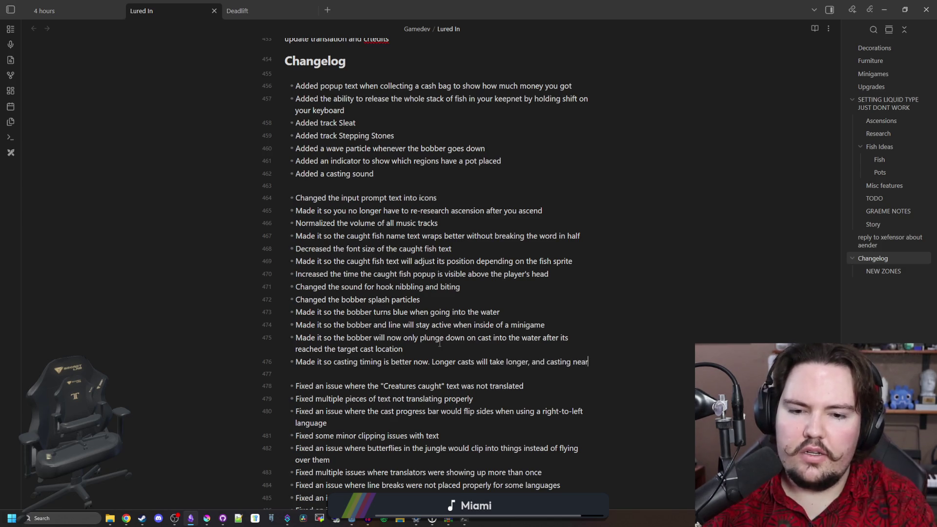
type("by will be significantly faster")
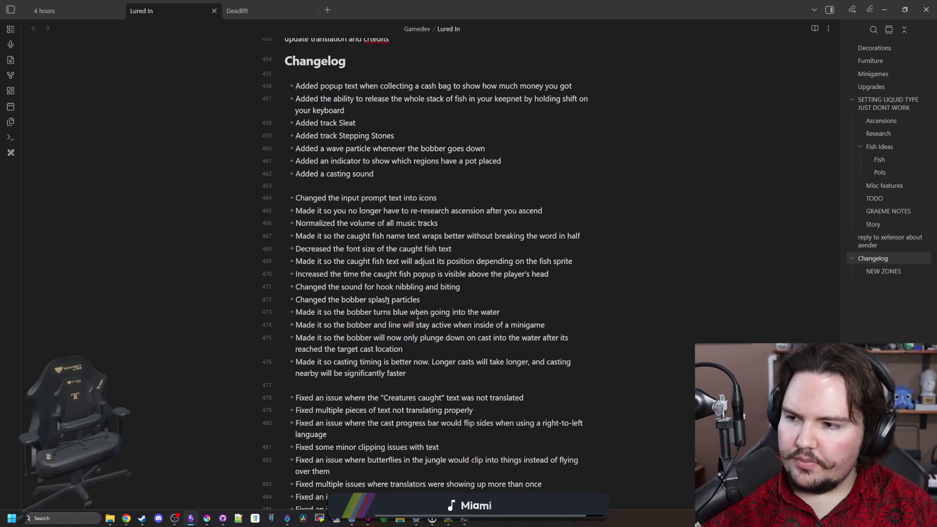
scroll(318, 193, "down", 5)
scroll(409, 273, "up", 7)
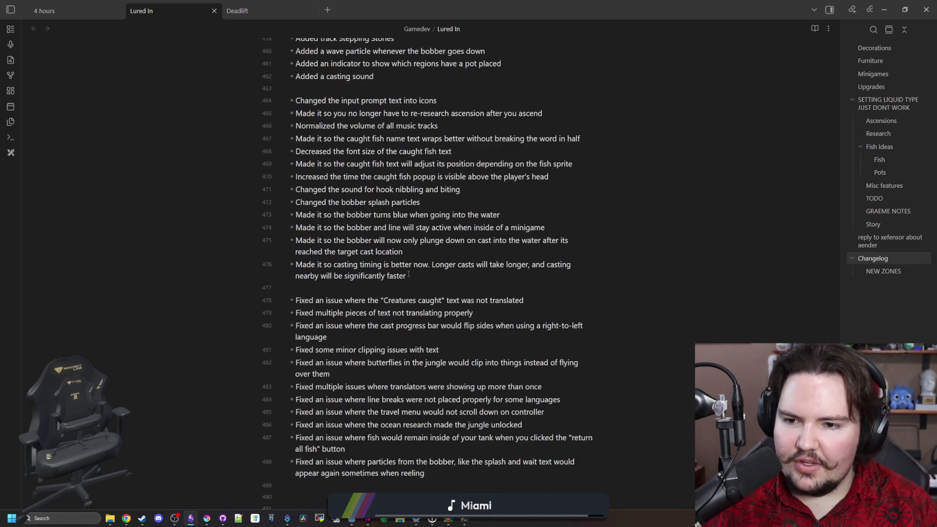
key("alt+Tab")
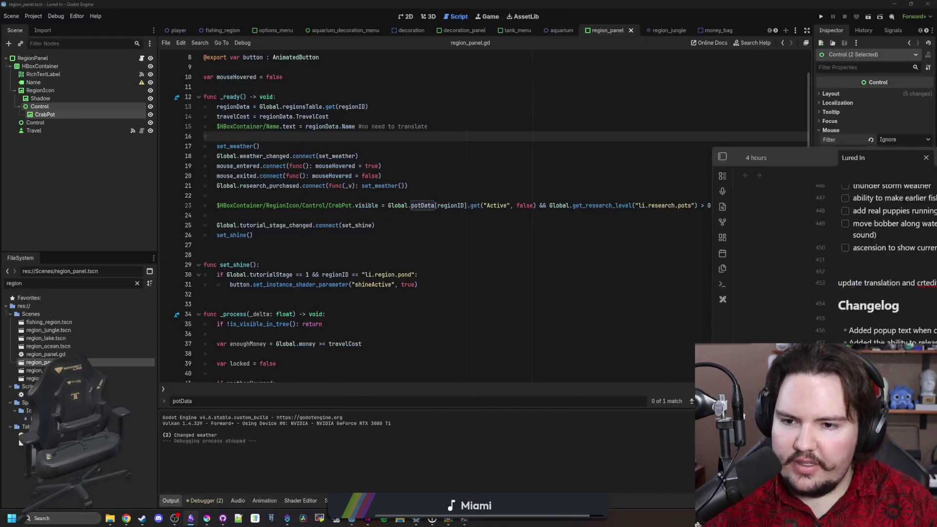
Save the scene, run Lured In full screen, and get past Feedback and Welcome Back into the shop
key("ctrl+s")
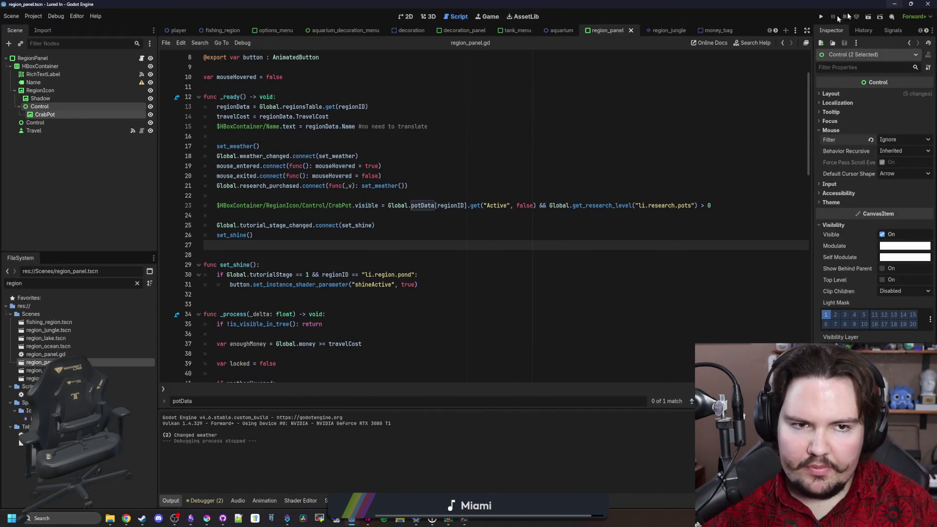
left_click(824, 21)
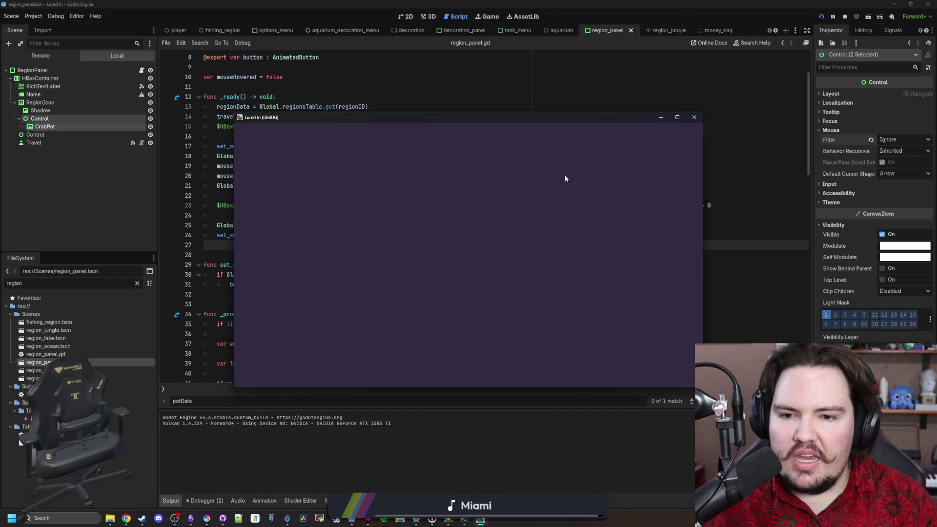
left_click(676, 119)
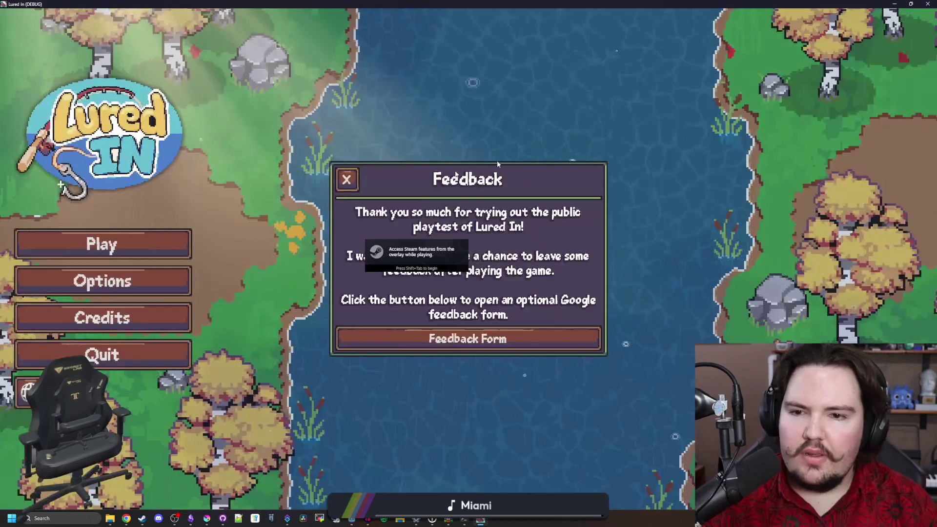
left_click(345, 180)
left_click(151, 241)
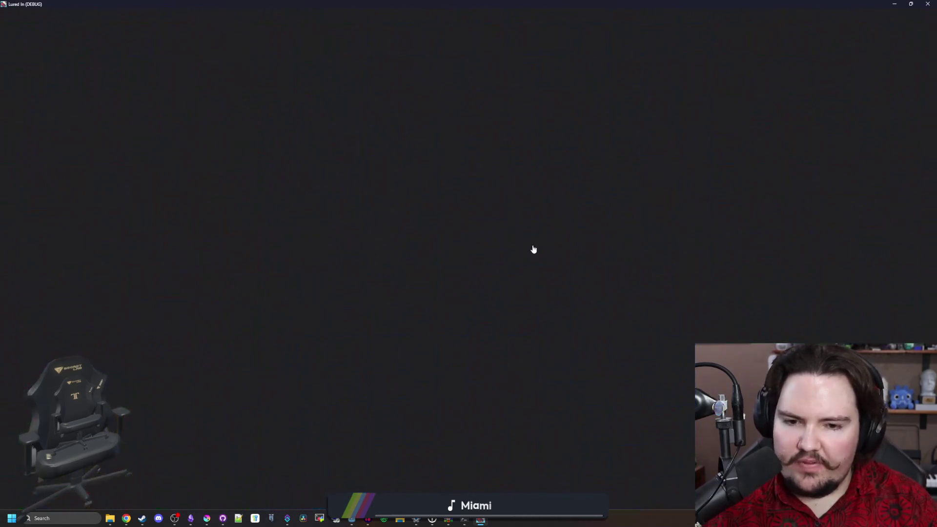
left_click(378, 319)
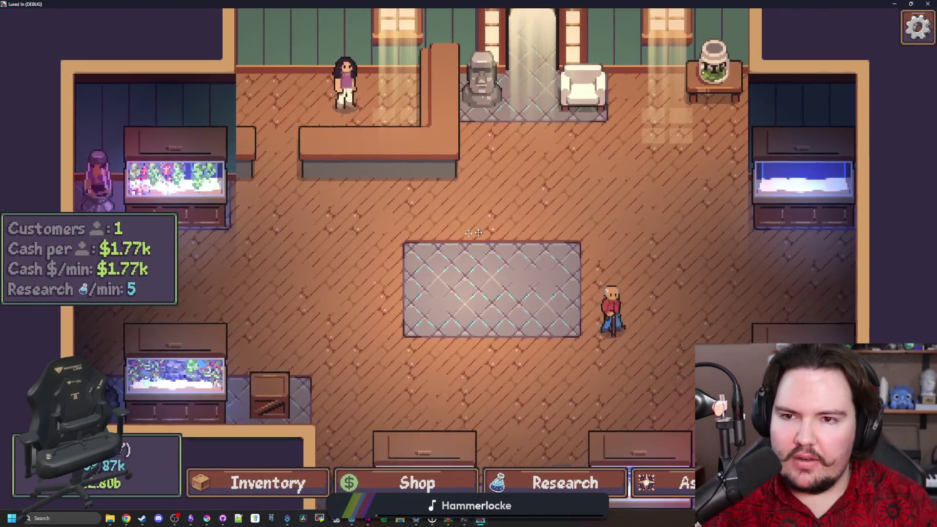
Pan the shop view and browse the Audio and General tabs of the game Options, then close them
scroll(491, 230, "down", 5)
scroll(445, 393, "up", 5)
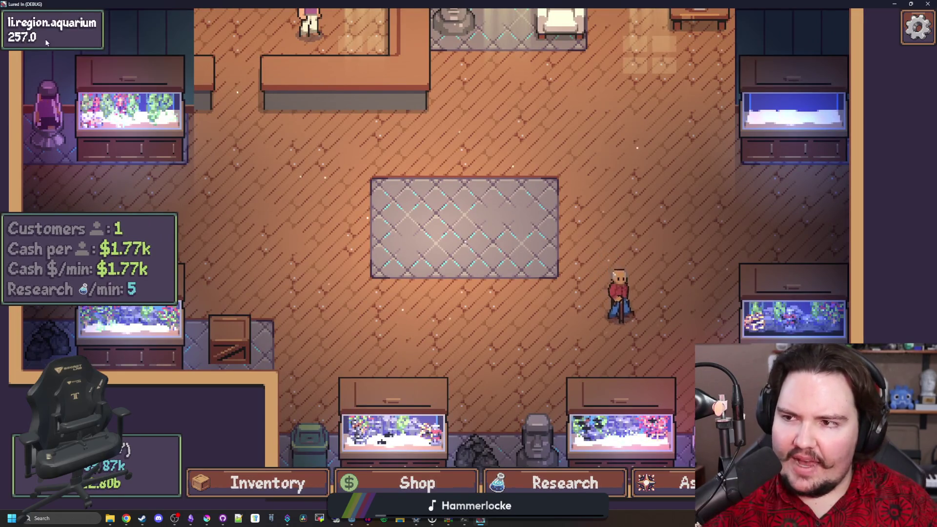
scroll(450, 236, "down", 3)
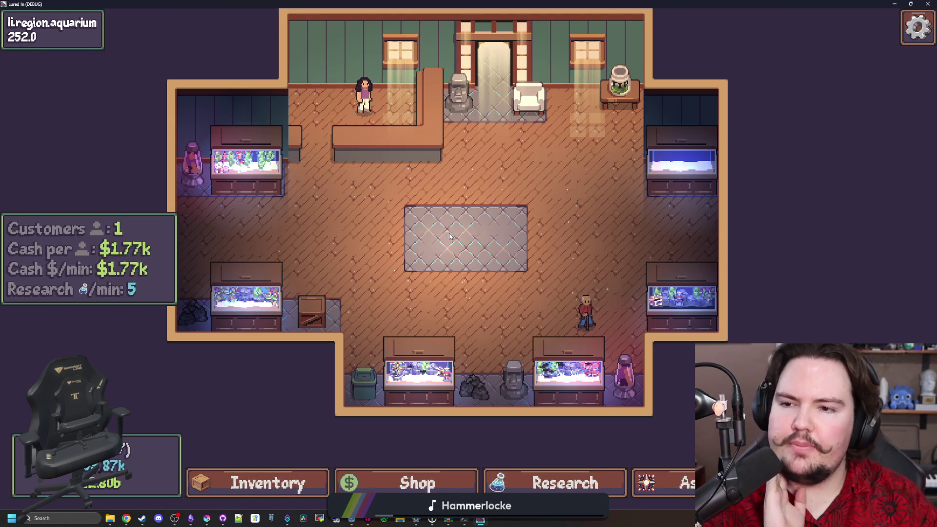
left_click_drag(450, 236, 402, 289)
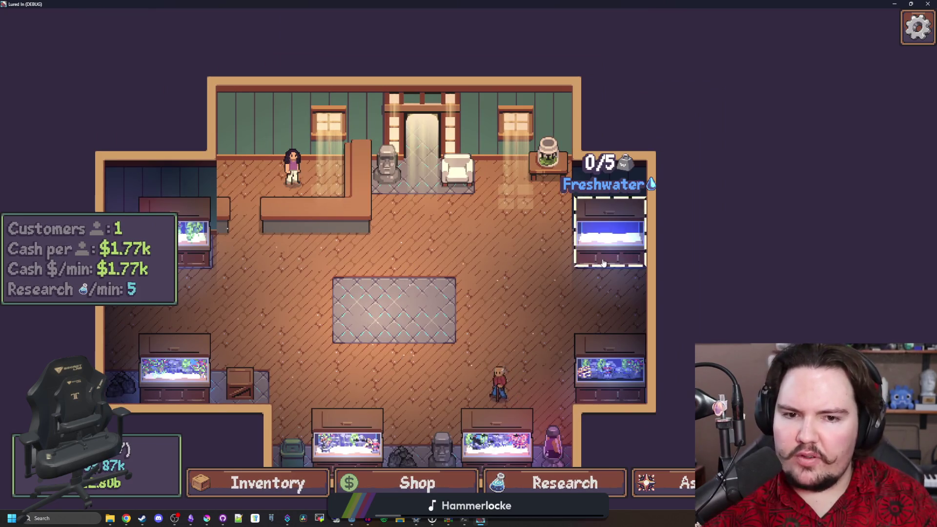
key("Escape")
left_click(464, 264)
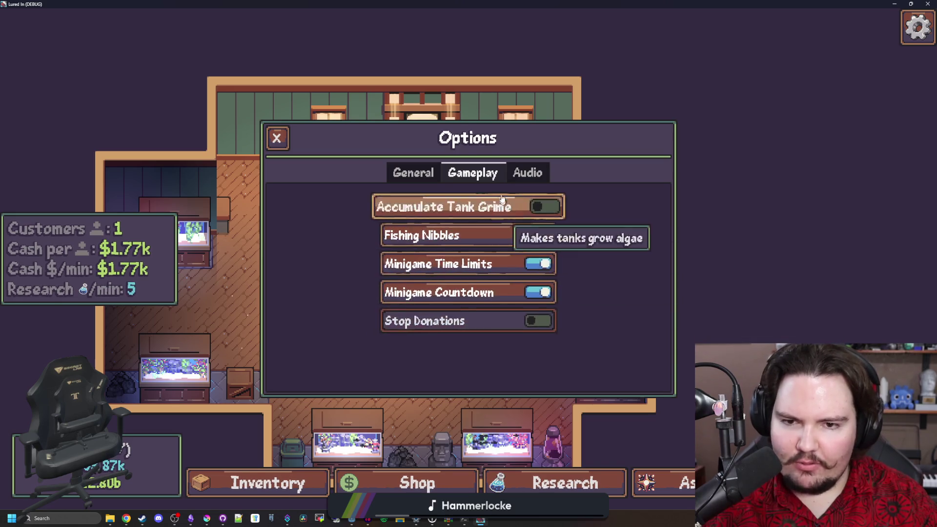
left_click(513, 176)
left_click(413, 174)
scroll(652, 314, "down", 1)
scroll(651, 313, "up", 1)
key("Escape")
key("Escape")
Open the Travel list with T and scroll to see crab pot icons on Ocean and Jungle
scroll(550, 273, "up", 2)
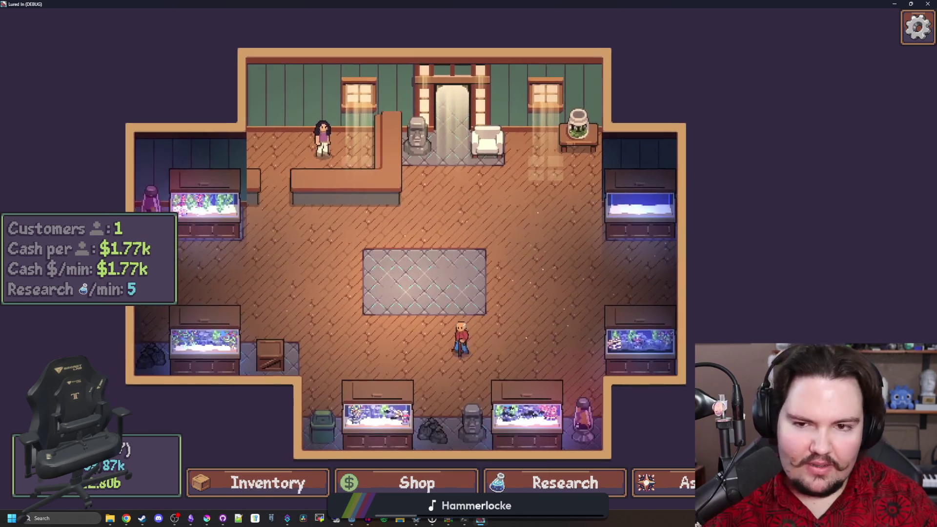
key("t")
scroll(468, 265, "down", 2)
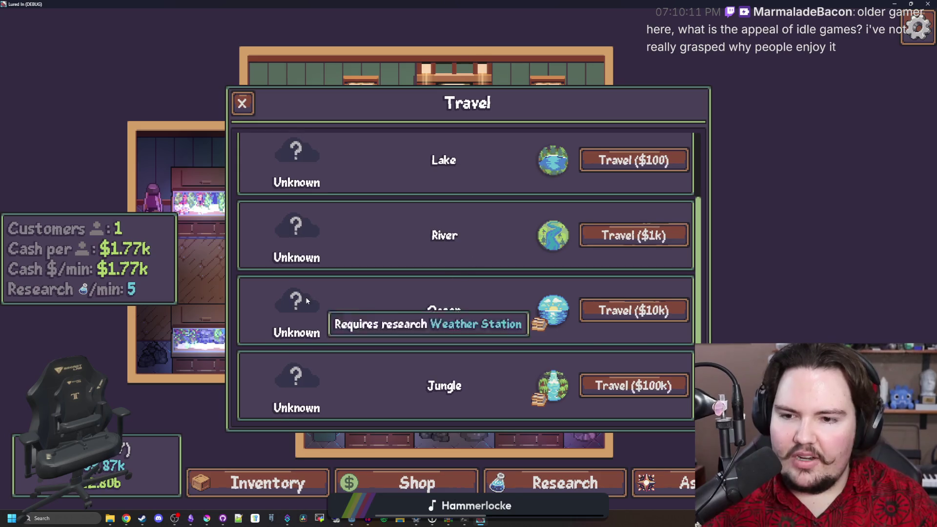
Scroll the Travel list up to Pond, close it, and pan and zoom around the shop floor
scroll(312, 276, "up", 2)
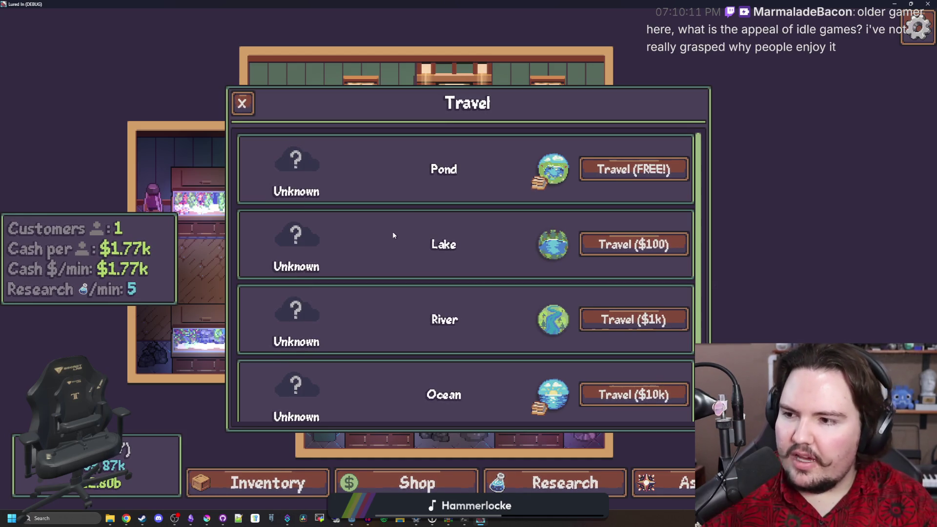
left_click(249, 110)
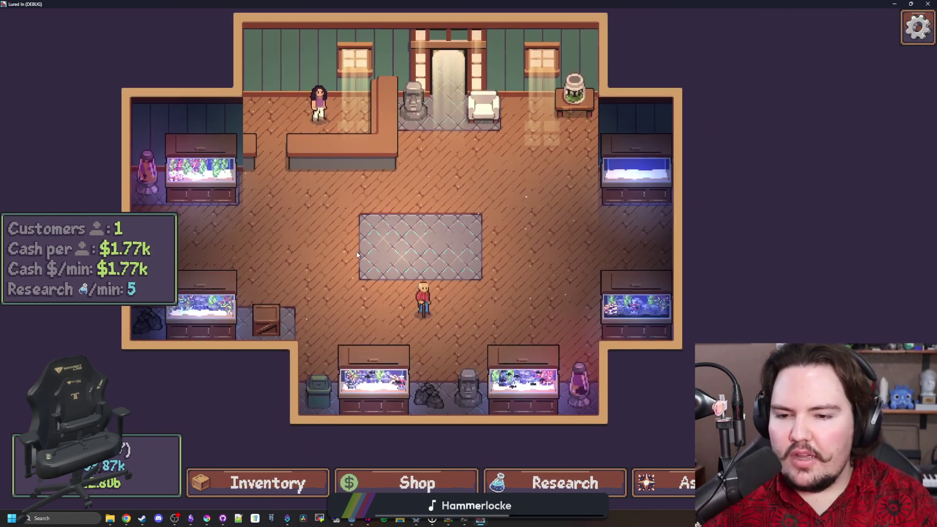
left_click_drag(355, 260, 378, 250)
scroll(378, 250, "up", 1)
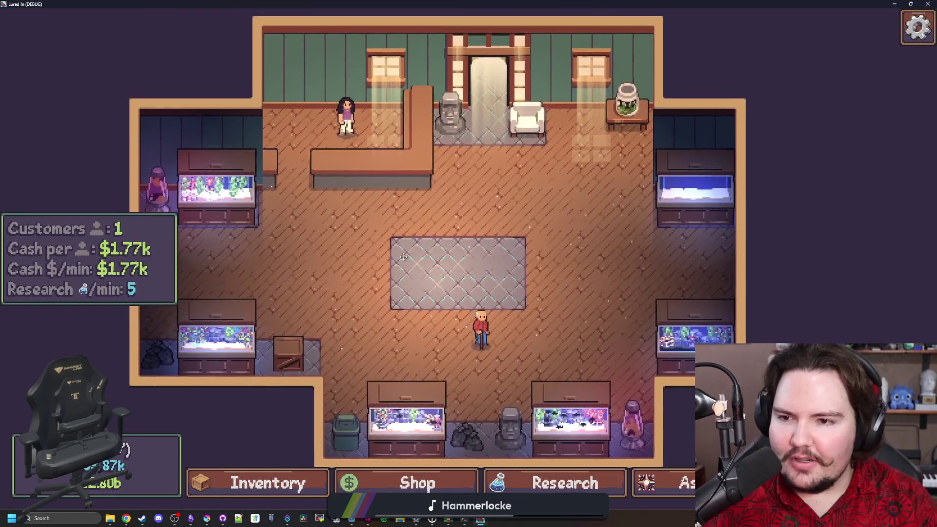
scroll(382, 250, "down", 1)
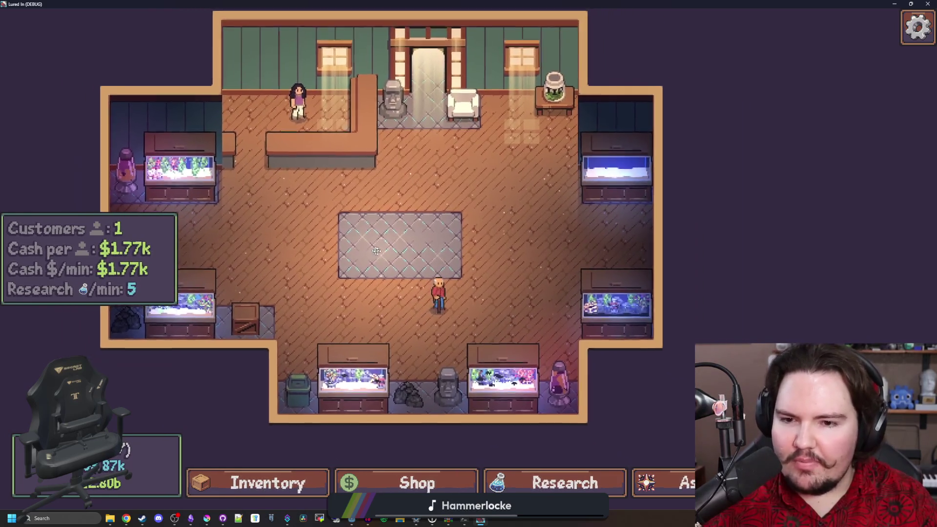
scroll(395, 258, "up", 1)
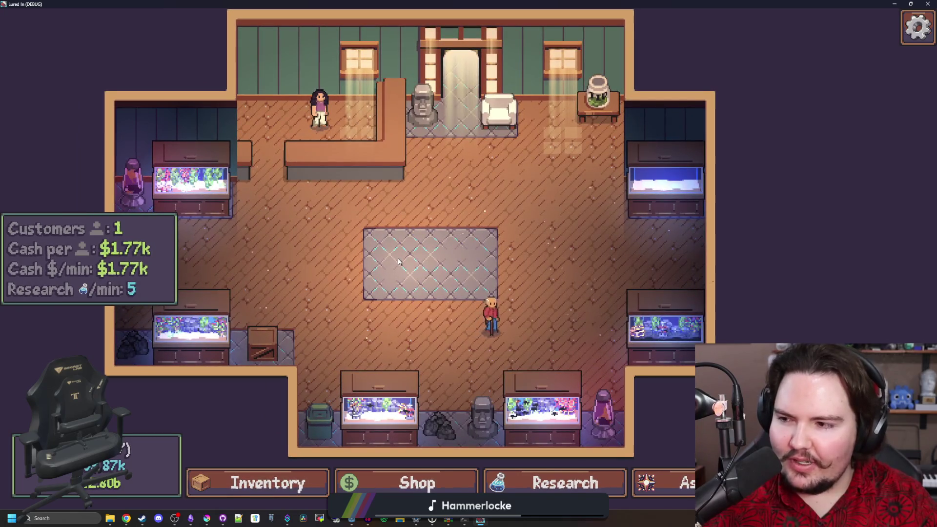
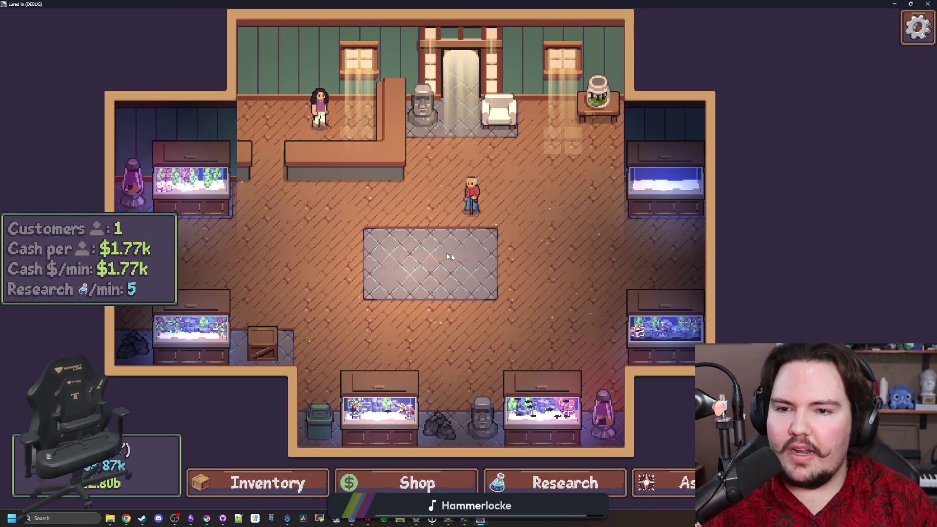
Zoom and pan around the aquarium floor, then open the Shop's Aquarium upgrades
scroll(449, 269, "up", 3)
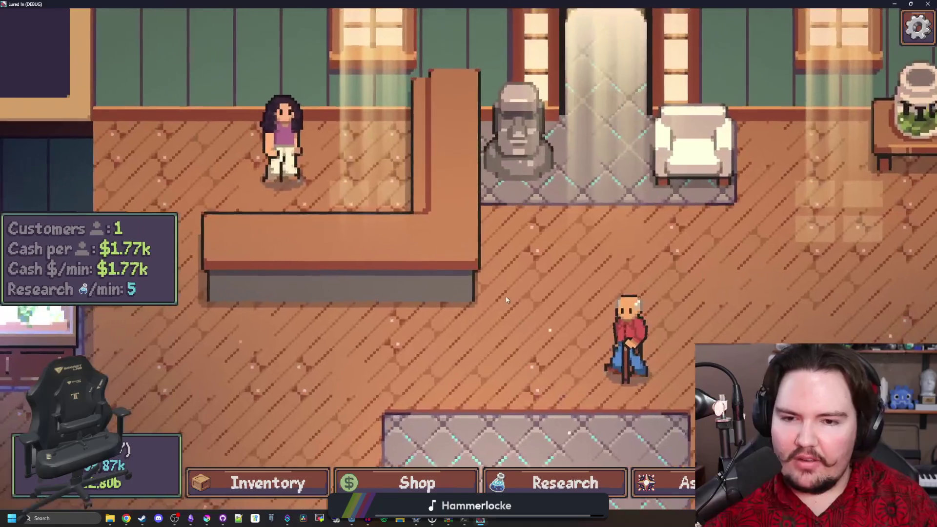
scroll(508, 327, "down", 5)
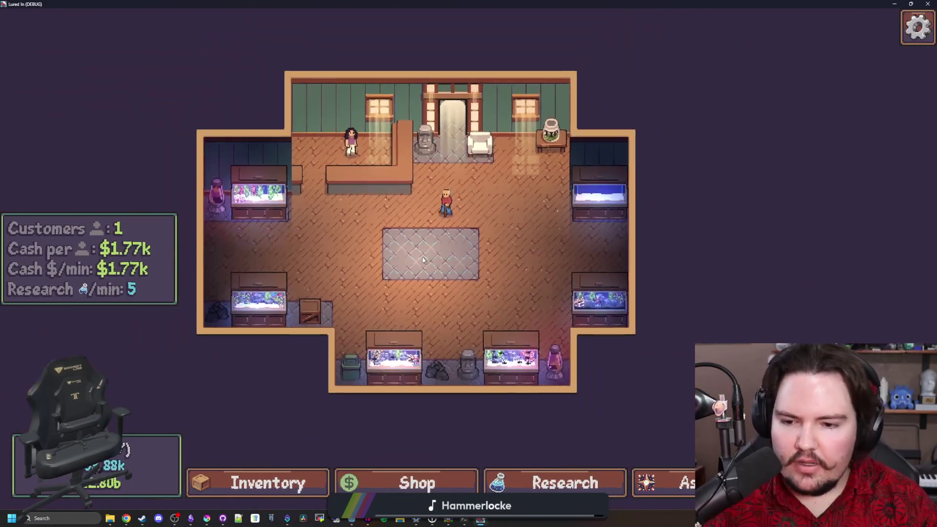
scroll(434, 342, "up", 2)
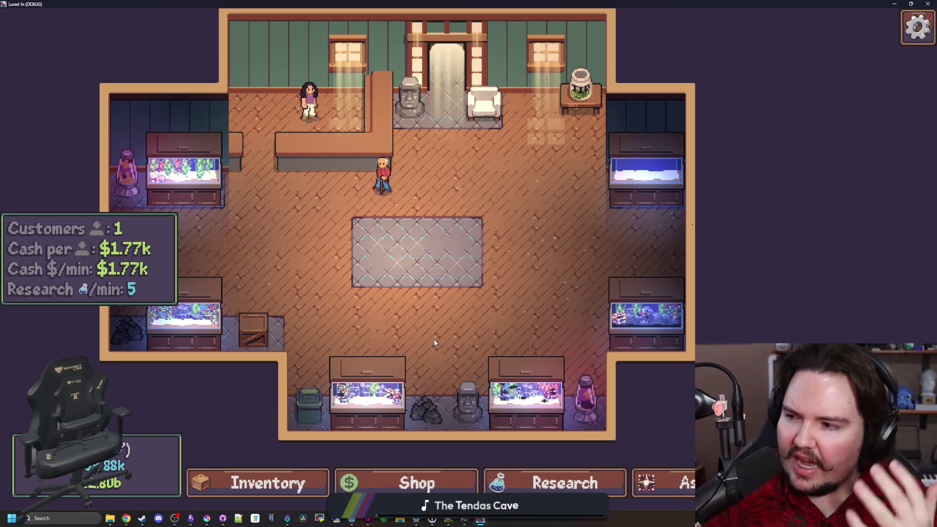
left_click_drag(434, 342, 498, 282)
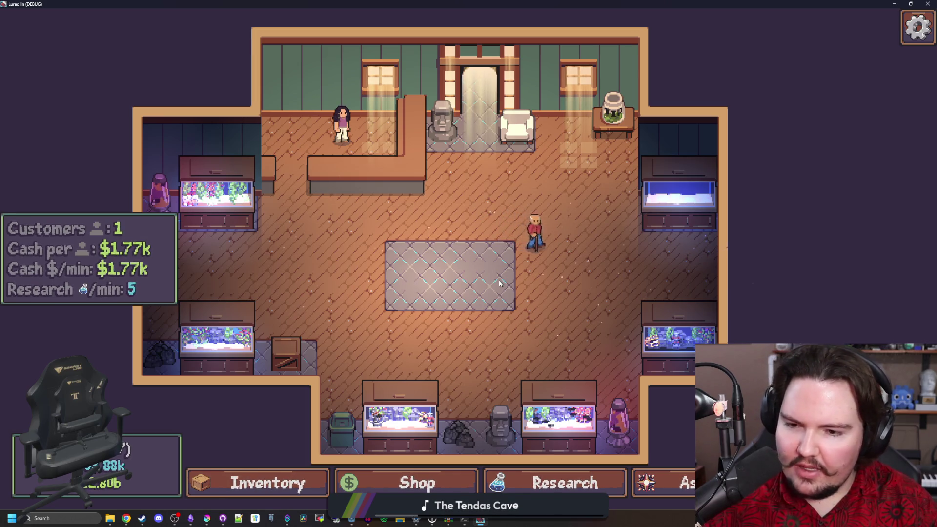
left_click(405, 482)
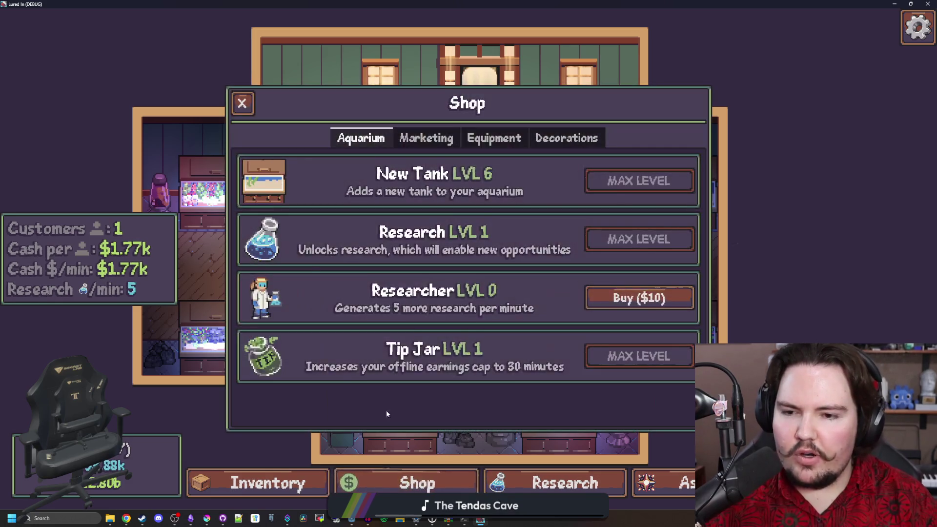
Close the Shop, look over the Travel list, and check Fish Tank 1's details
left_click(241, 103)
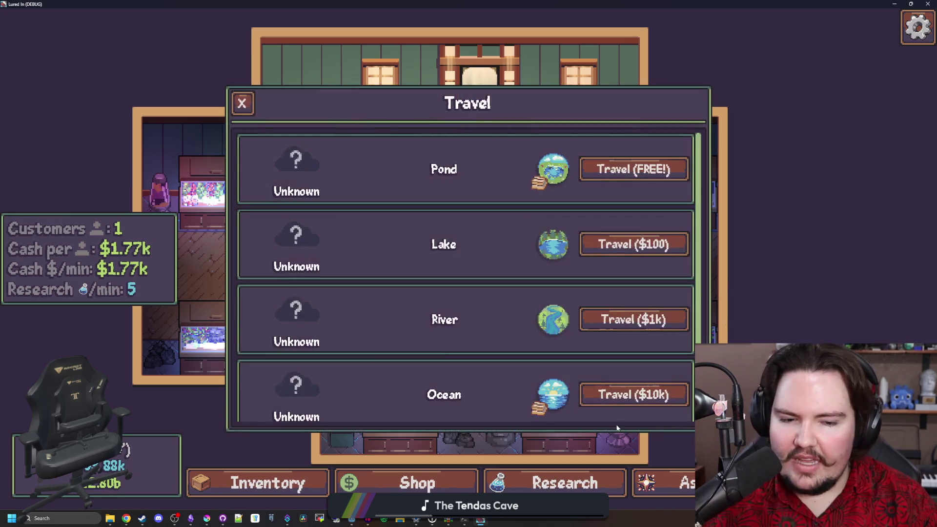
key("t")
scroll(434, 268, "down", 2)
scroll(434, 269, "up", 2)
left_click(242, 103)
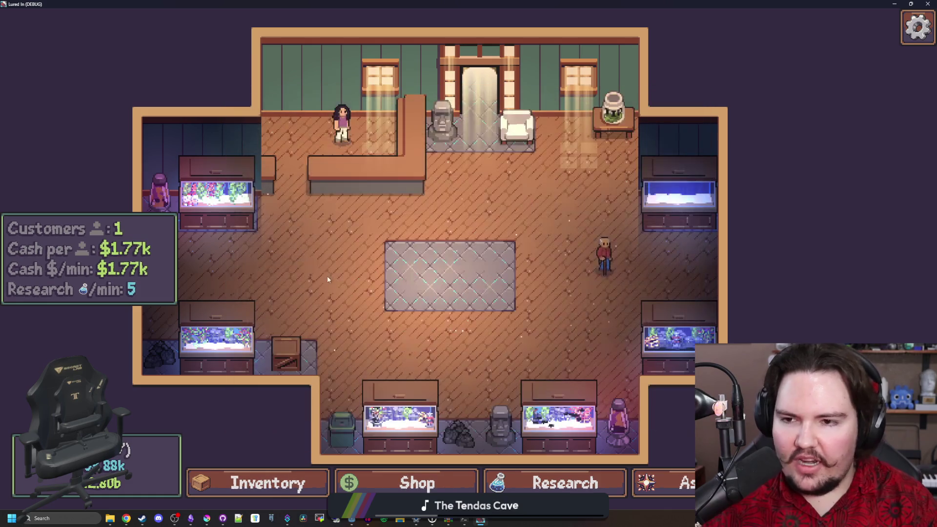
scroll(332, 229, "down", 1)
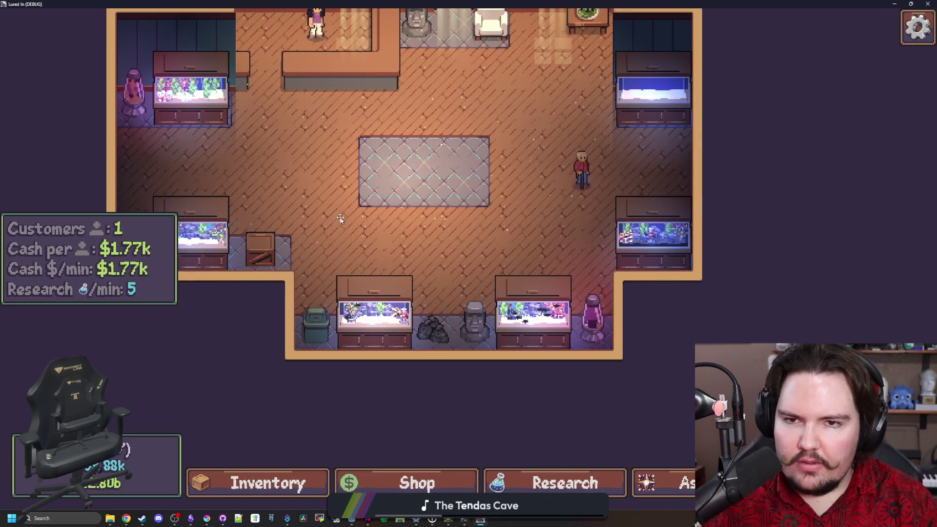
scroll(344, 257, "up", 2)
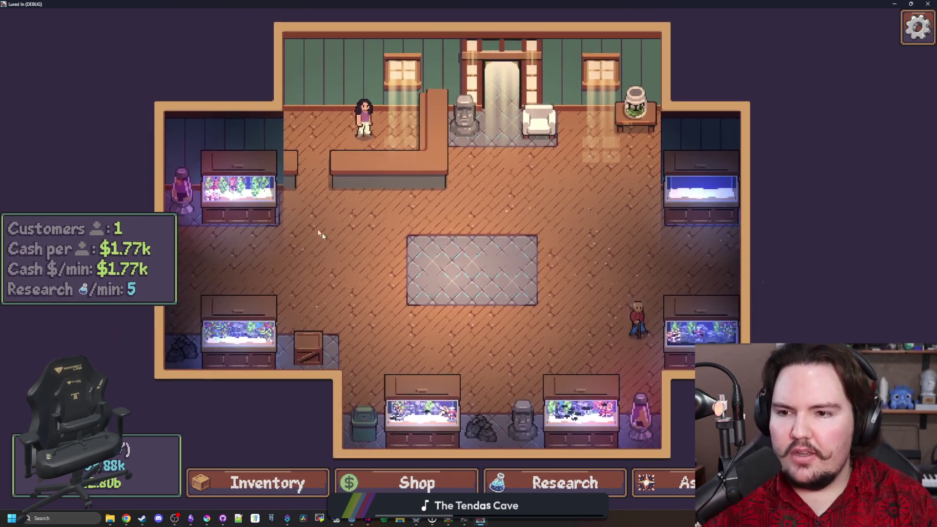
left_click(316, 219)
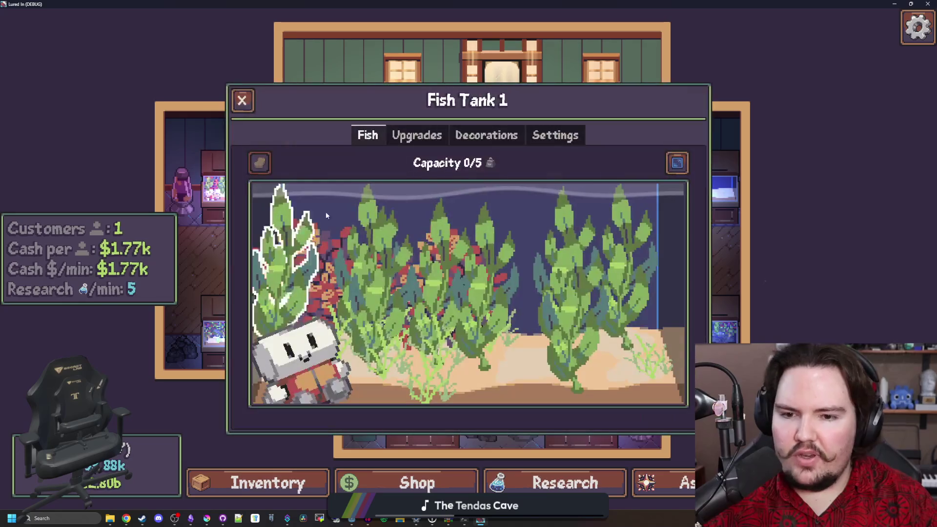
key("Escape")
From Fish Tank 6, unlock the Fish Food research in the research tree
left_click(333, 167)
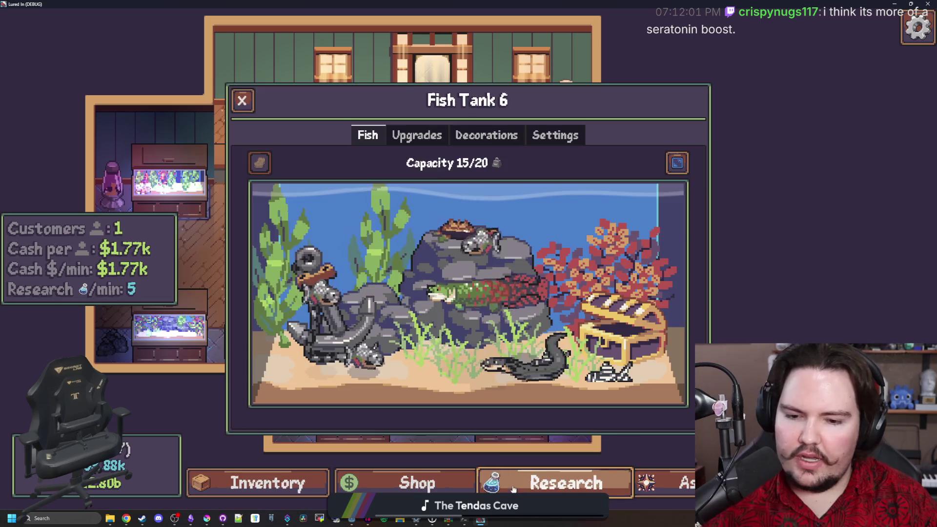
left_click(561, 483)
left_click(600, 292)
left_click(776, 299)
key("Escape")
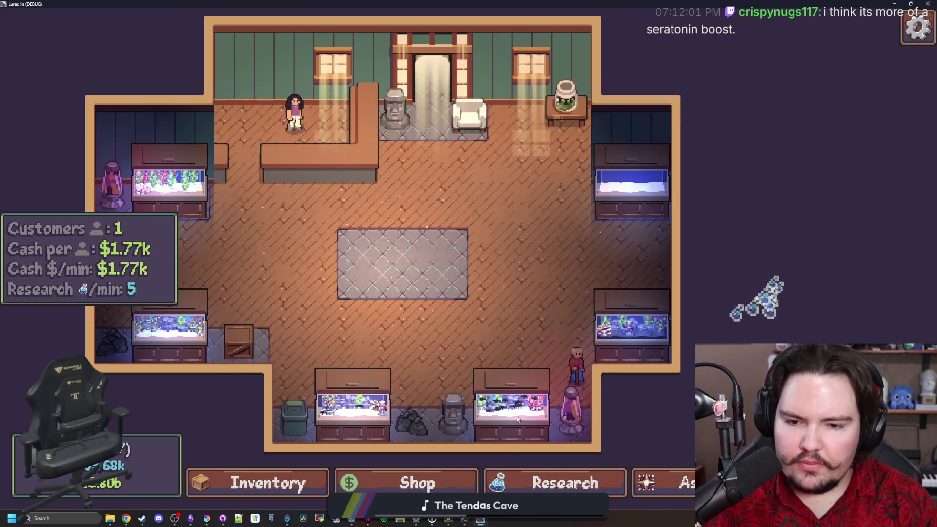
Feed Fish Tank 6 a snack for a 10% income boost, reaching $1.91k per customer
left_click(514, 405)
left_click(467, 418)
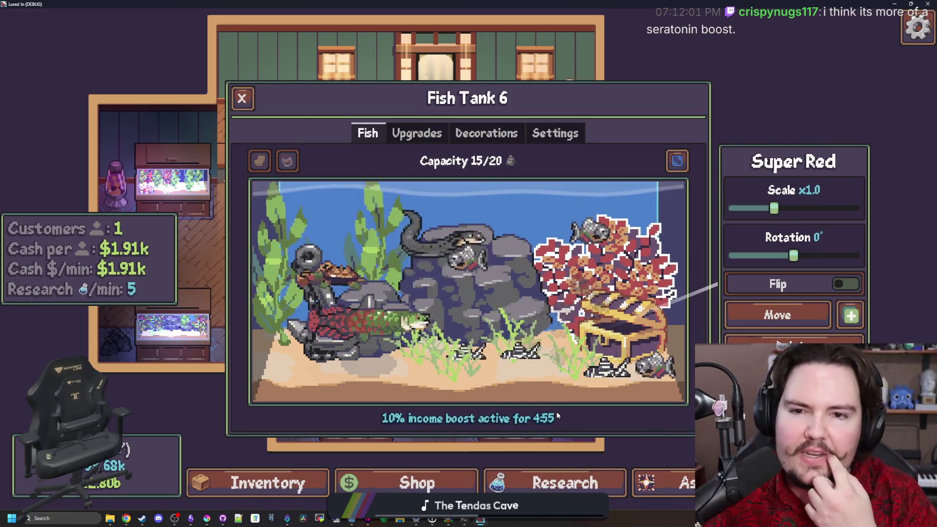
key("Escape")
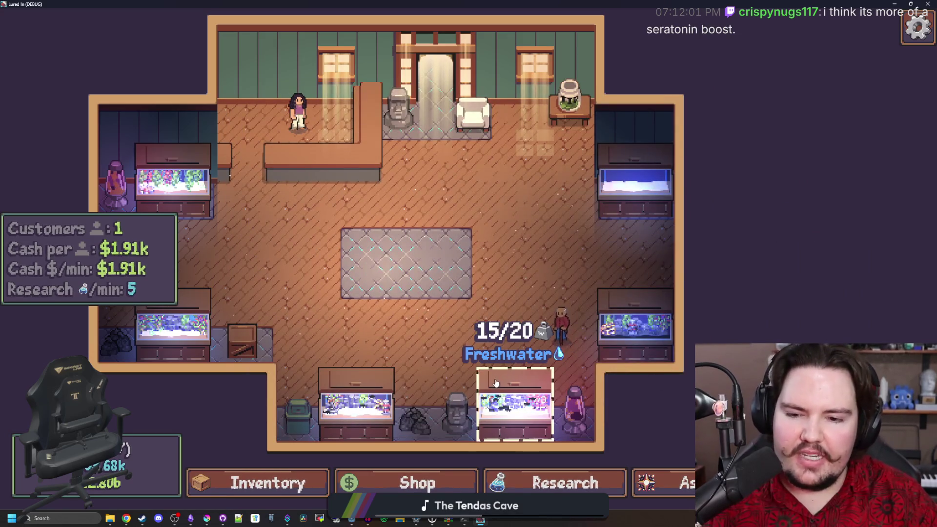
Open the research tree, inspect the Donations node, and close it again
scroll(496, 383, "down", 2)
scroll(595, 315, "up", 2)
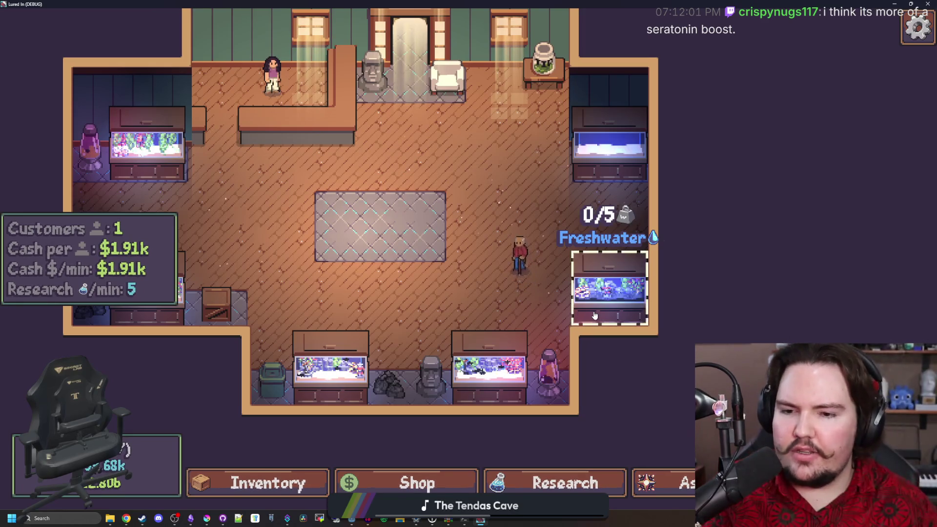
scroll(485, 293, "up", 3)
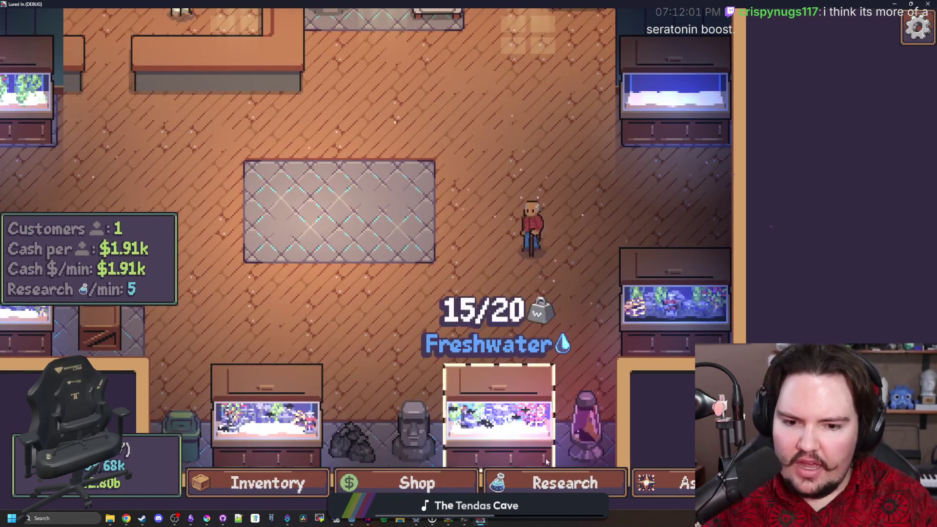
left_click(556, 482)
scroll(509, 234, "down", 2)
scroll(456, 248, "up", 3)
left_click(446, 246)
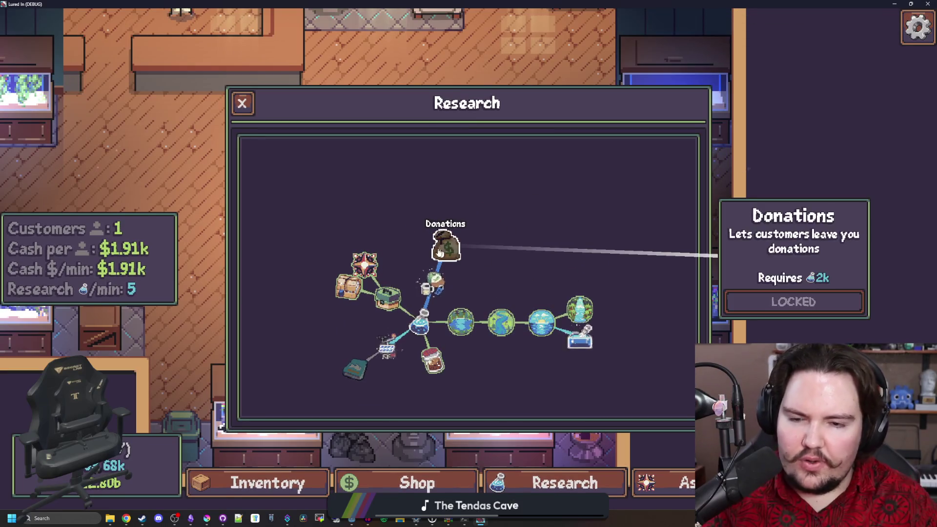
left_click(242, 104)
Zoom the shop view and open the Travel list of Lake, River, Ocean and Jungle trips
scroll(527, 285, "down", 3)
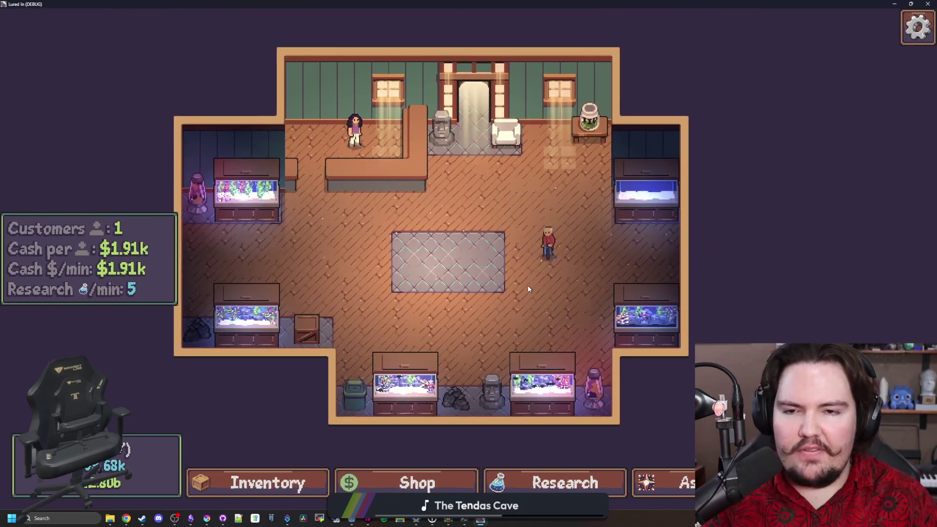
scroll(666, 199, "up", 2)
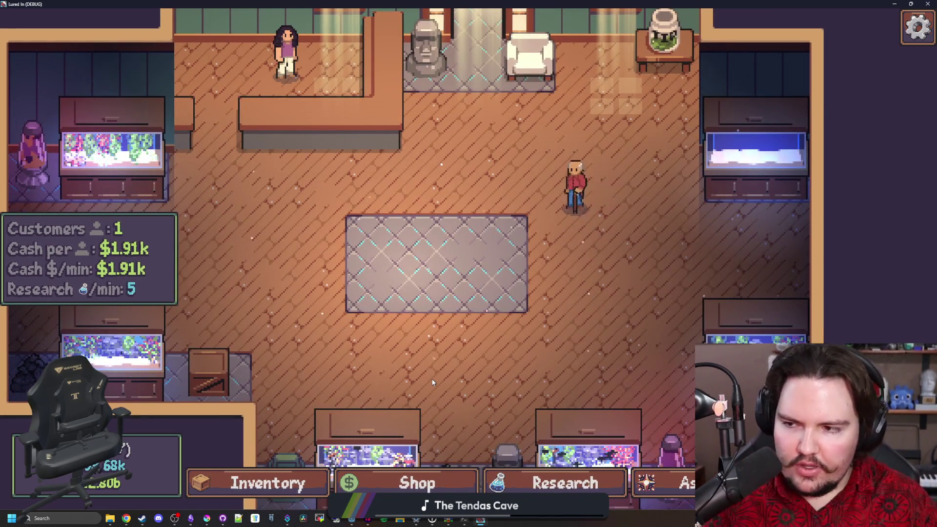
scroll(536, 317, "down", 3)
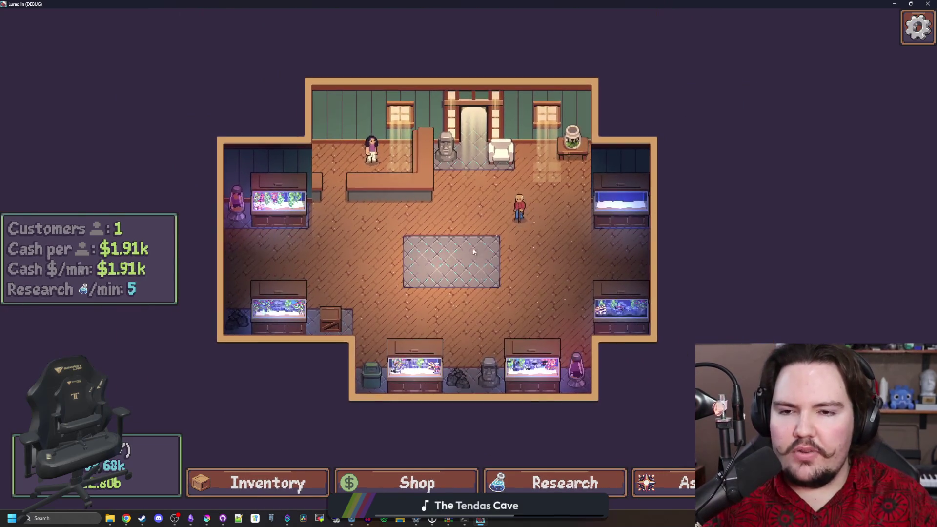
scroll(497, 290, "up", 2)
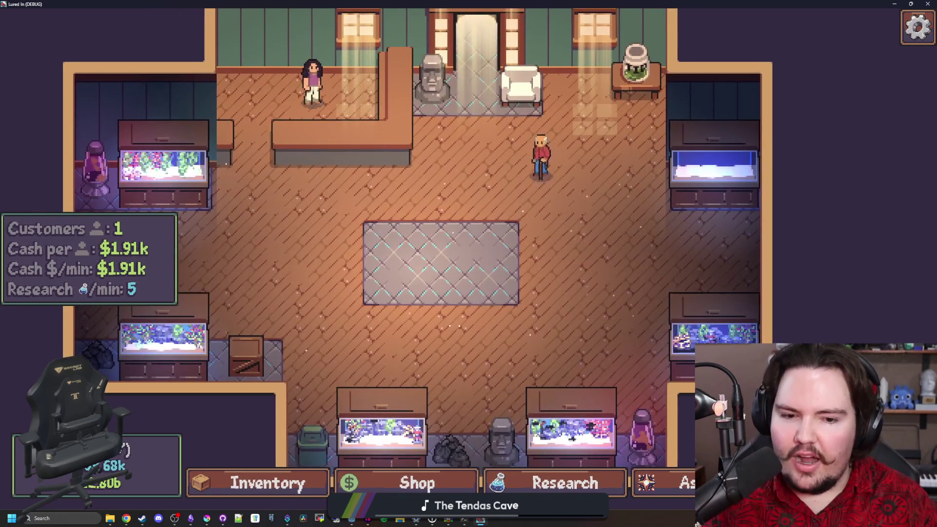
left_click(474, 54)
scroll(552, 277, "down", 2)
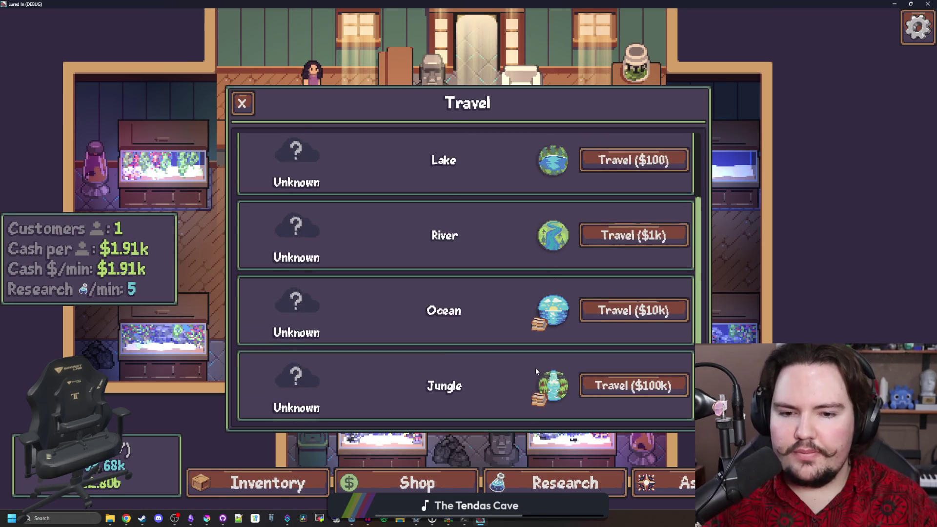
Scroll the Travel list back to Pond, close it, and leave fullscreen with F11
scroll(535, 380, "up", 2)
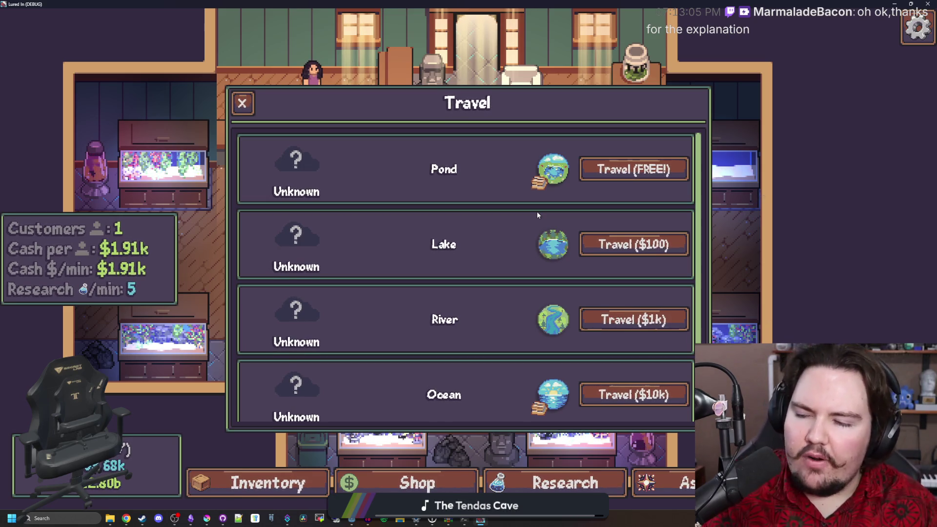
left_click(241, 104)
scroll(461, 260, "down", 3)
scroll(461, 260, "up", 1)
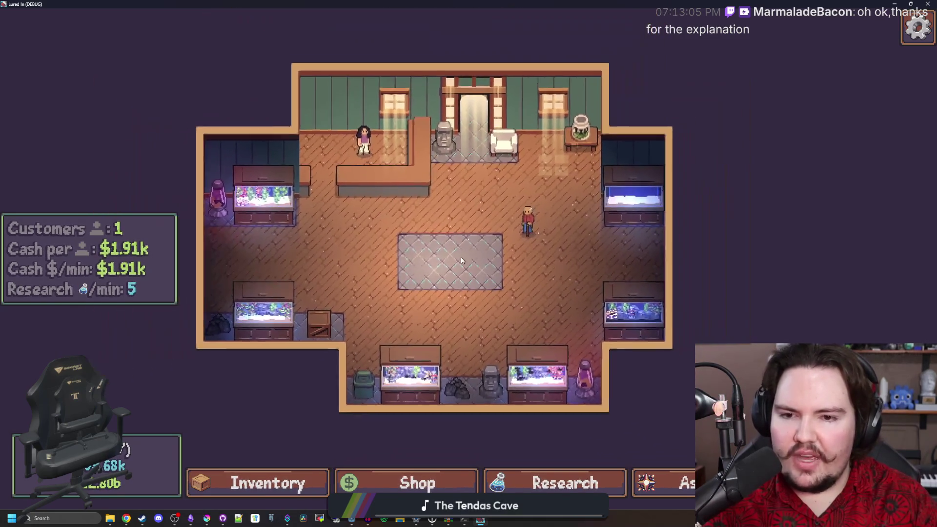
key("F11")
Close the debug game window and save region_panel.gd with Ctrl+S
left_click(596, 212)
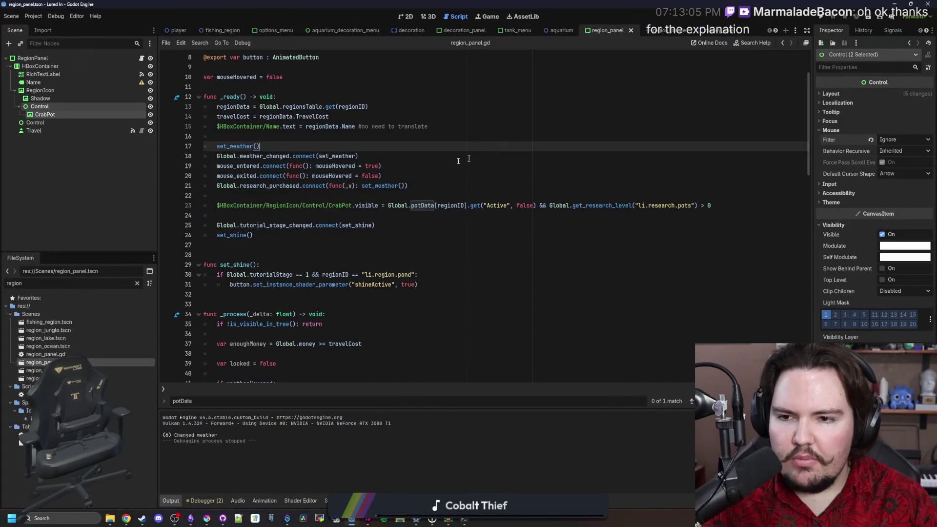
left_click(333, 192)
key("ctrl+s")
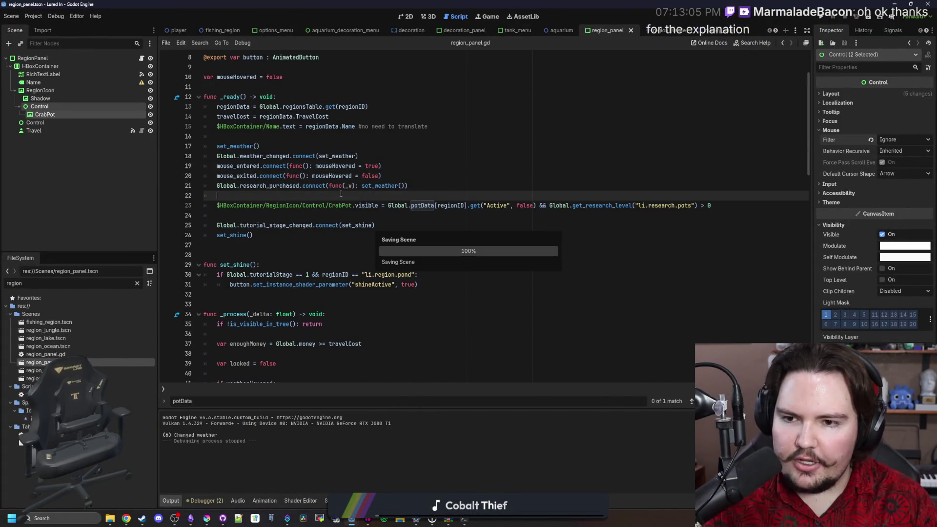
left_click(303, 213)
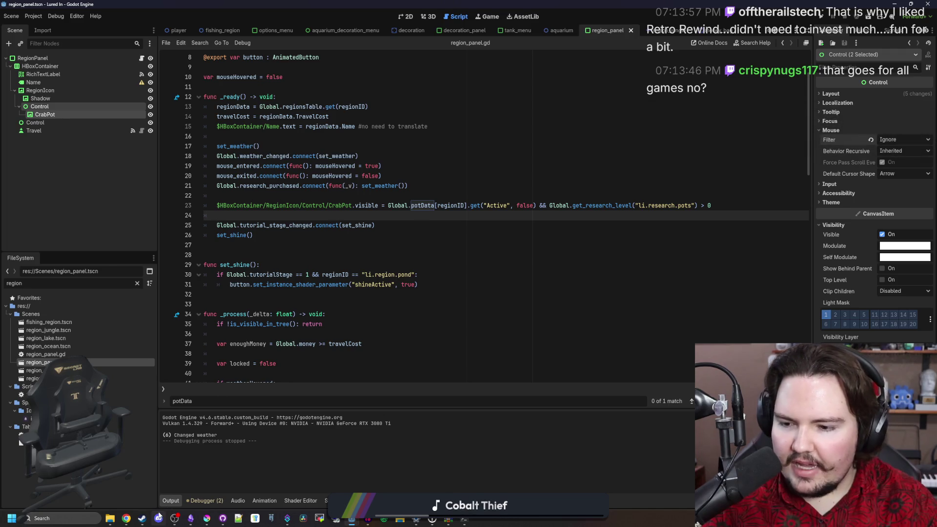
In Chrome, close the 'fishing rod cast' search tab, reposition the window, then return to the Godot script
mouse_move(128, 519)
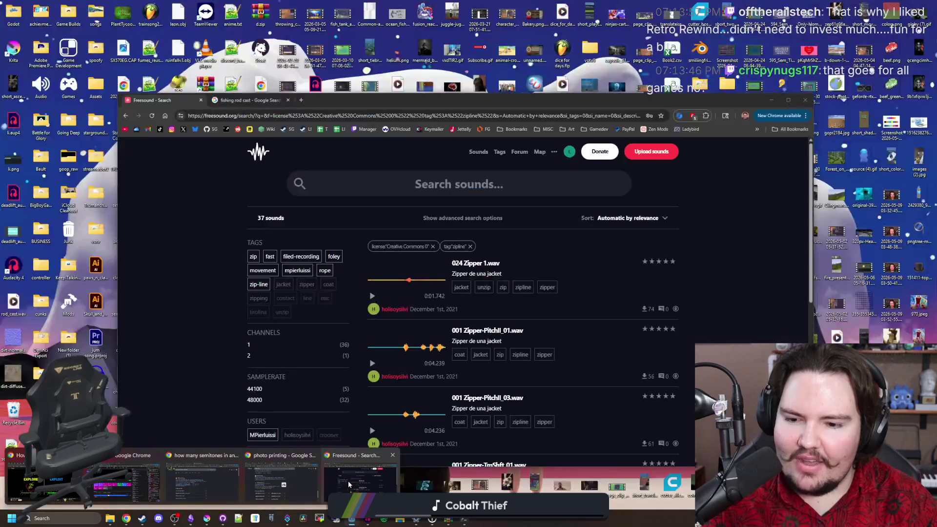
left_click(346, 480)
left_click(263, 100)
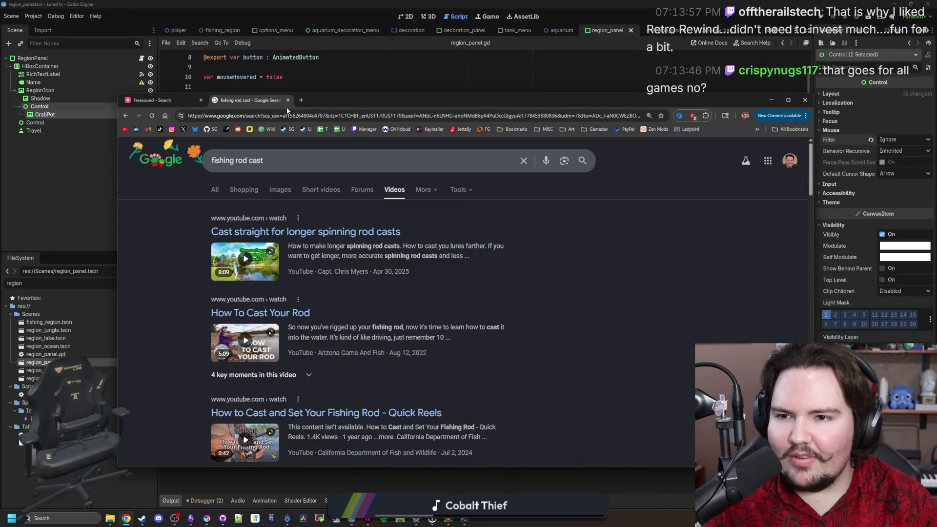
left_click(288, 100)
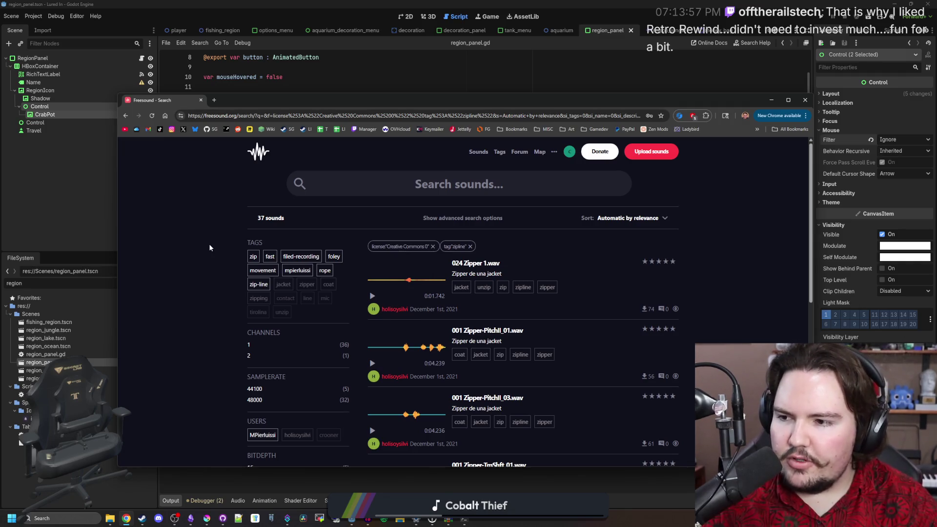
mouse_move(268, 107)
left_mouse_down()
mouse_move(374, 205)
mouse_move(283, 105)
mouse_move(288, 98)
left_mouse_up()
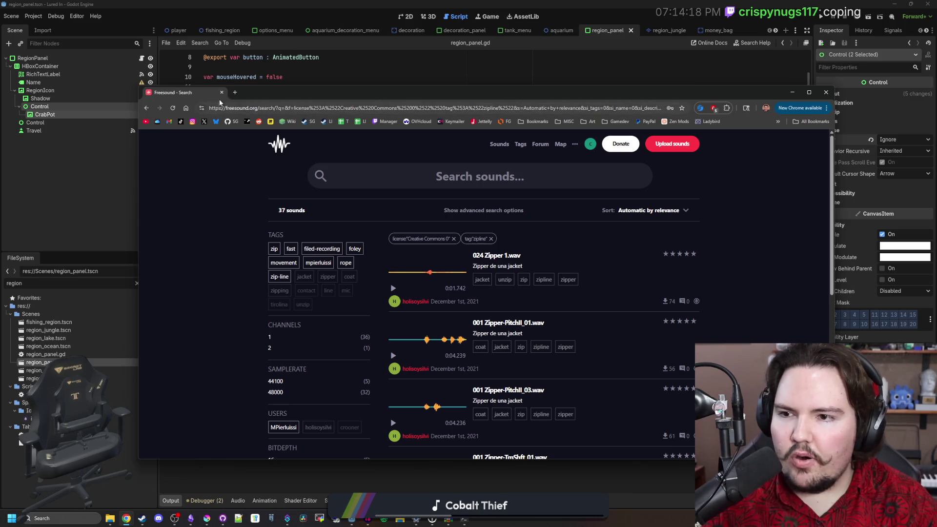
key("alt+Tab")
left_click(324, 216)
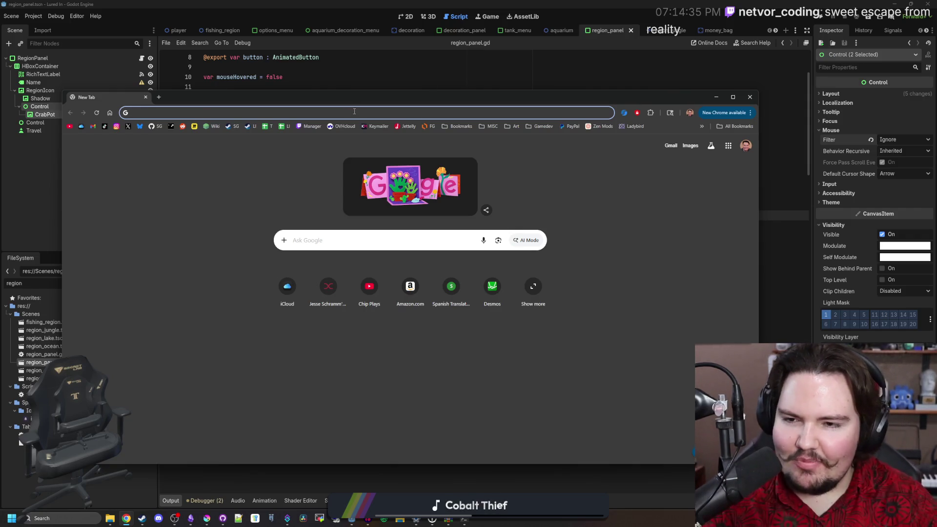
Load the Twitch Stream Manager bookmark and move and narrow the Chrome window beside the editor
left_click(310, 126)
left_click_drag(362, 96, 442, 87)
left_click_drag(843, 182, 815, 182)
mouse_move(142, 133)
left_mouse_down()
mouse_move(151, 135)
mouse_move(112, 136)
left_mouse_up()
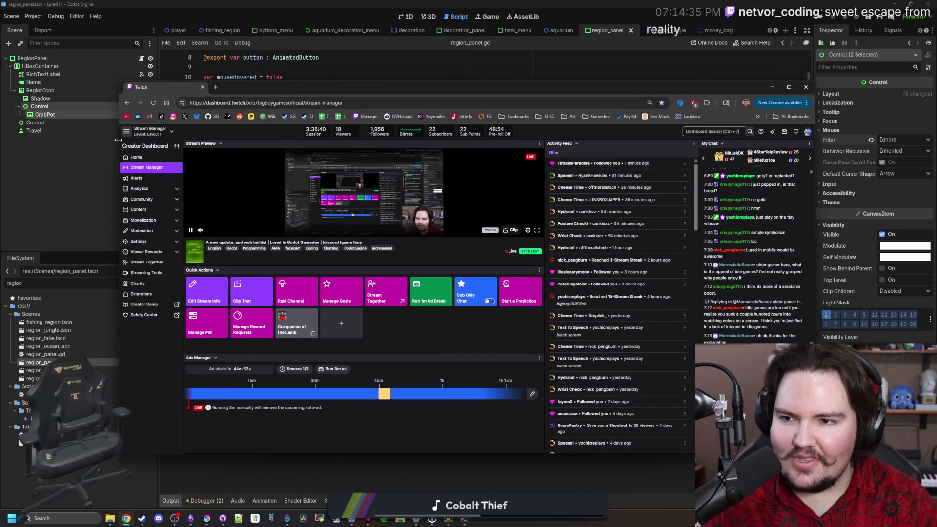